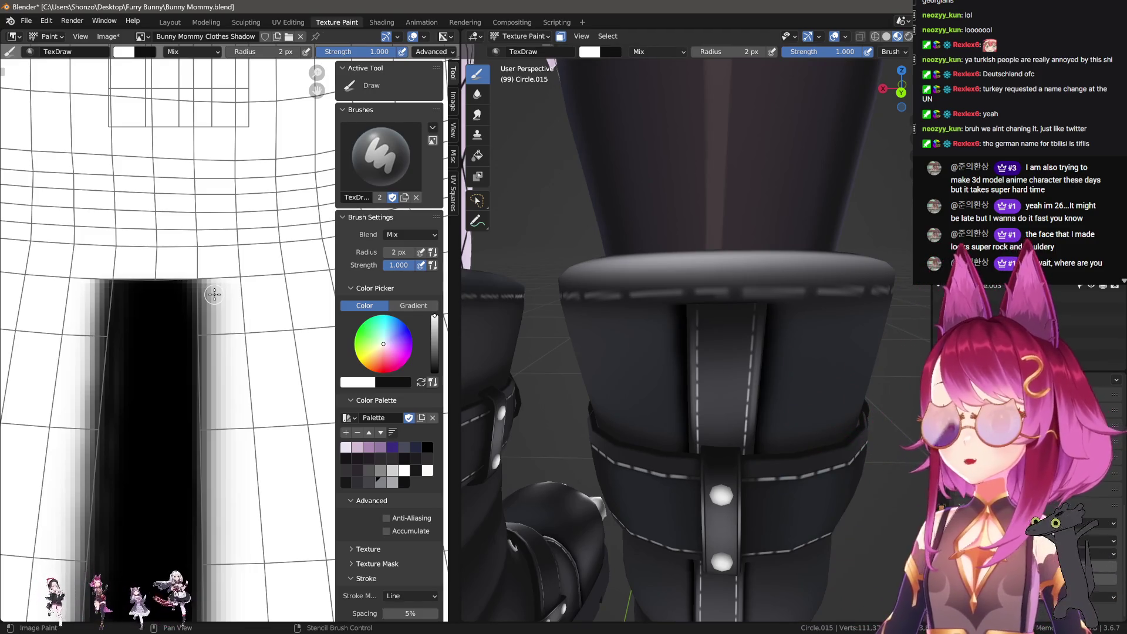
Orbit the view down to a low angle on the boot soles.
scroll(542, 312, down, 5)
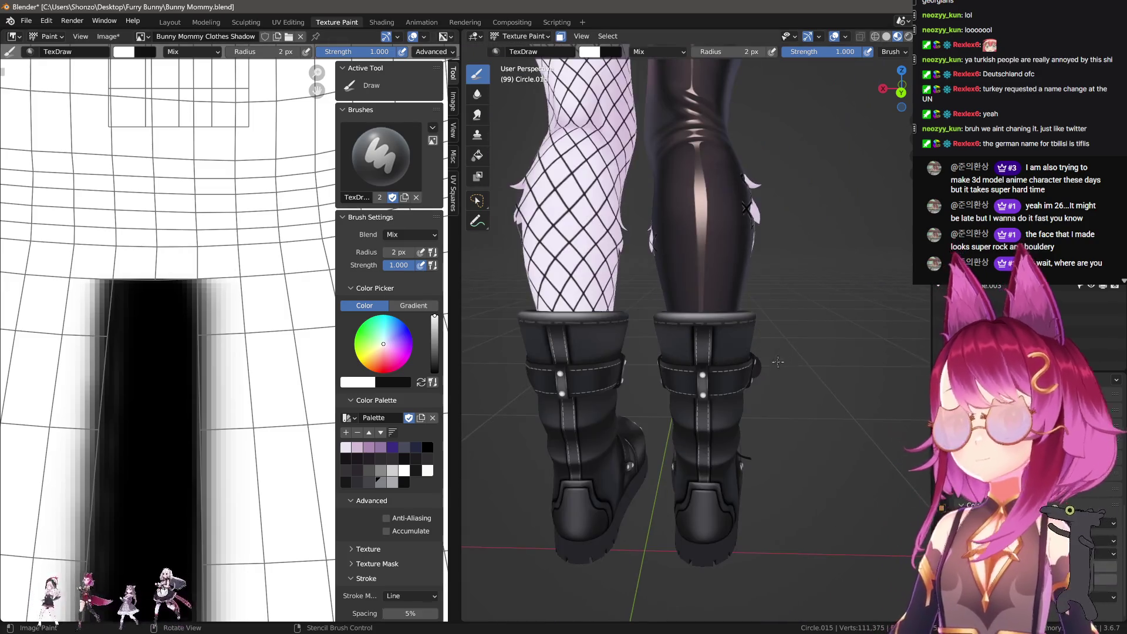
mouse_move(542, 313)
middle_down()
mouse_move(693, 371)
mouse_move(688, 355)
mouse_move(669, 353)
mouse_move(781, 305)
mouse_move(739, 313)
mouse_move(705, 358)
middle_up()
scroll(631, 340, up, 4)
scroll(177, 322, down, 3)
scroll(177, 323, down, 2)
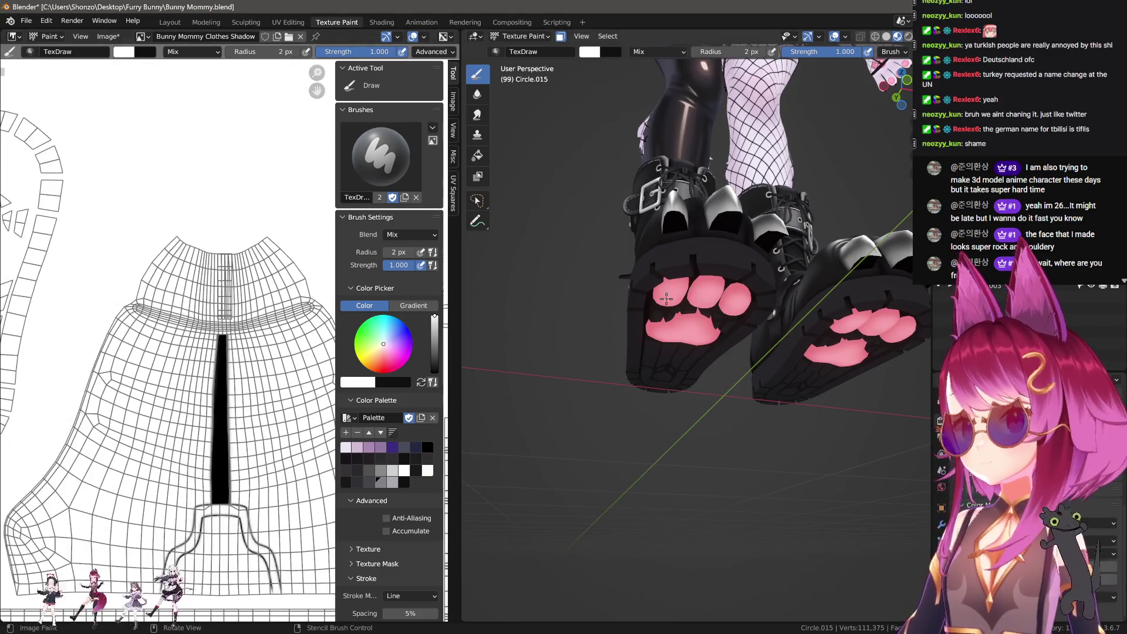
mouse_move(617, 294)
middle_down()
mouse_move(652, 205)
mouse_move(669, 270)
middle_up()
scroll(193, 298, down, 3)
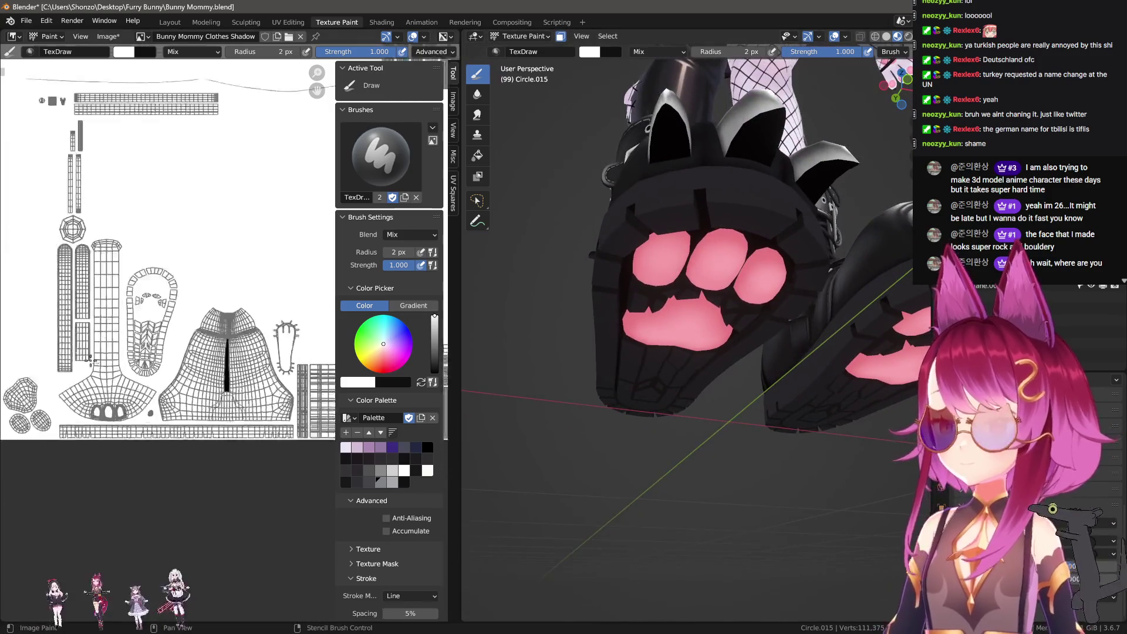
scroll(193, 298, up, 6)
Swap the brush colour to black, then undo a test black patch on the sole.
key(n)
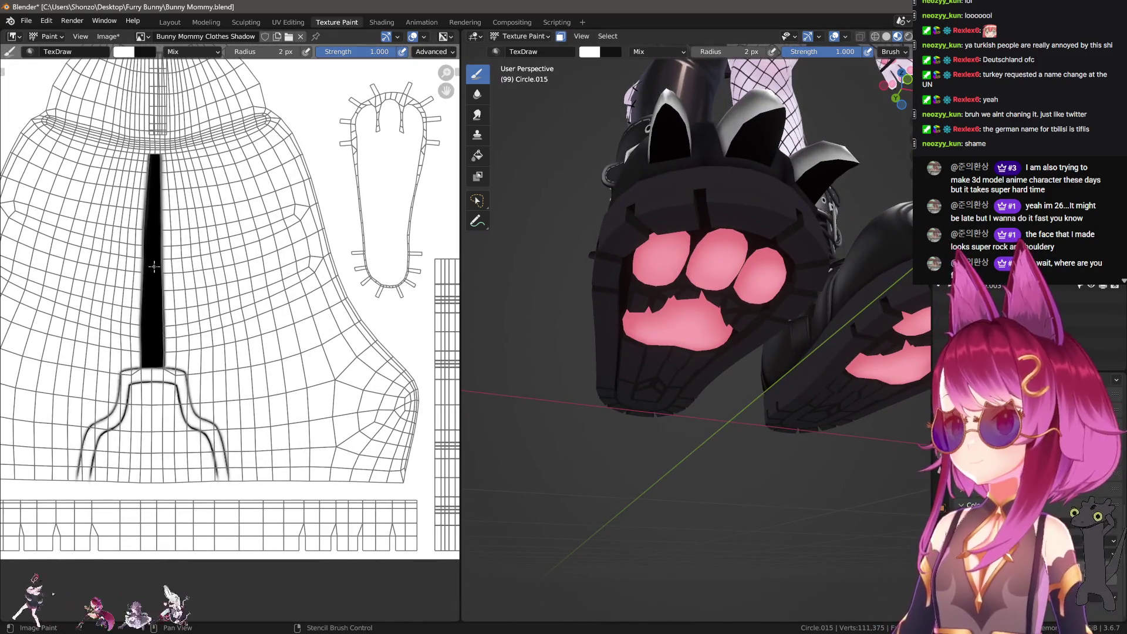
key(x)
scroll(168, 268, down, 1)
scroll(359, 223, up, 3)
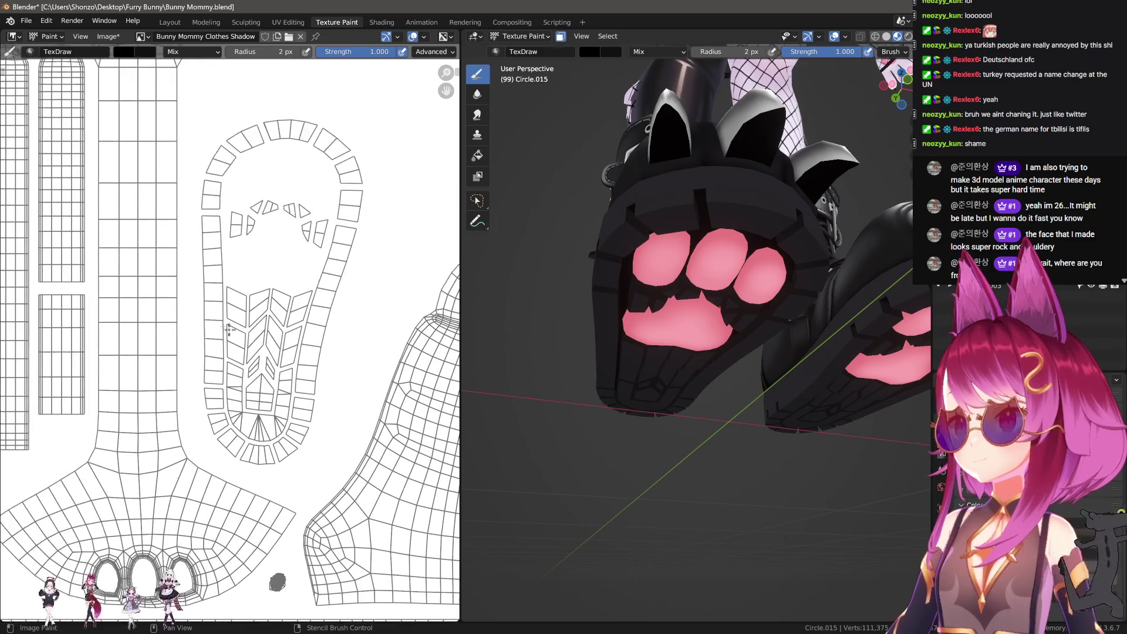
key(f)
drag(206, 218, 204, 324)
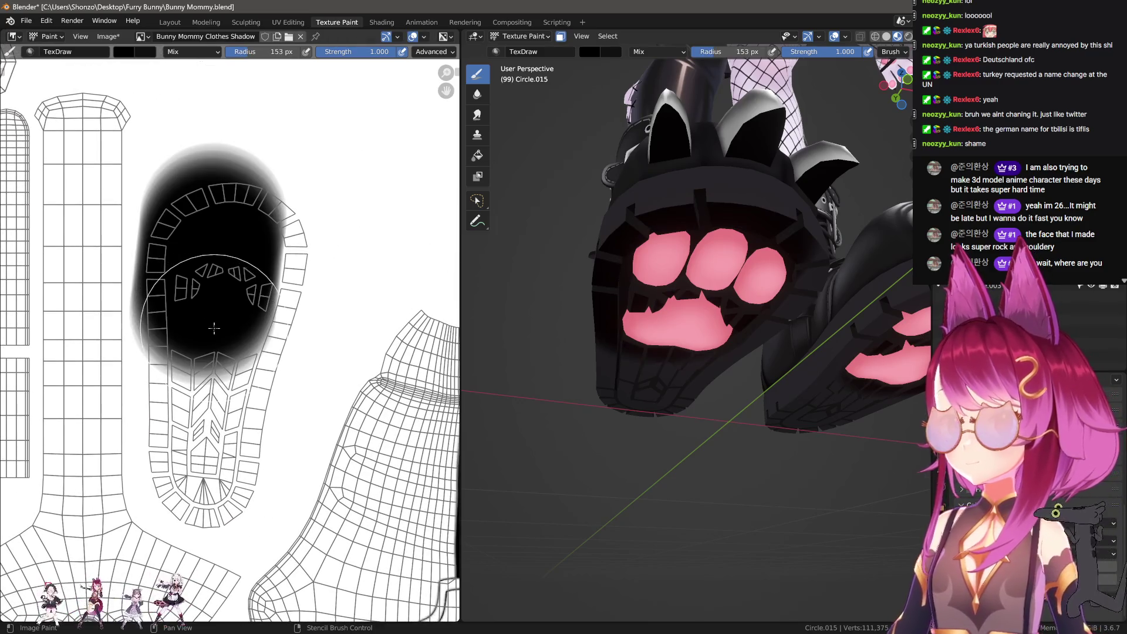
key(ctrl+z)
Keep the Space stroke method and shrink the brush radius to 94 px.
key(e)
click(249, 235)
scroll(249, 237, down, 3)
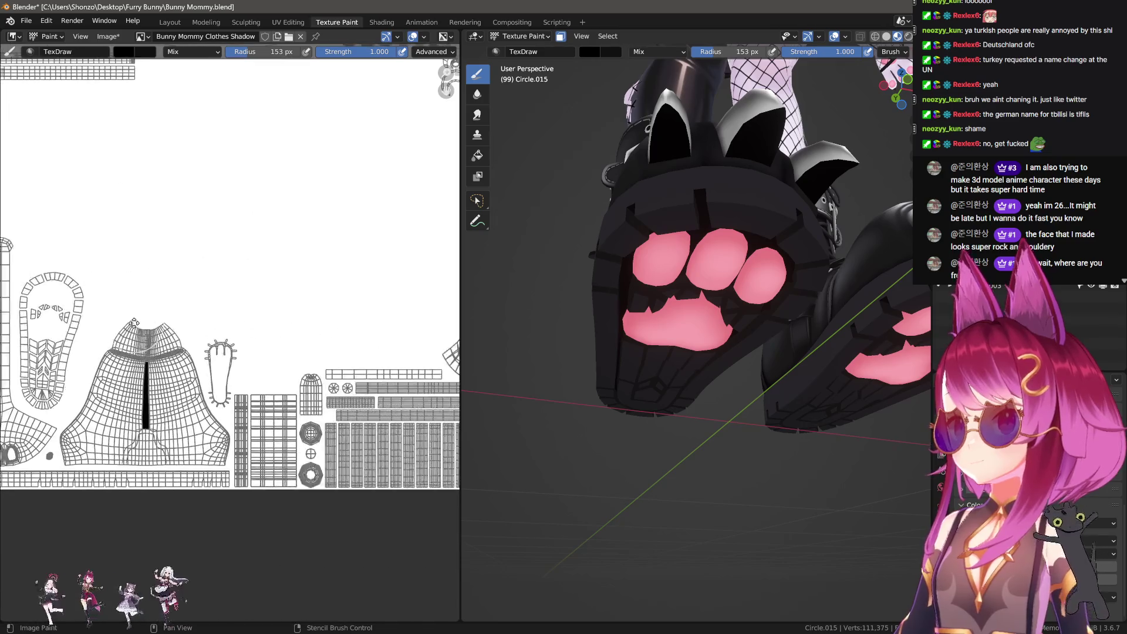
scroll(249, 237, up, 2)
key(n)
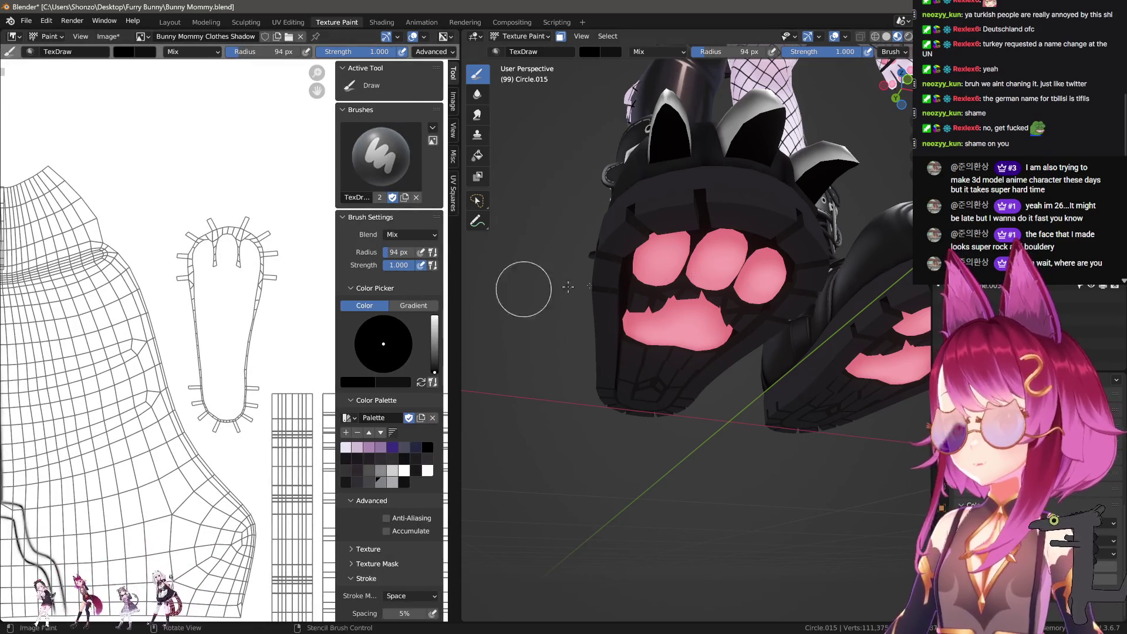
Select the Clothes texture slot in the side panel and set the brush radius to 56 px.
key(n)
click(810, 135)
key(n)
scroll(220, 257, up, 2)
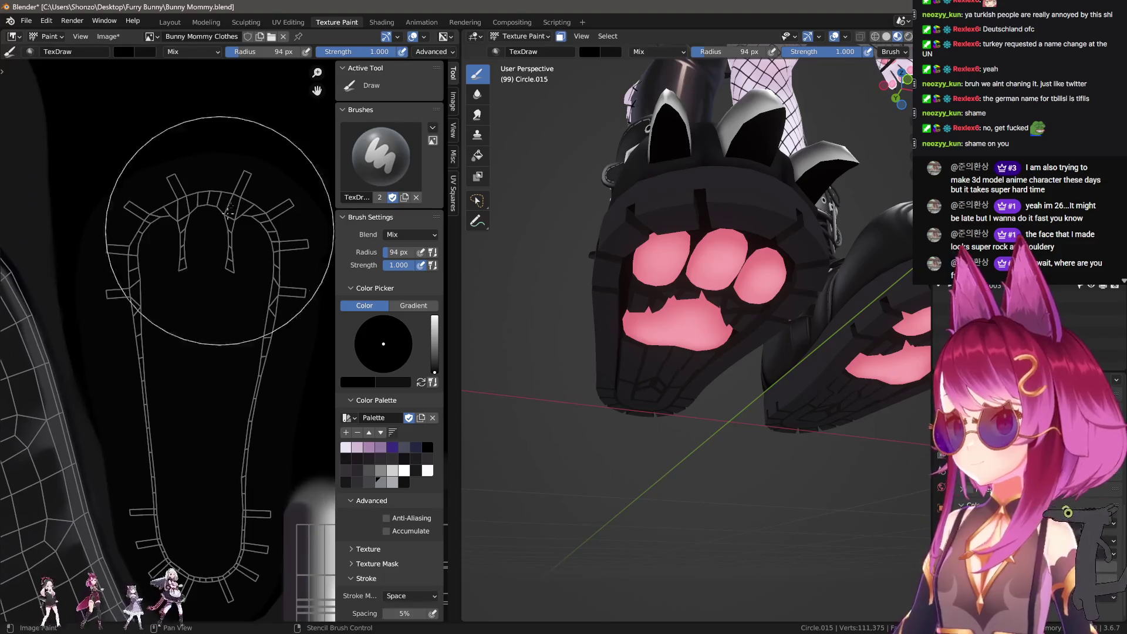
key(f)
Turn the view to face the paw sole and bring up the quick brush and stroke settings.
scroll(658, 376, up, 3)
mouse_move(657, 376)
middle_down()
mouse_move(584, 387)
mouse_move(555, 364)
middle_up()
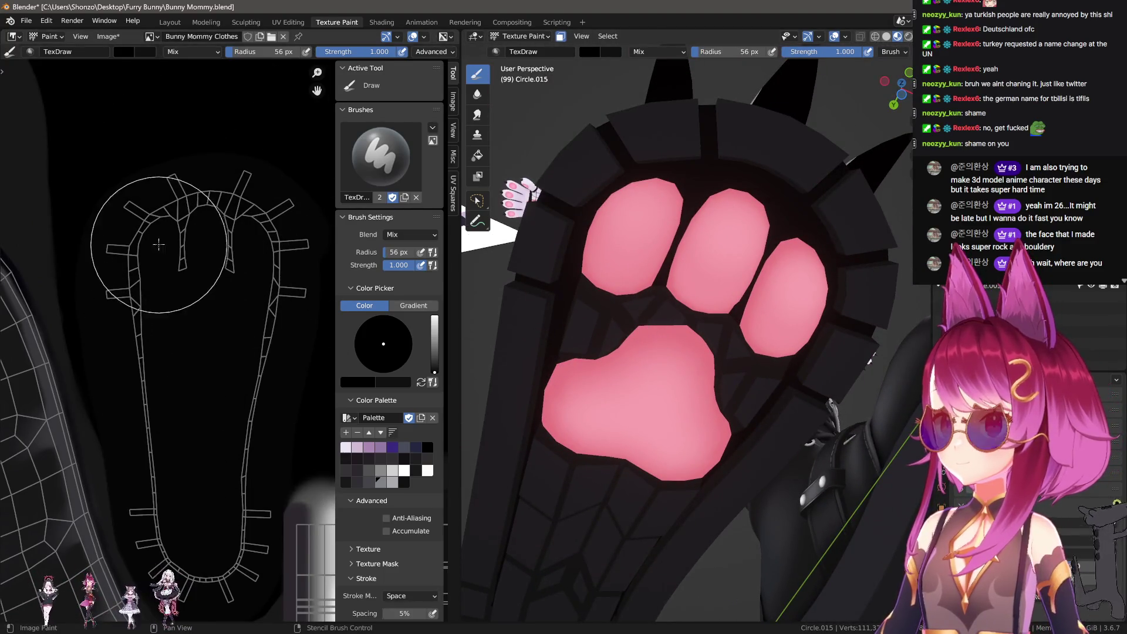
scroll(168, 252, up, 2)
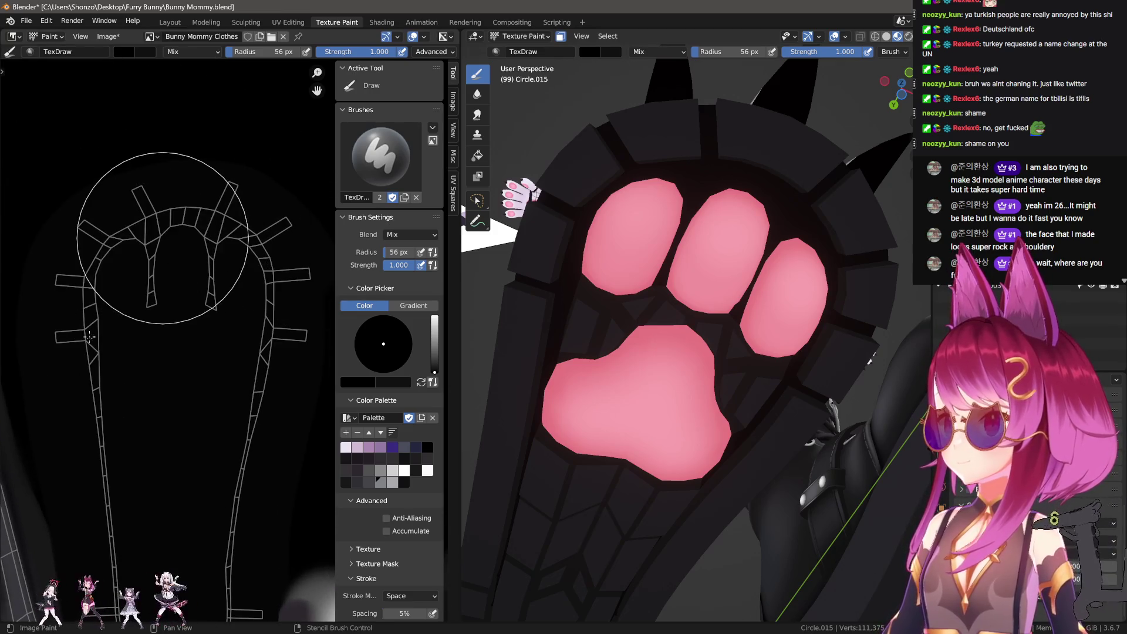
scroll(193, 304, down, 1)
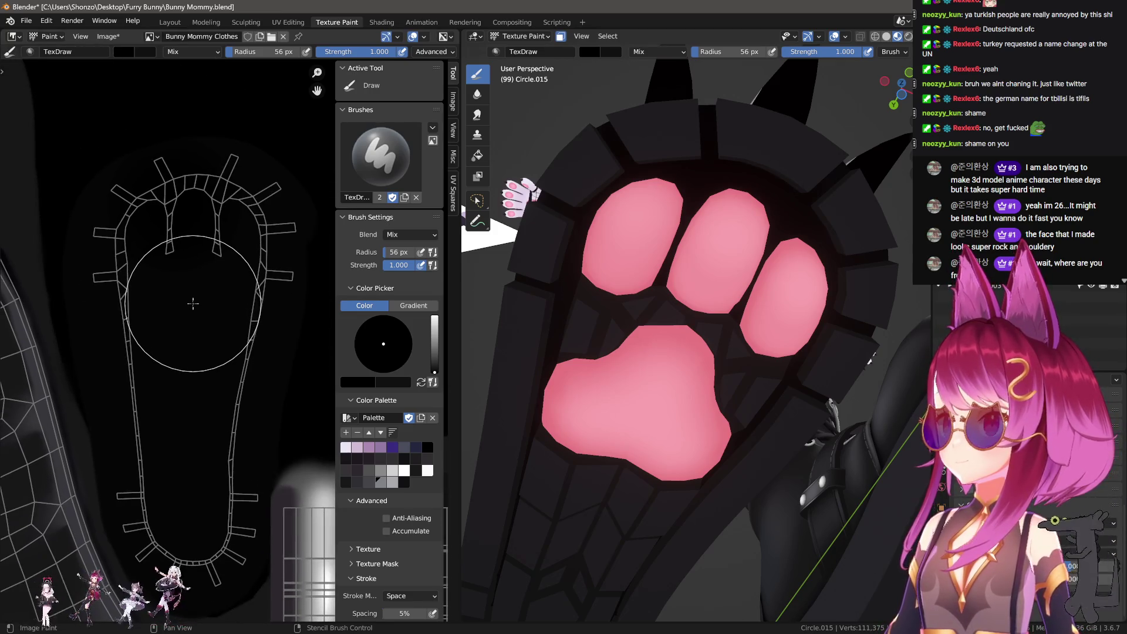
right_click(147, 246)
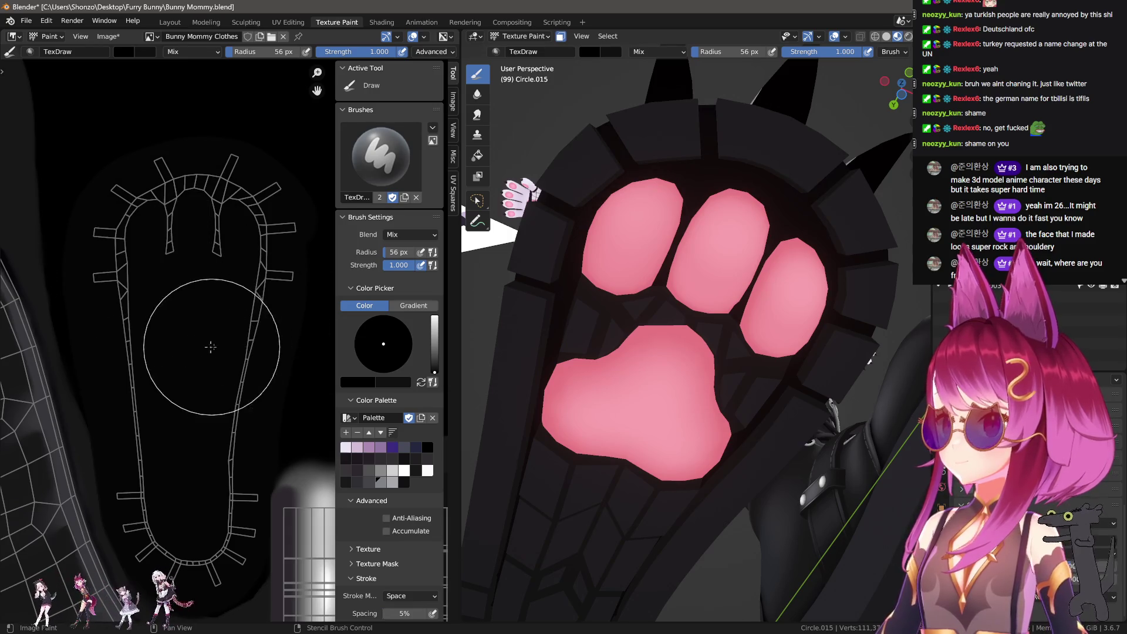
scroll(411, 472, down, 3)
scroll(412, 472, down, 3)
right_click(93, 252)
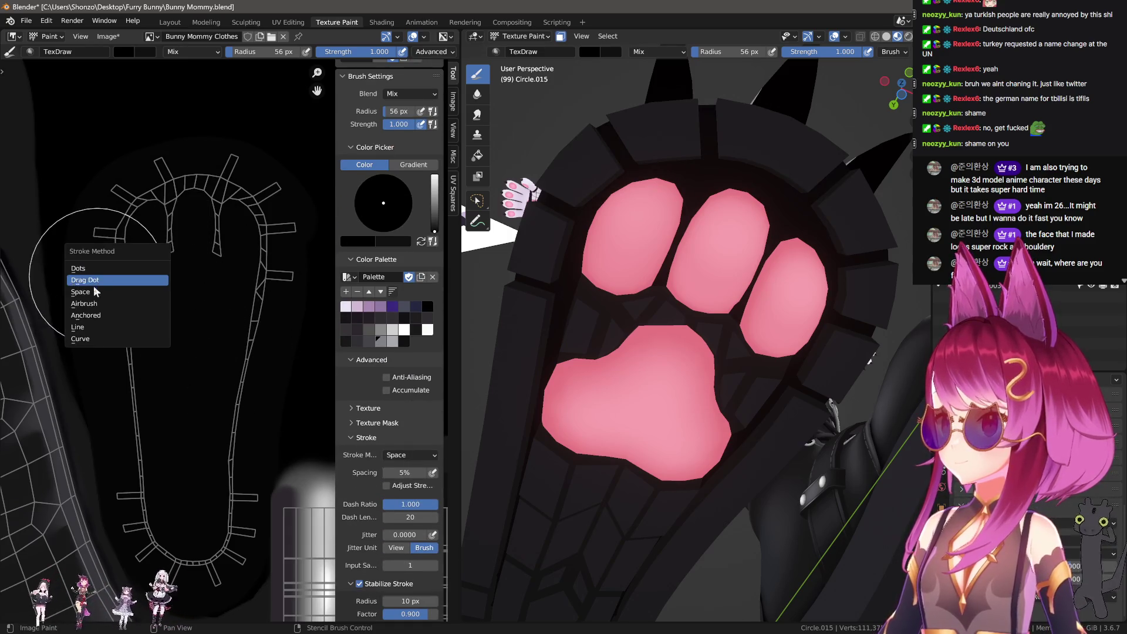
Set the brush radius to 35 px and paint dark shading around the sole outline.
key(f)
click(132, 258)
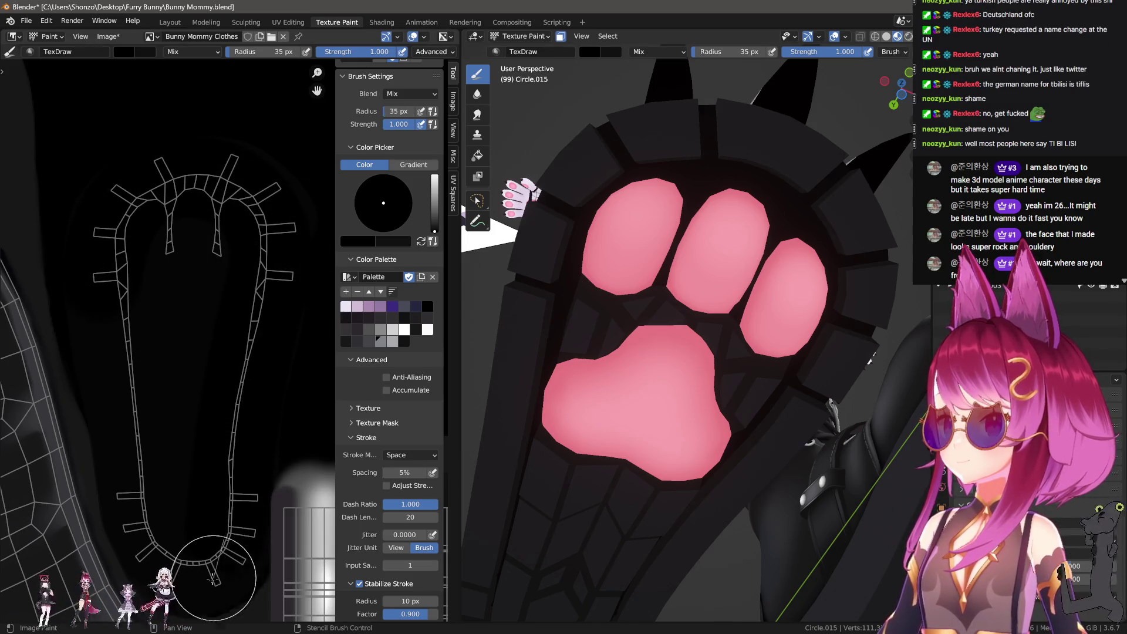
mouse_move(152, 557)
mouse_down()
mouse_move(105, 473)
mouse_move(96, 323)
mouse_move(206, 215)
mouse_move(174, 555)
mouse_move(200, 158)
mouse_move(186, 478)
mouse_up()
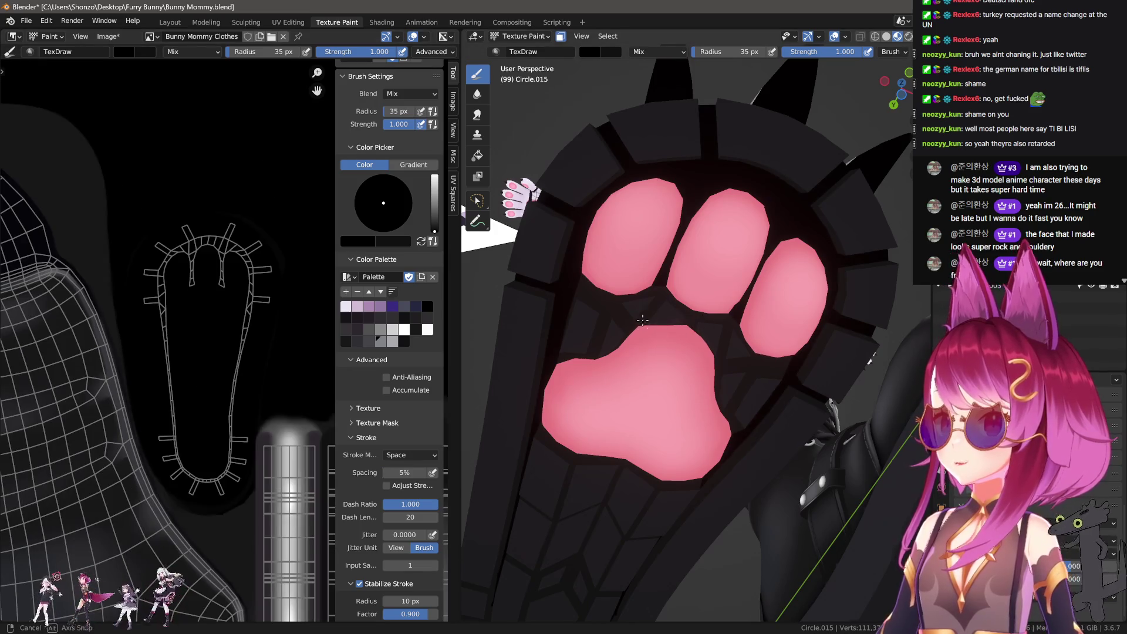
middle_drag(668, 322, 667, 349)
mouse_move(184, 340)
middle_down()
mouse_move(193, 200)
mouse_move(127, 240)
middle_up()
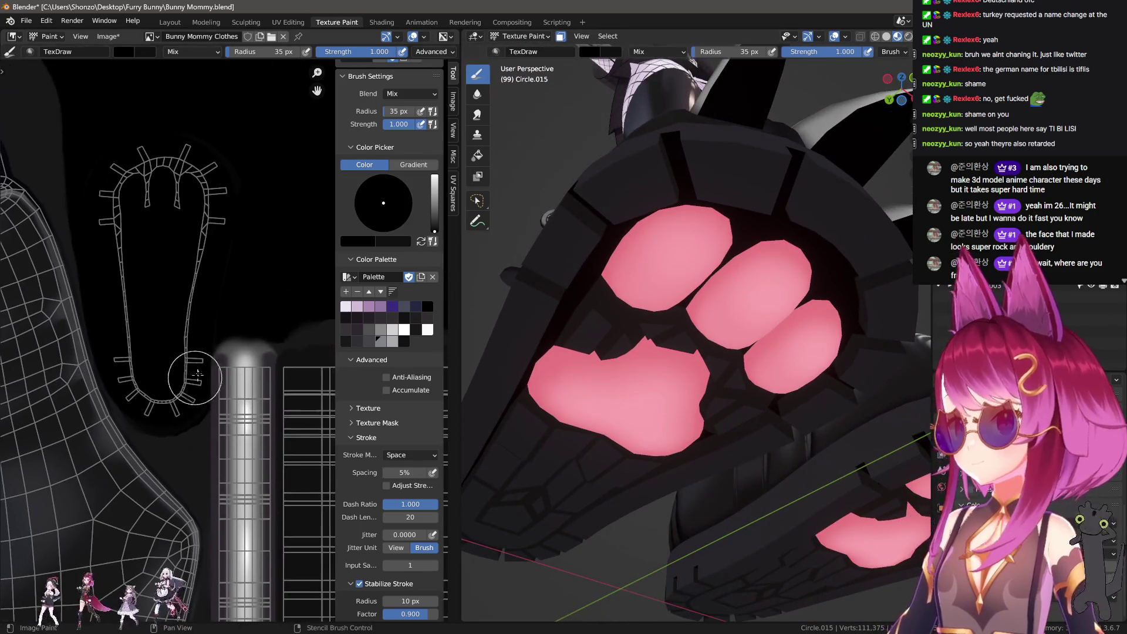
right_click(177, 323)
Orbit to a close-up of the paw and pan the texture to the hex-shaped UV island.
scroll(675, 317, up, 10)
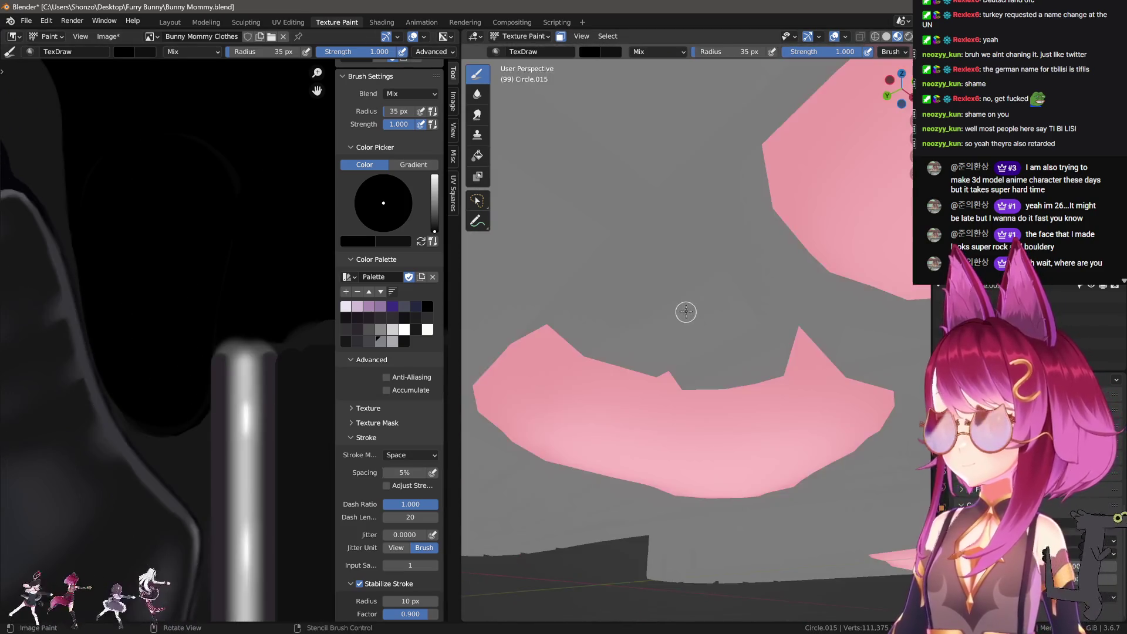
mouse_move(686, 311)
middle_down()
mouse_move(699, 267)
mouse_move(679, 254)
mouse_move(684, 266)
mouse_move(644, 209)
middle_up()
scroll(244, 285, down, 8)
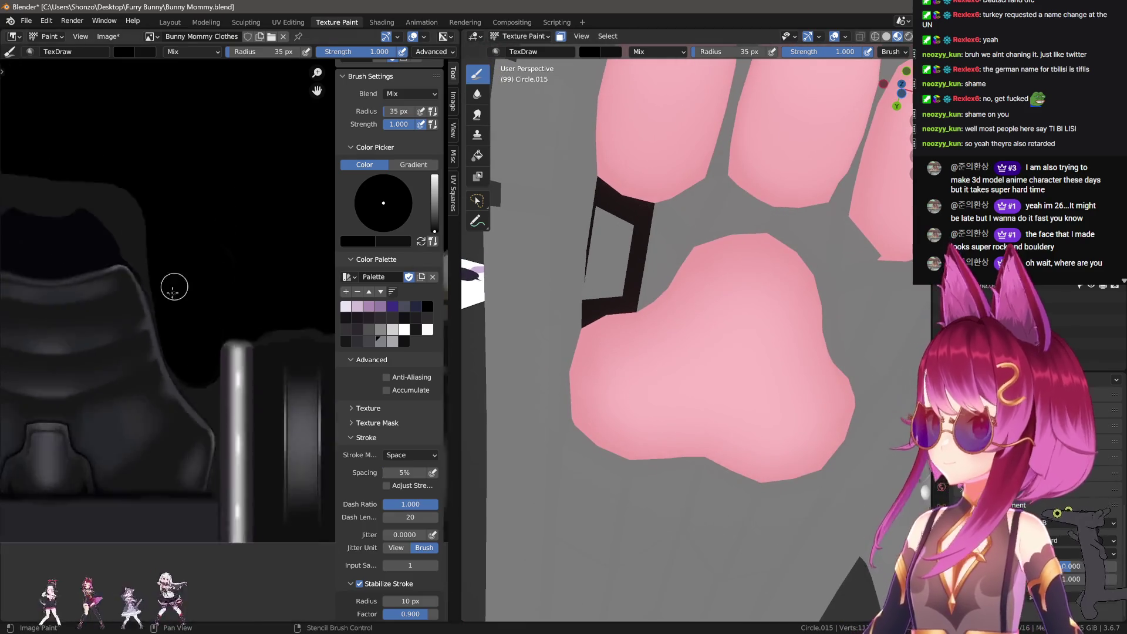
scroll(145, 305, up, 10)
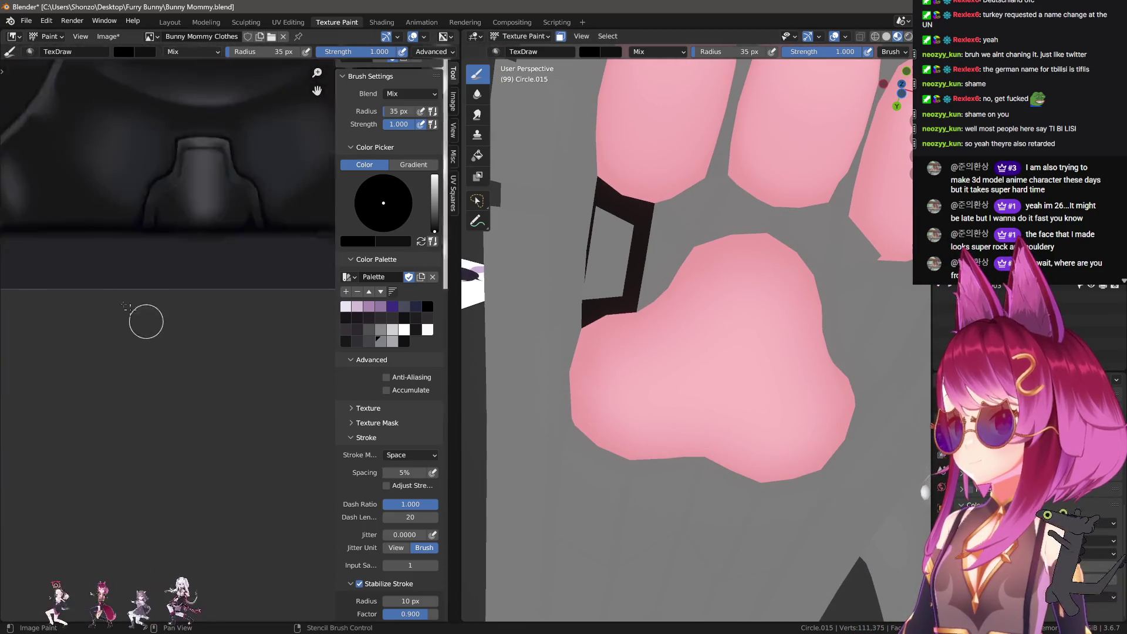
scroll(221, 292, up, 3)
scroll(226, 337, up, 2)
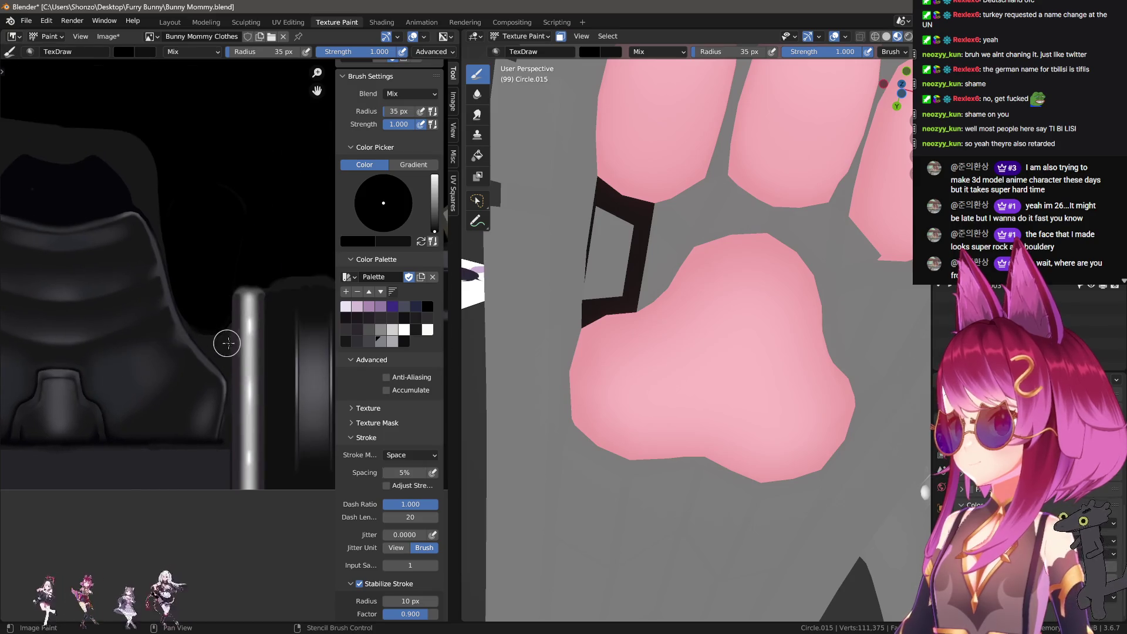
scroll(214, 403, up, 3)
scroll(226, 407, up, 2)
scroll(226, 407, down, 2)
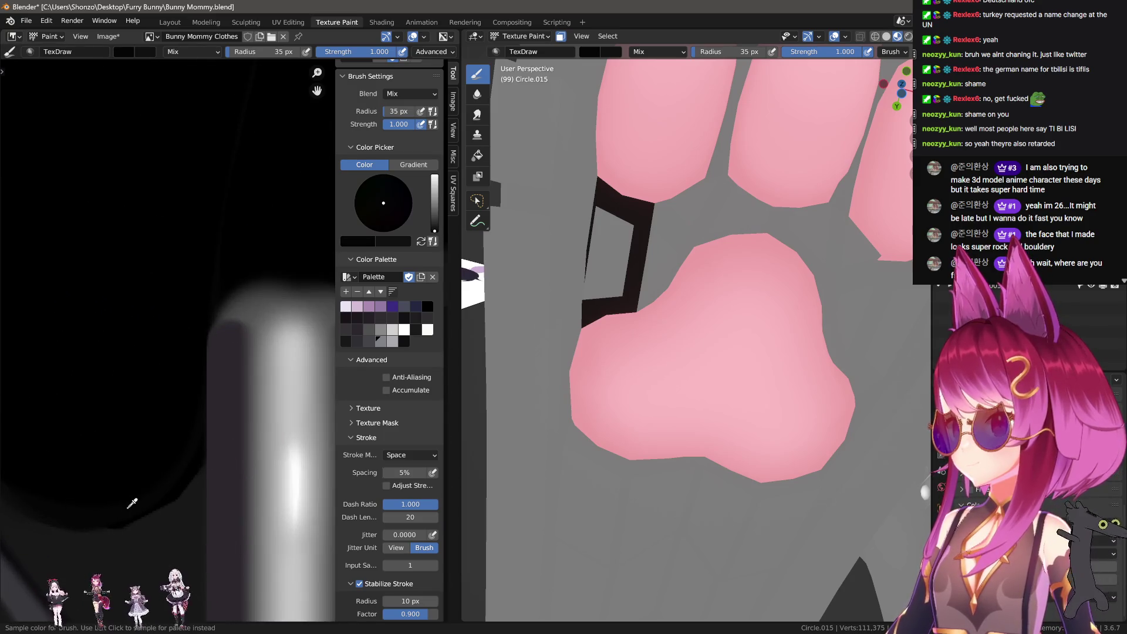
scroll(63, 483, down, 3)
middle_drag(63, 483, 147, 403)
scroll(147, 403, up, 3)
middle_drag(214, 373, 88, 453)
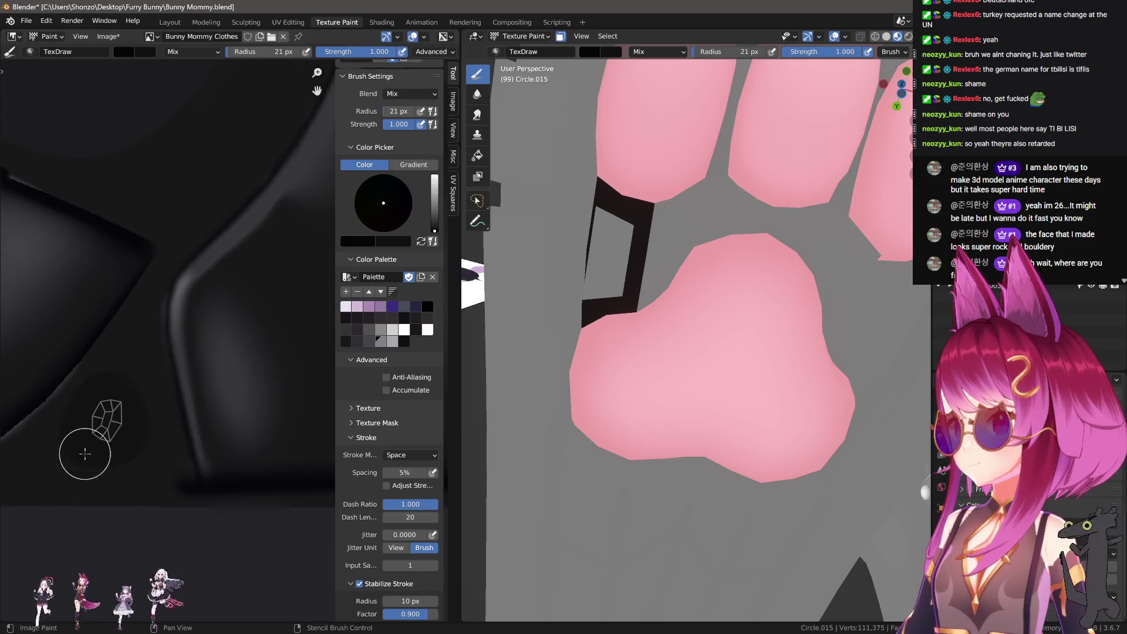
Turn off stroke stabilizing, then undo and restore the last black stroke.
key(e)
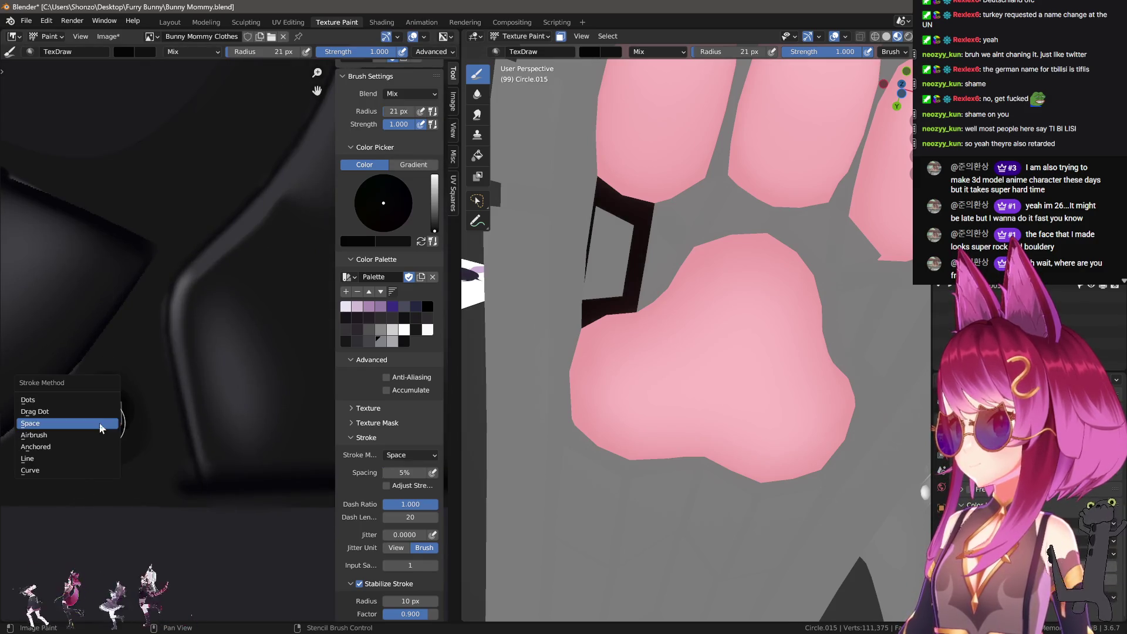
key(Escape)
key(shift+s)
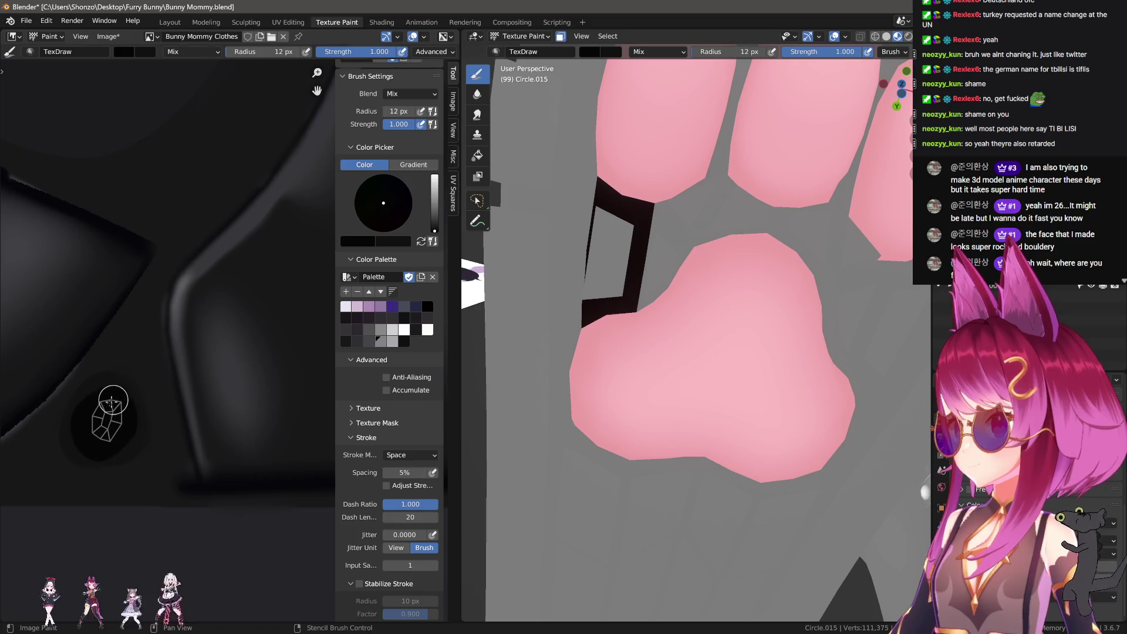
key(ctrl+z)
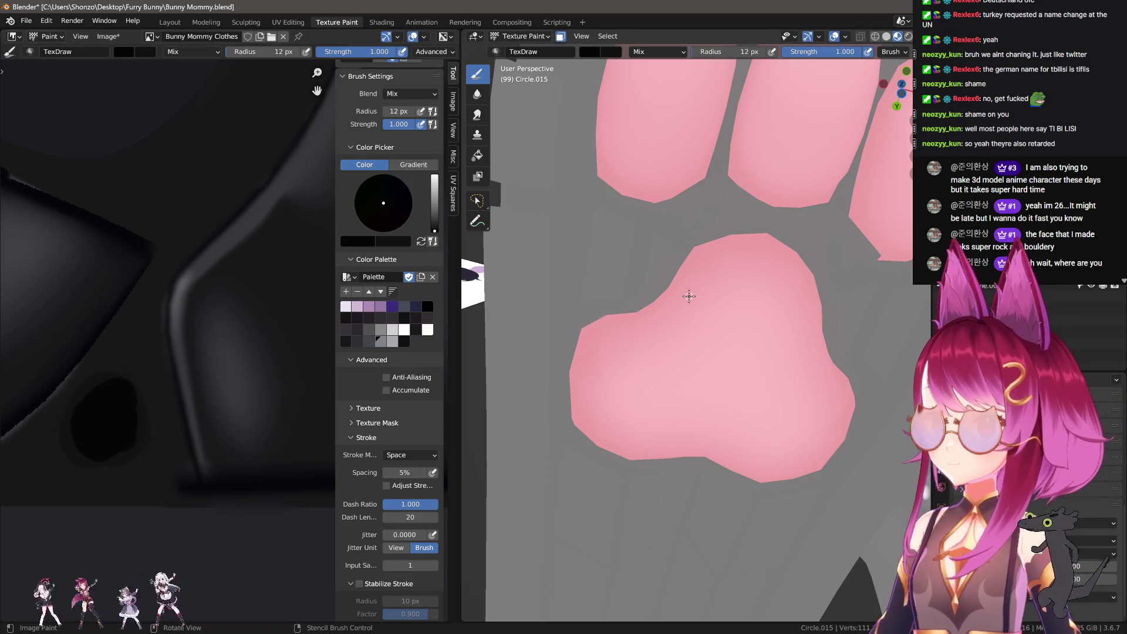
key(ctrl+z)
scroll(106, 433, up, 5)
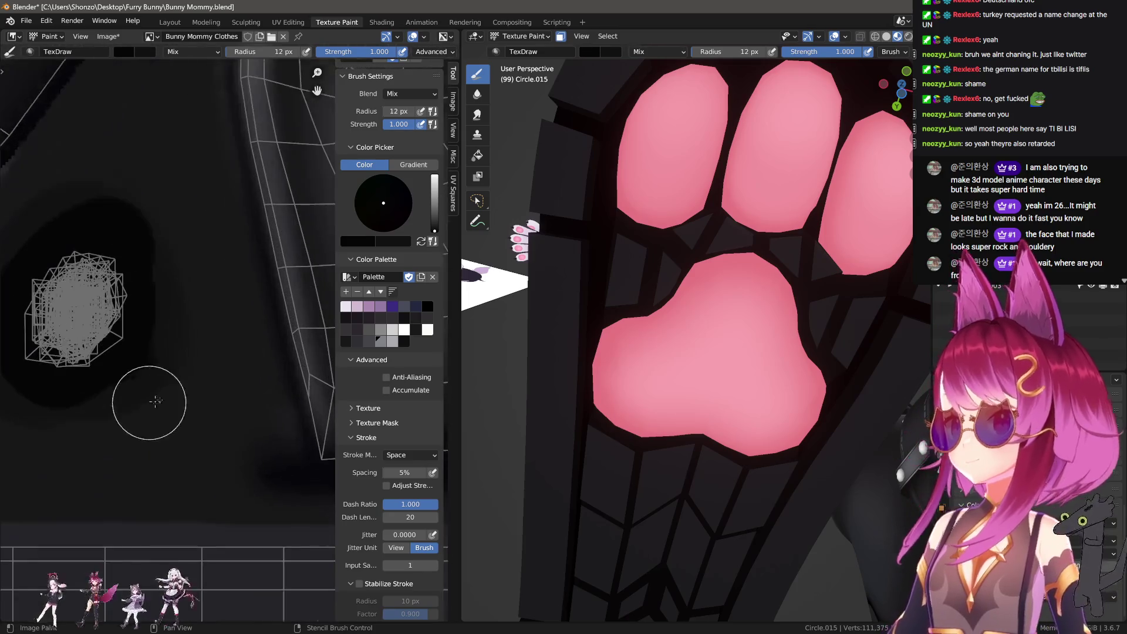
ctrl+scroll(155, 368, left, 4)
Paint the lighter patch beside the blob black with an 8 px brush, then go to UV Editing.
key(bracketleft)
key(bracketleft)
key(bracketleft)
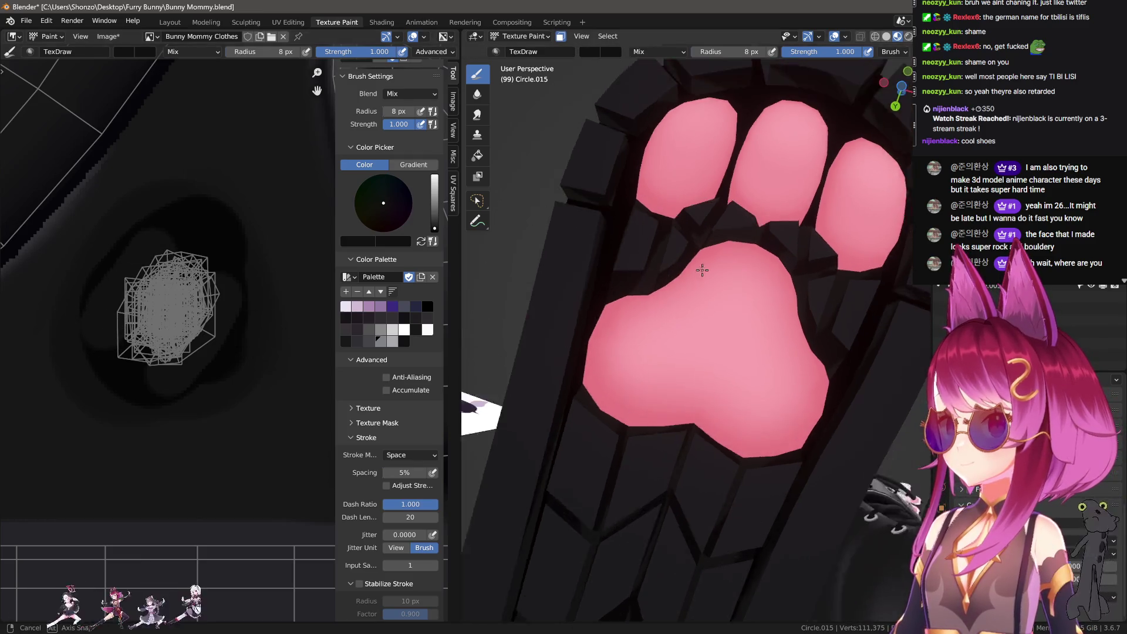
scroll(687, 335, down, 3)
drag(220, 345, 204, 337)
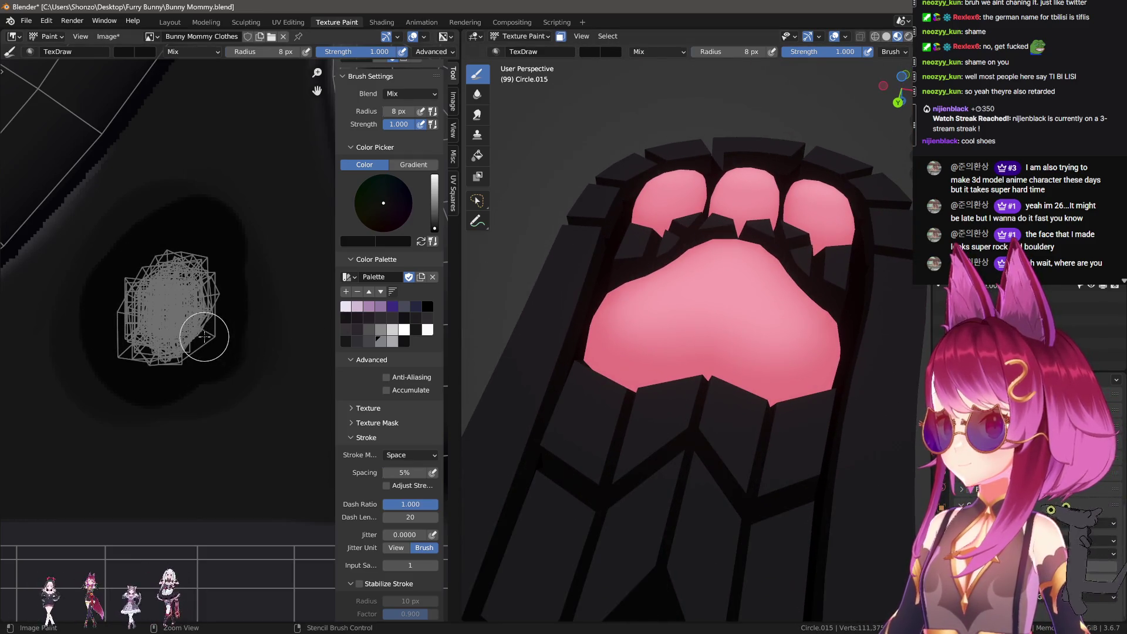
mouse_move(540, 283)
middle_down()
mouse_move(617, 299)
mouse_move(469, 282)
middle_up()
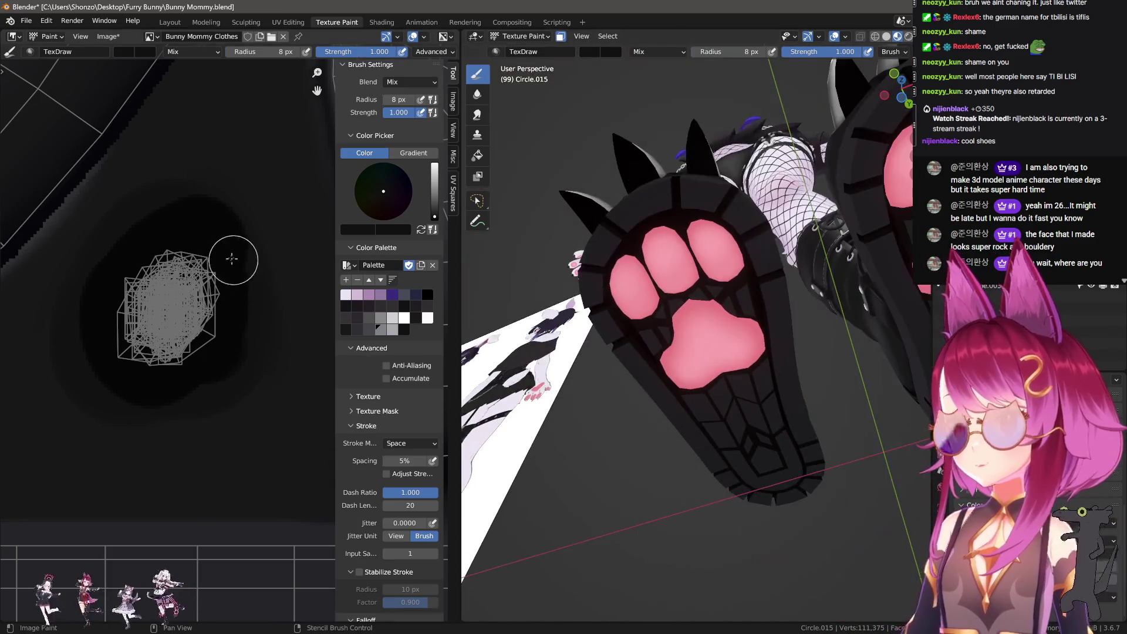
scroll(262, 291, down, 3)
scroll(261, 291, up, 3)
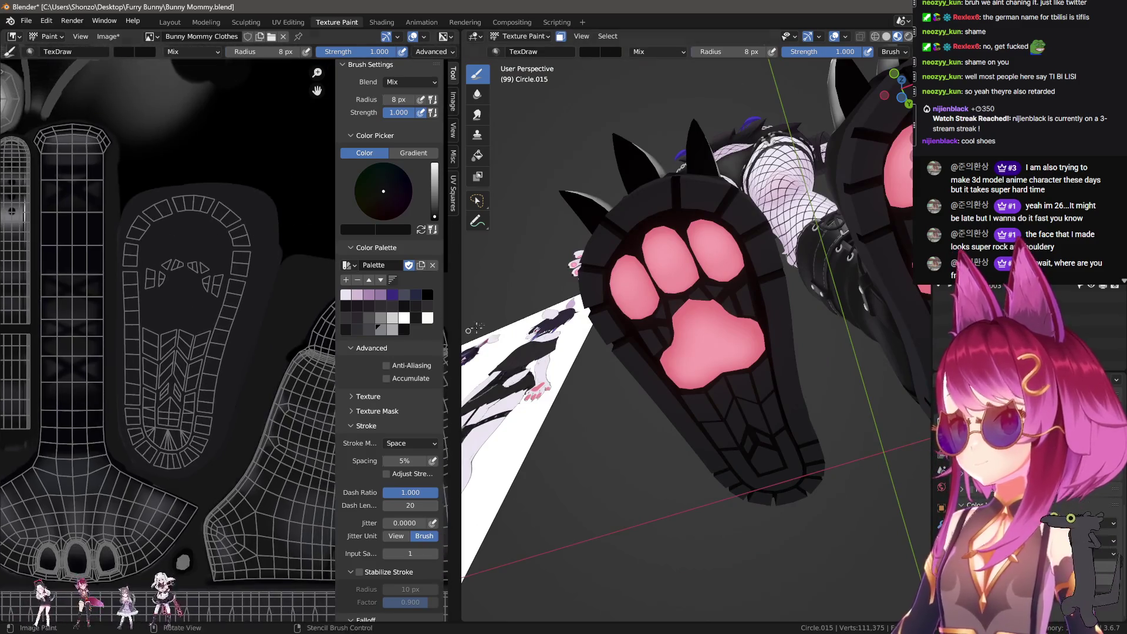
click(279, 27)
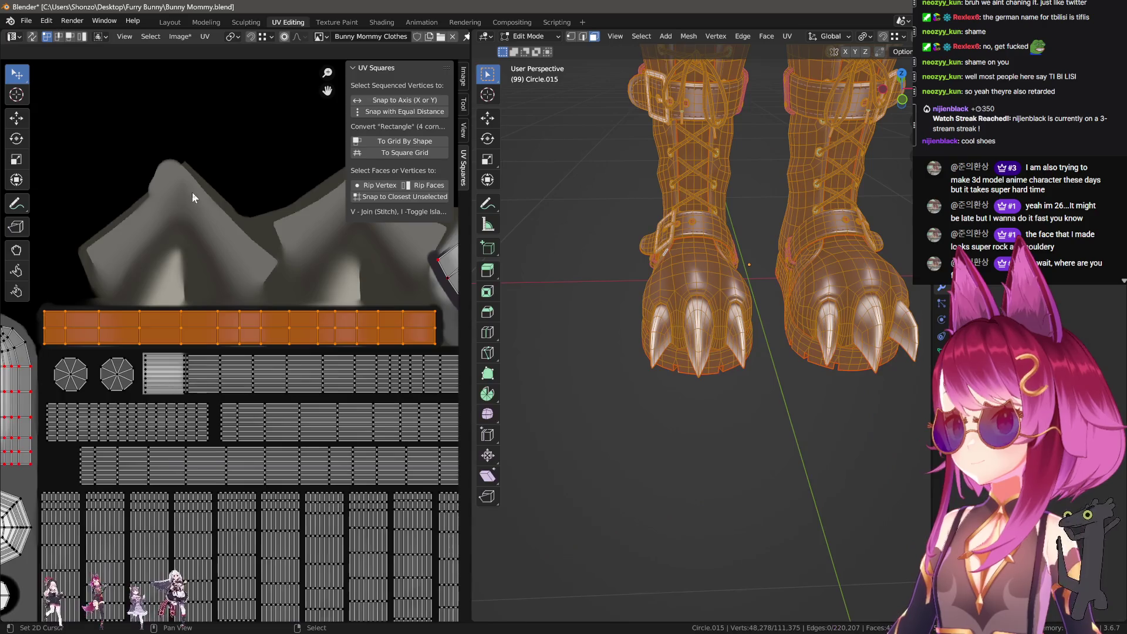
Switch briefly to the Texture Paint workspace and back to UV Editing.
scroll(192, 192, down, 3)
scroll(190, 288, up, 5)
scroll(190, 386, down, 3)
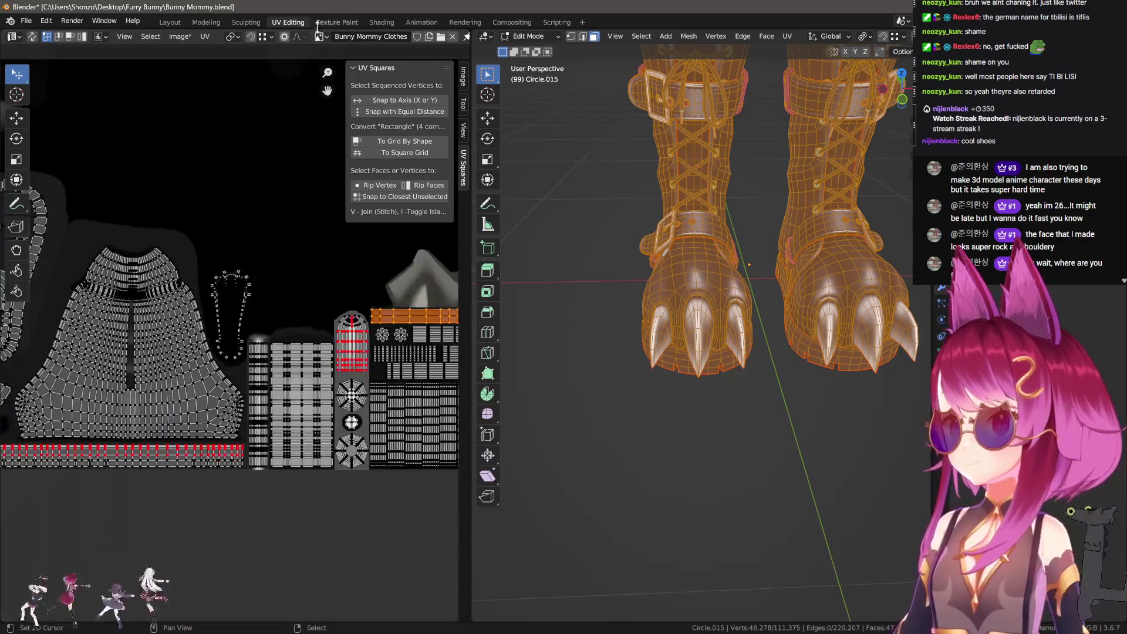
click(332, 22)
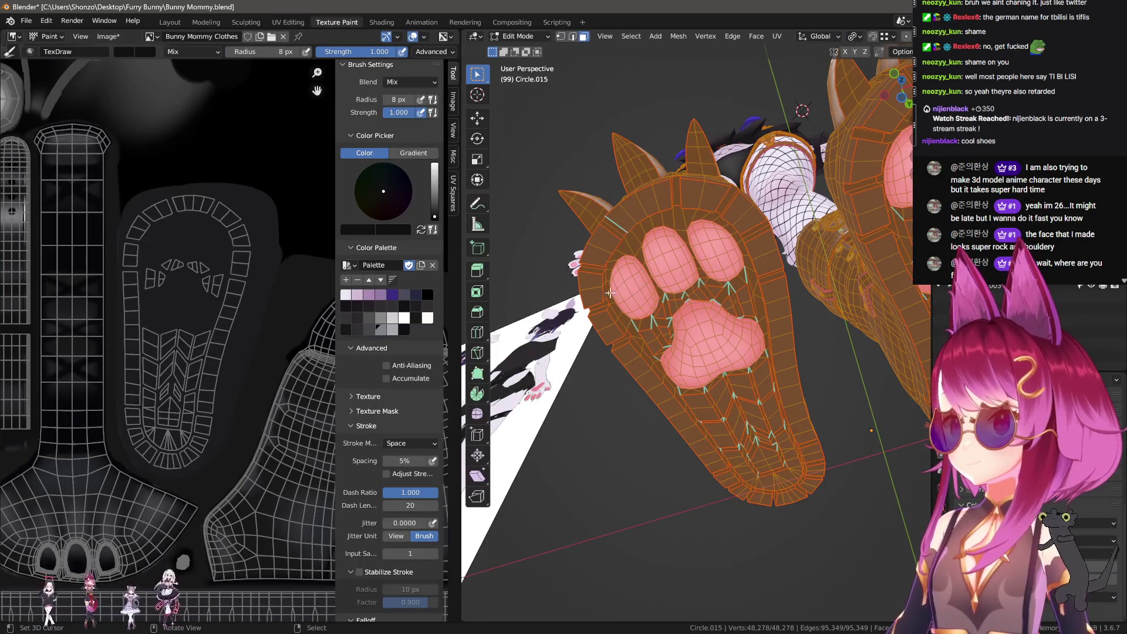
scroll(221, 265, up, 2)
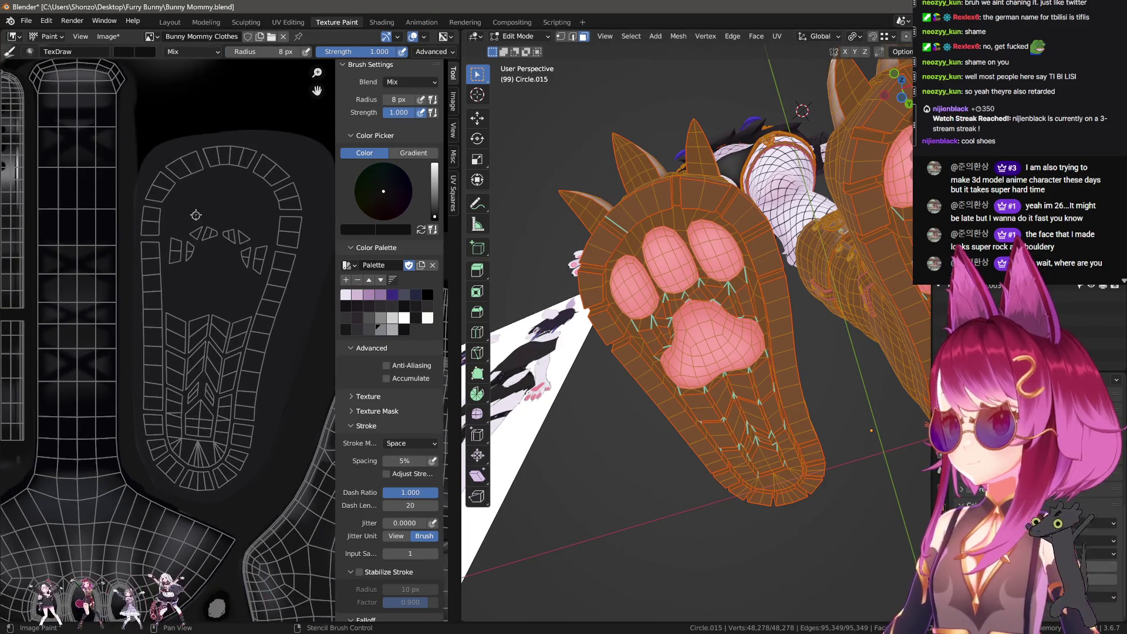
click(289, 23)
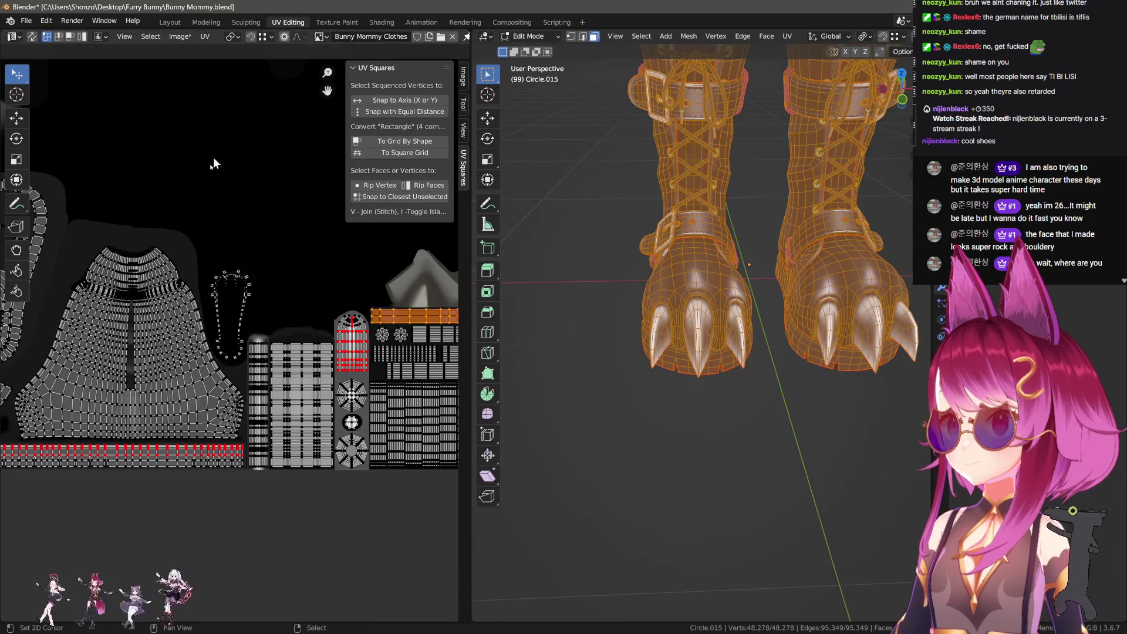
Circle-select the sole UV island, then Tab back to texture painting and orbit below the soles.
key(c)
mouse_move(253, 404)
mouse_down()
mouse_move(254, 420)
mouse_move(254, 376)
mouse_move(305, 235)
mouse_move(276, 398)
mouse_up()
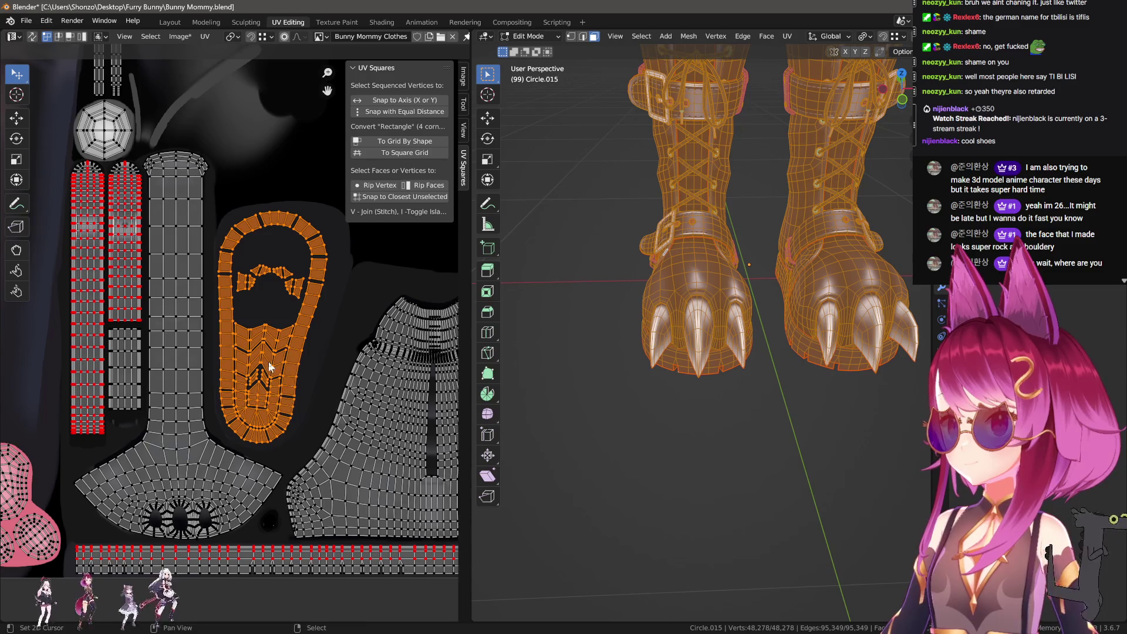
key(Tab)
middle_drag(606, 352, 720, 268)
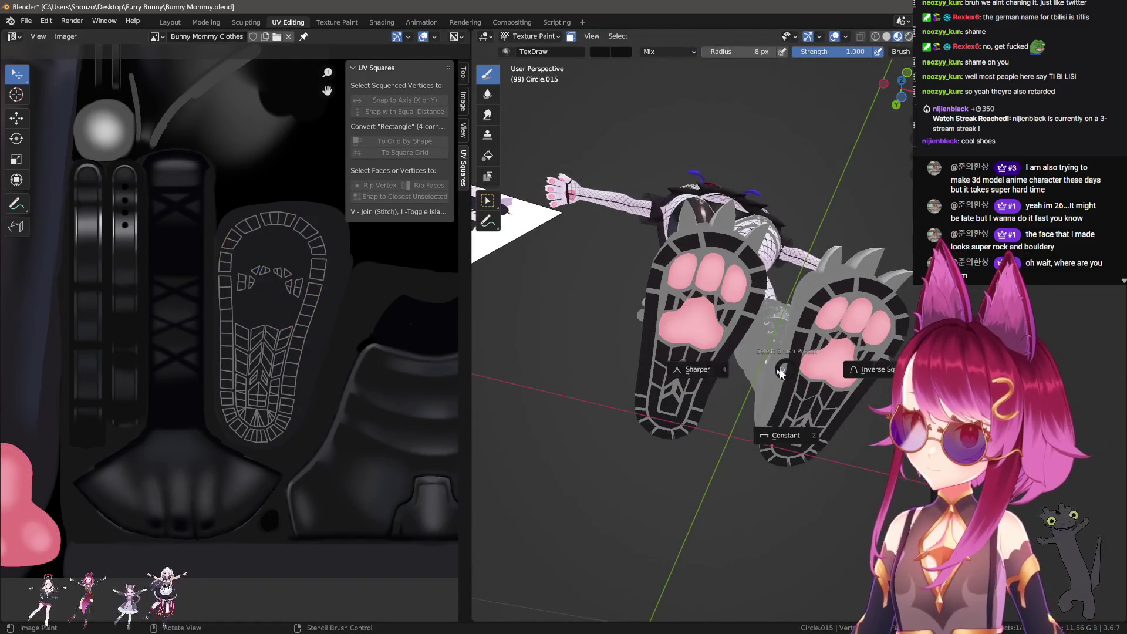
Set the brush radius to 336 px and return to the Texture Paint workspace.
middle_drag(715, 324, 634, 375)
key(f)
click(635, 358)
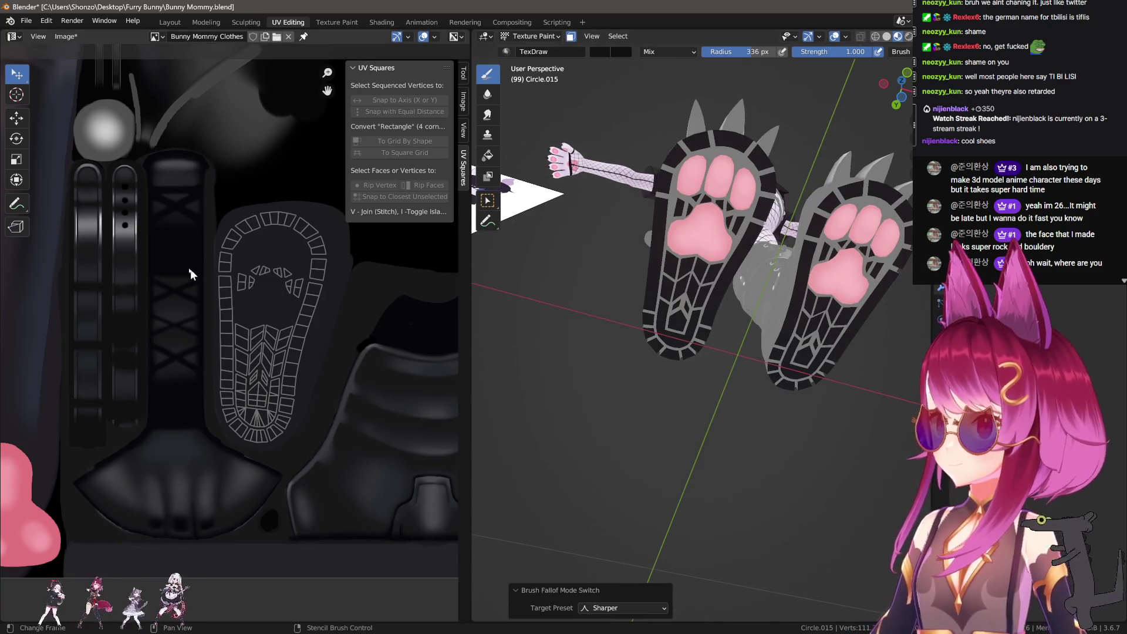
click(346, 24)
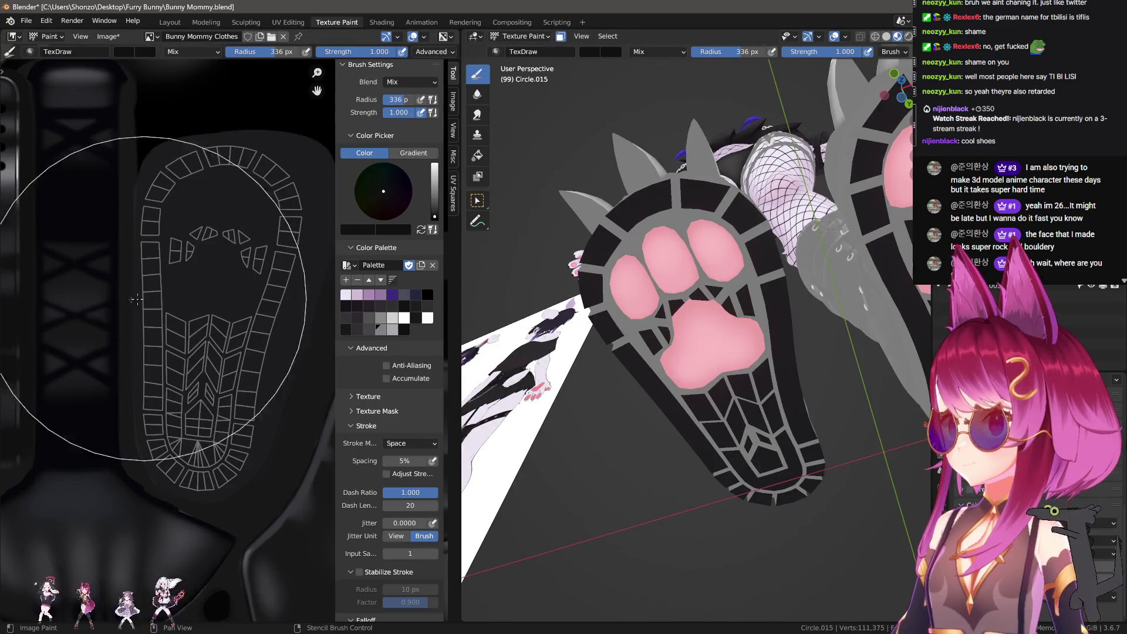
middle_drag(740, 411, 790, 446)
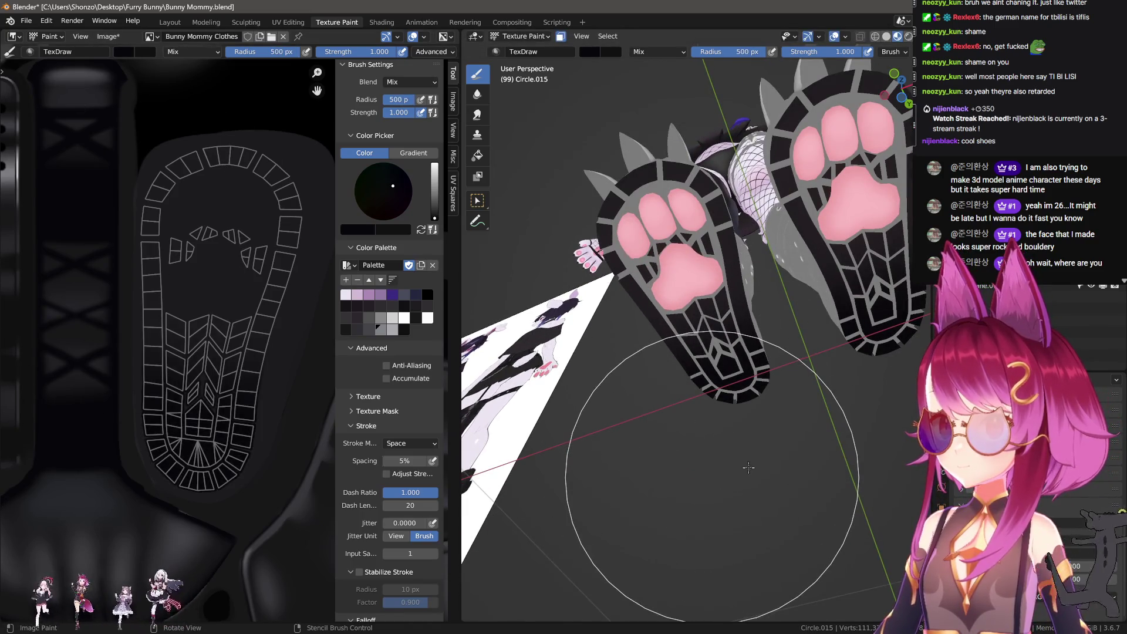
Apply the Sharper brush falloff and set the brush radius to 500 px.
key(alt+f)
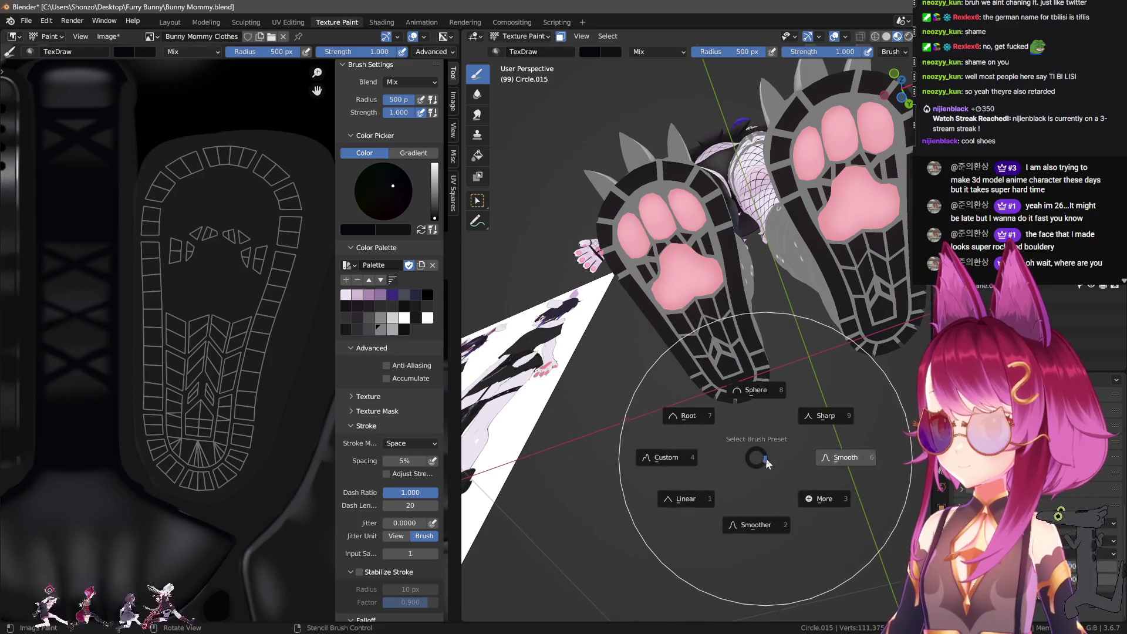
click(725, 493)
key(f)
click(642, 268)
scroll(643, 267, down, 3)
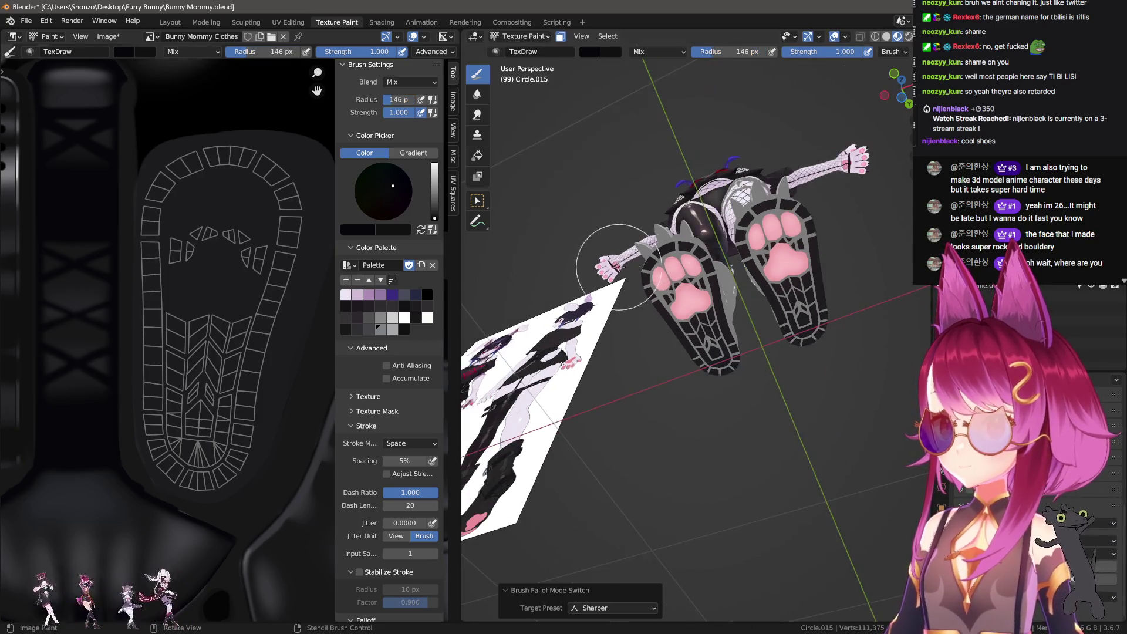
key(f)
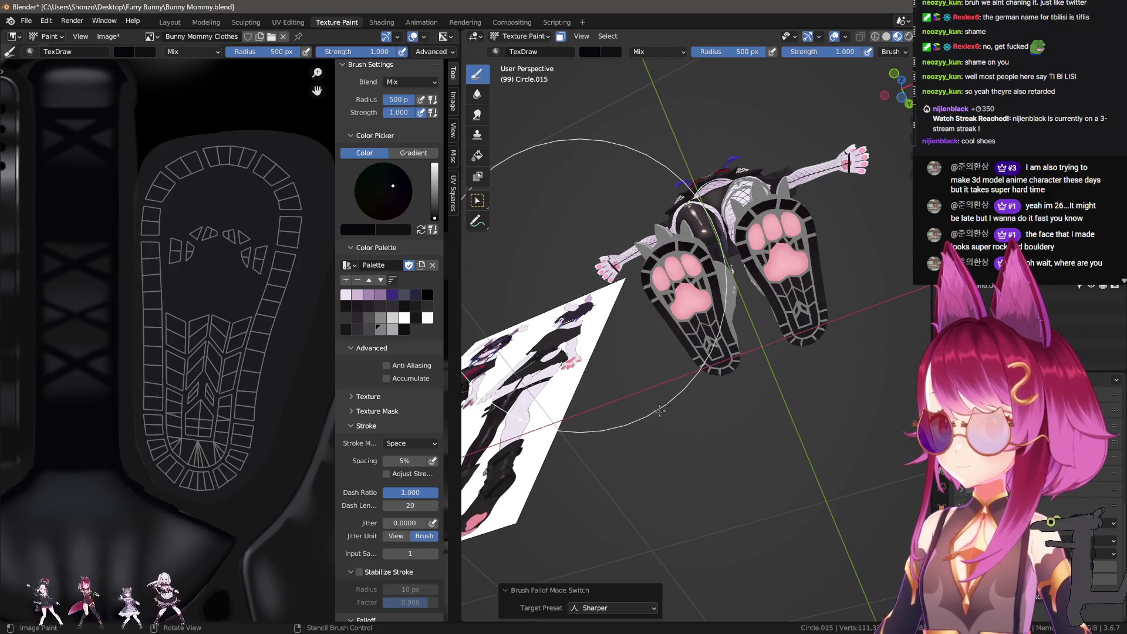
click(660, 411)
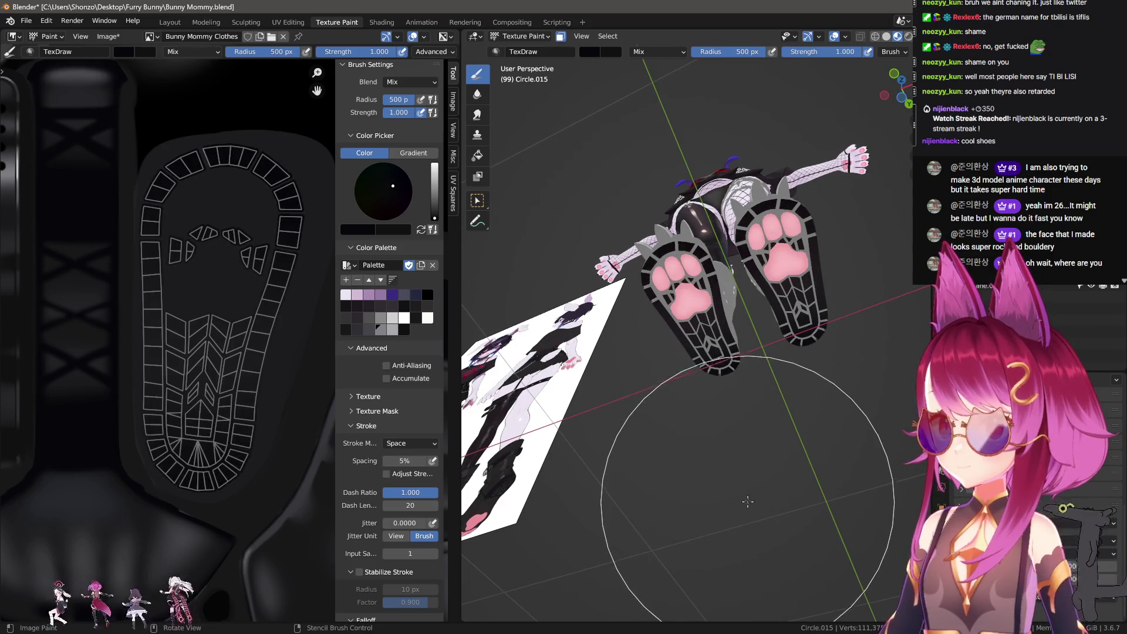
Orbit close to one sole and pick up the pink colour of the pads.
mouse_move(748, 501)
middle_down()
mouse_move(766, 480)
mouse_move(594, 428)
mouse_move(709, 348)
mouse_move(707, 382)
mouse_move(616, 345)
mouse_move(547, 378)
middle_up()
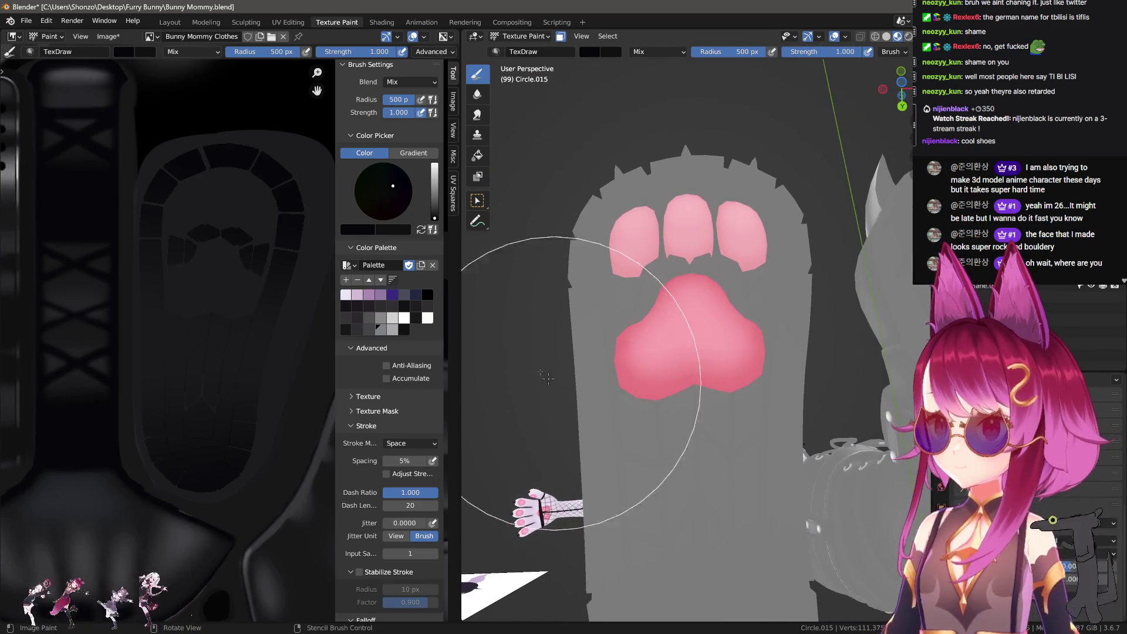
scroll(126, 276, down, 5)
scroll(302, 377, up, 4)
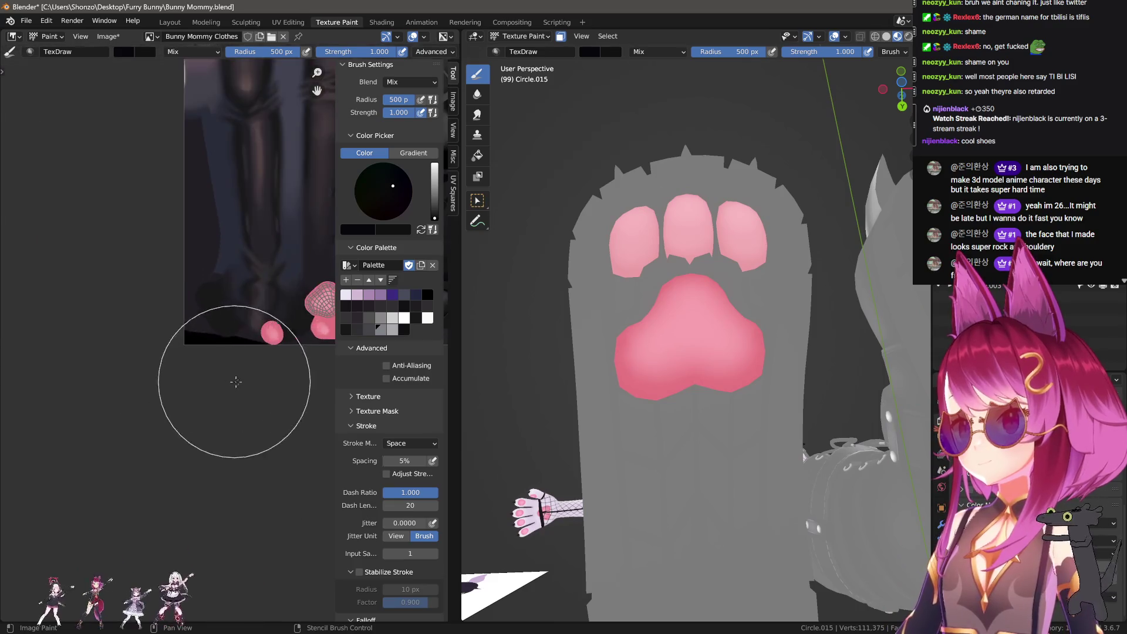
middle_drag(236, 382, 164, 364)
scroll(164, 365, up, 3)
Sample the pink pad colour, set a 10 px radius, and darken the colour to deep maroon.
key(s)
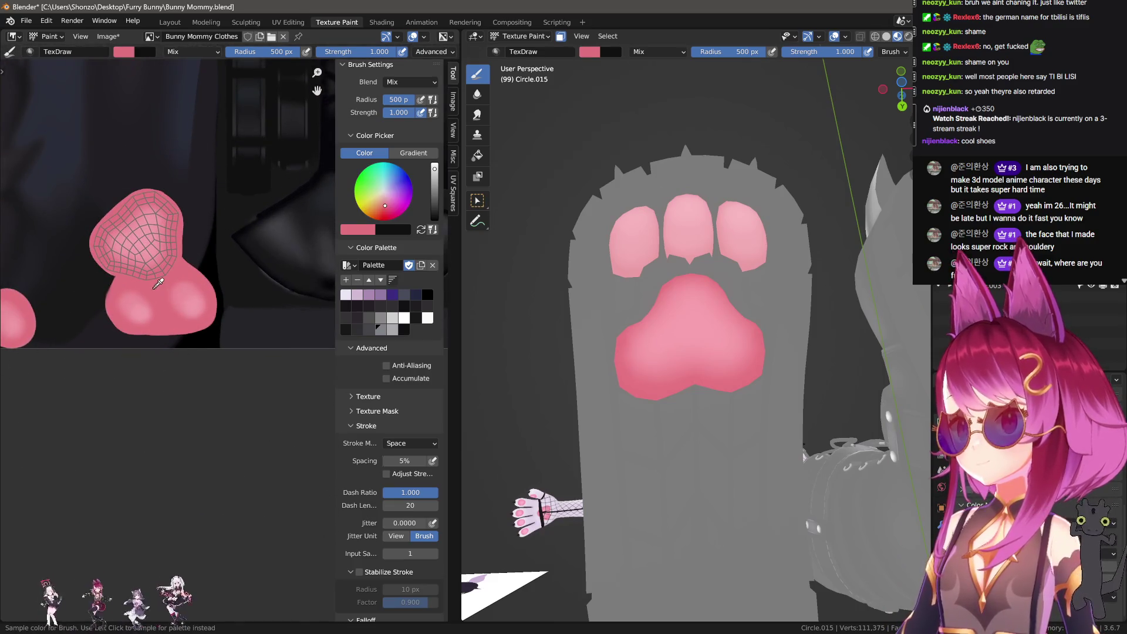
scroll(163, 267, down, 2)
scroll(176, 353, up, 5)
key(f)
click(196, 384)
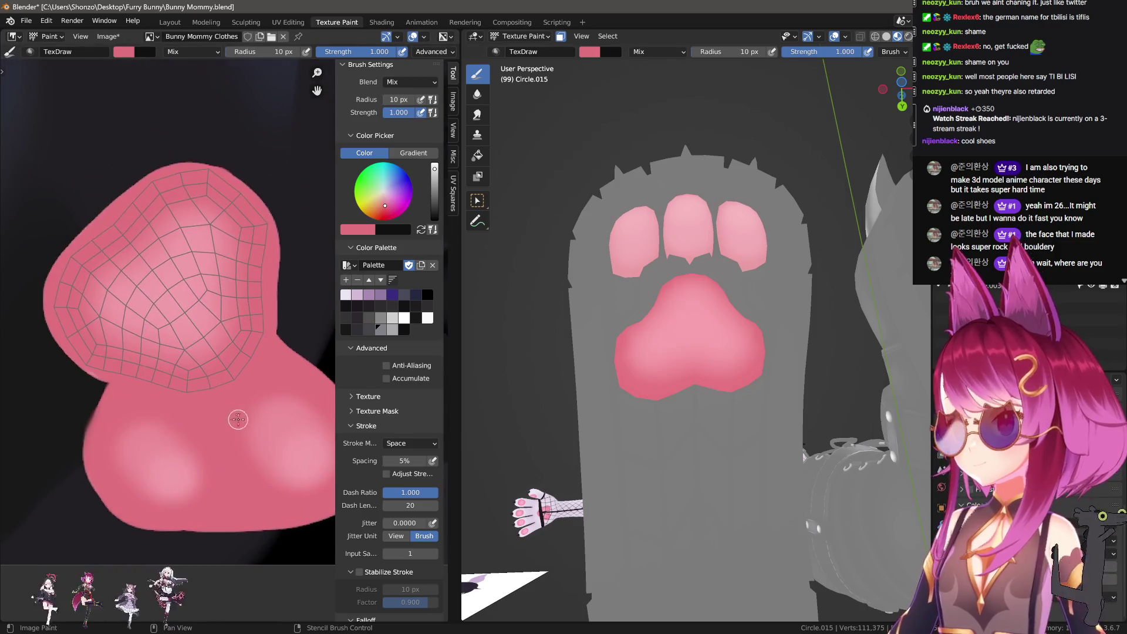
drag(437, 192, 434, 198)
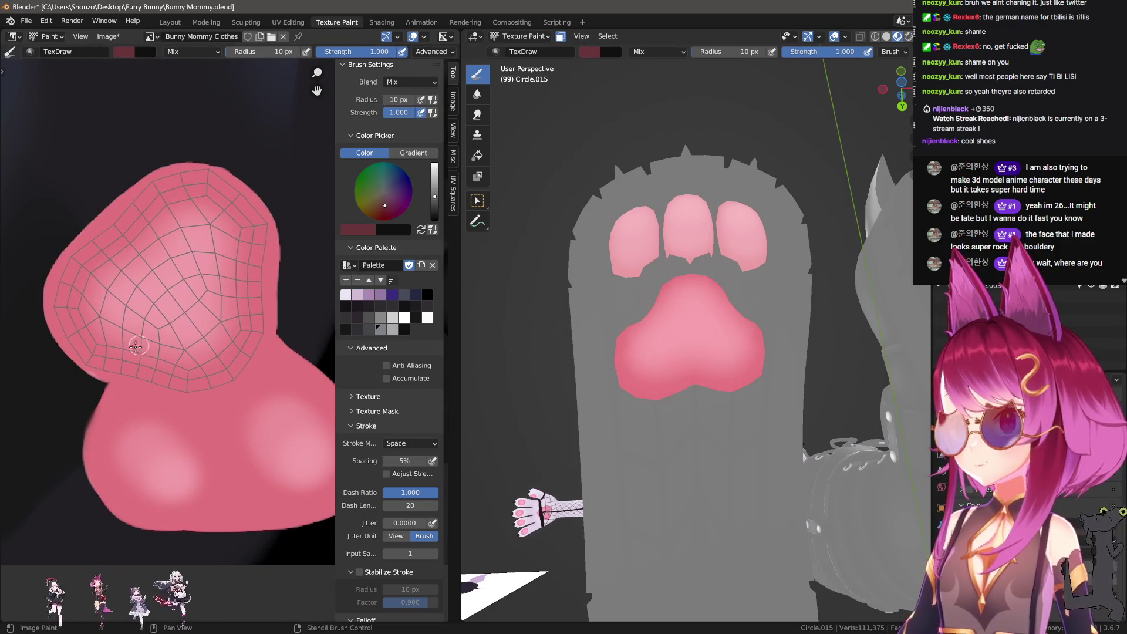
Paint maroon along the pad's lower edge using the Multiply blend mode.
drag(103, 358, 219, 385)
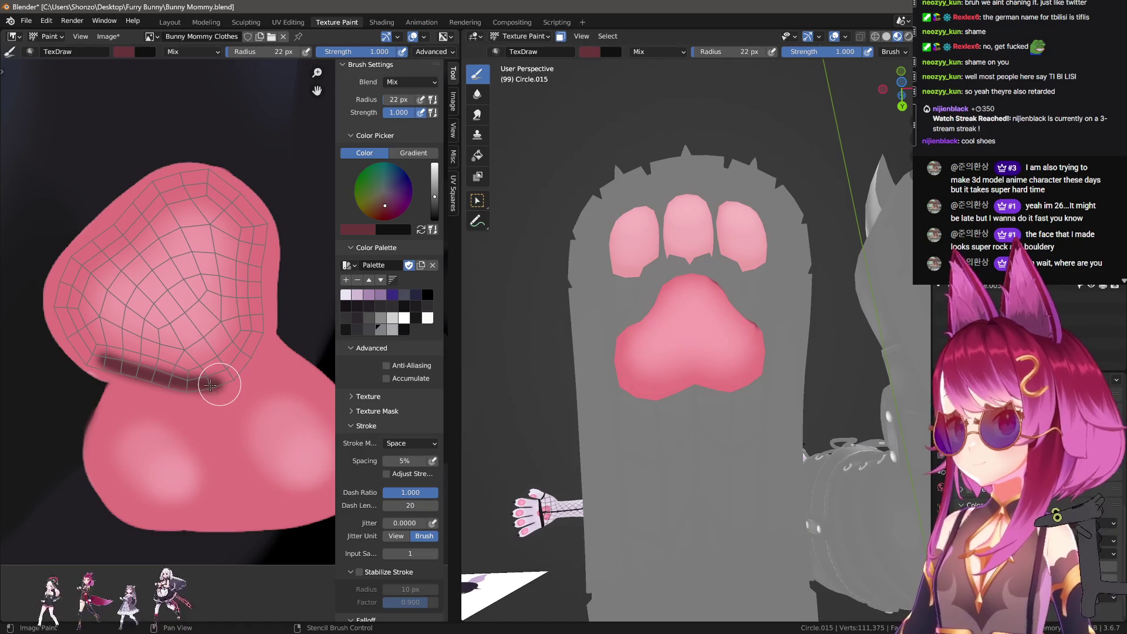
right_click(210, 385)
click(141, 346)
click(139, 392)
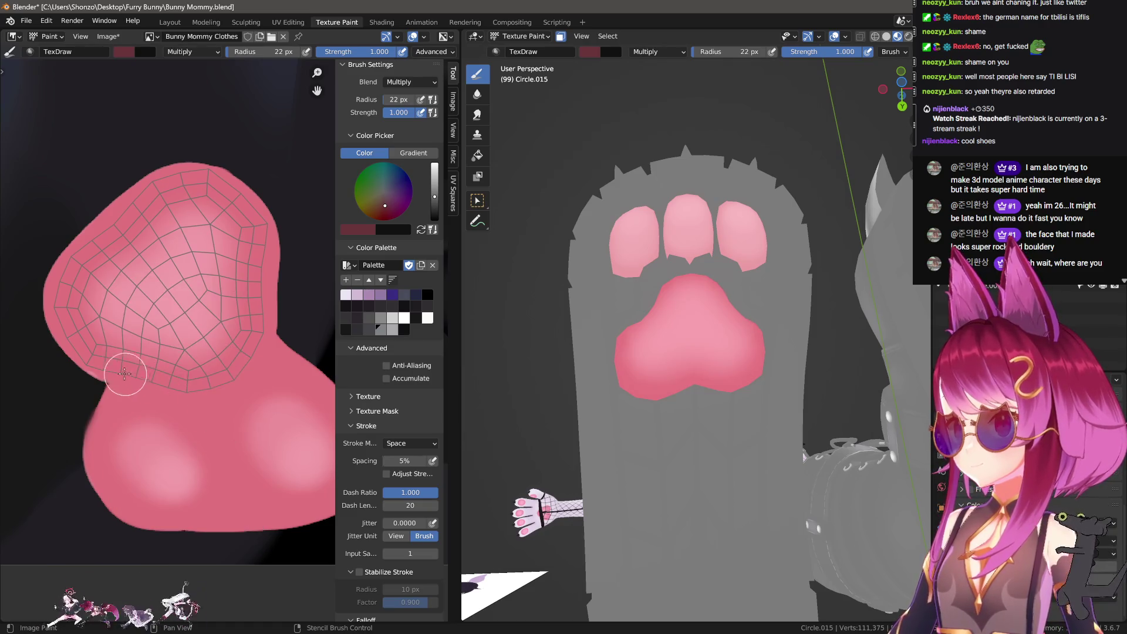
drag(91, 358, 177, 389)
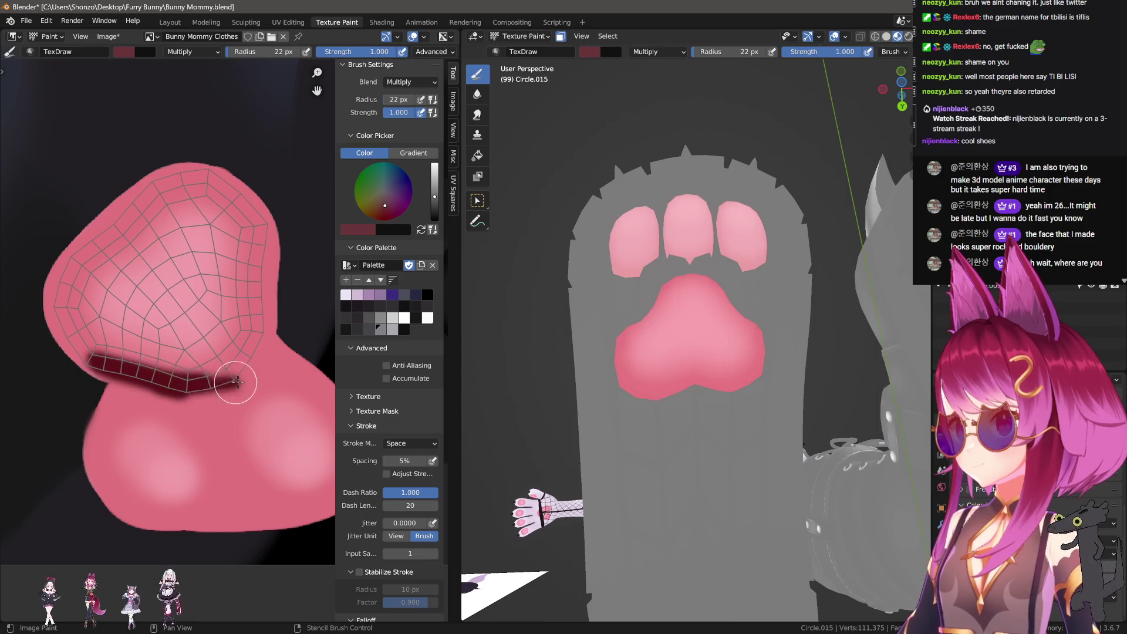
Sample the dark maroon colour and choose the Smooth falloff preset.
middle_drag(640, 332, 649, 370)
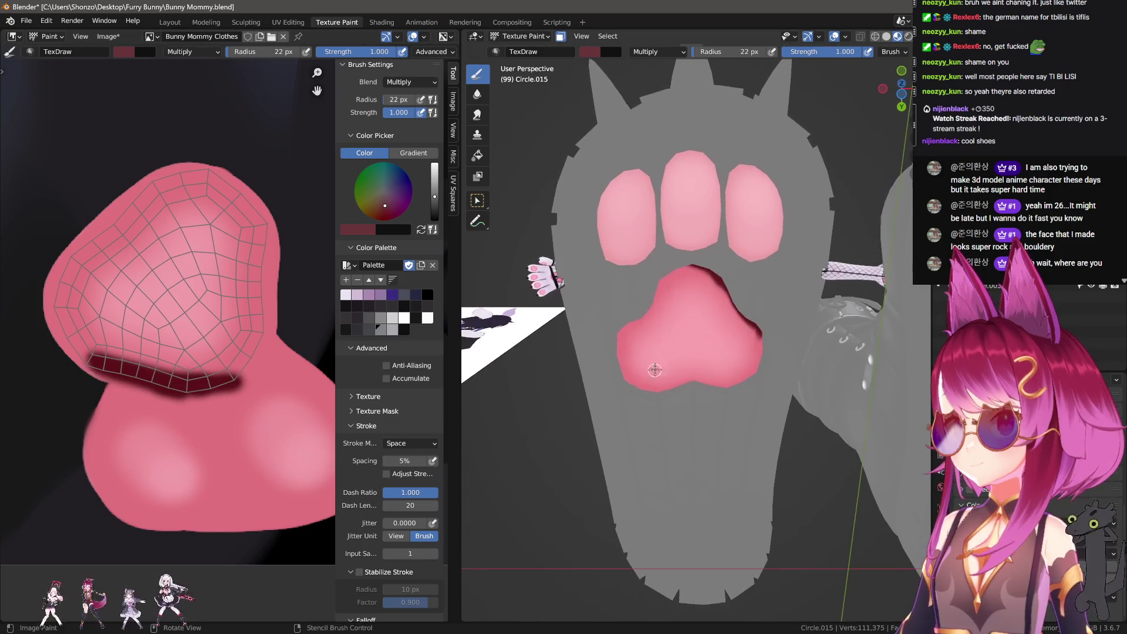
scroll(561, 364, up, 2)
key(s)
scroll(199, 370, up, 3)
key(ctrl+f)
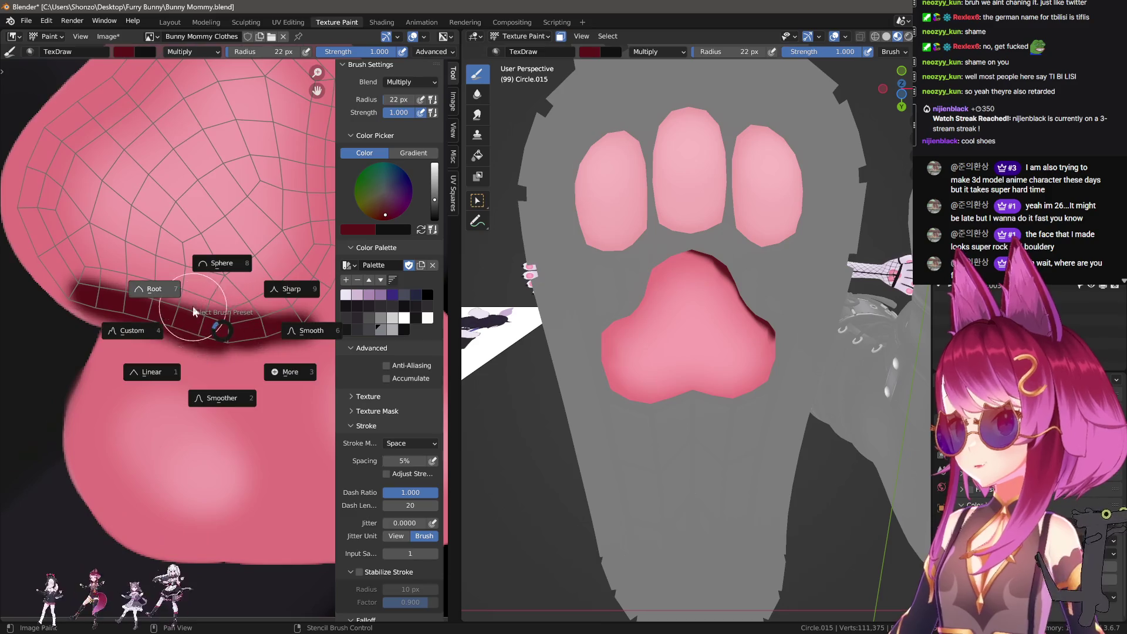
click(305, 321)
middle_drag(176, 282, 258, 346)
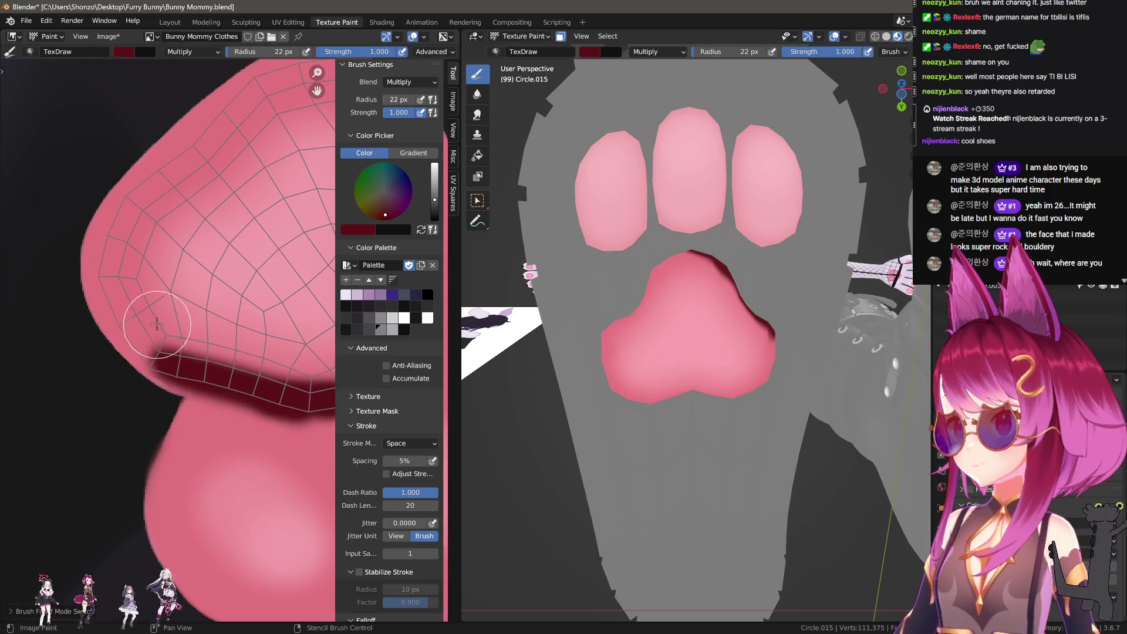
Set an 18 px radius, switch blending back to Mix, and paint down the pad's left edge.
key(shift+f)
key(Escape)
key(f)
click(131, 284)
mouse_move(136, 202)
mouse_down()
mouse_move(125, 274)
mouse_move(135, 327)
mouse_up()
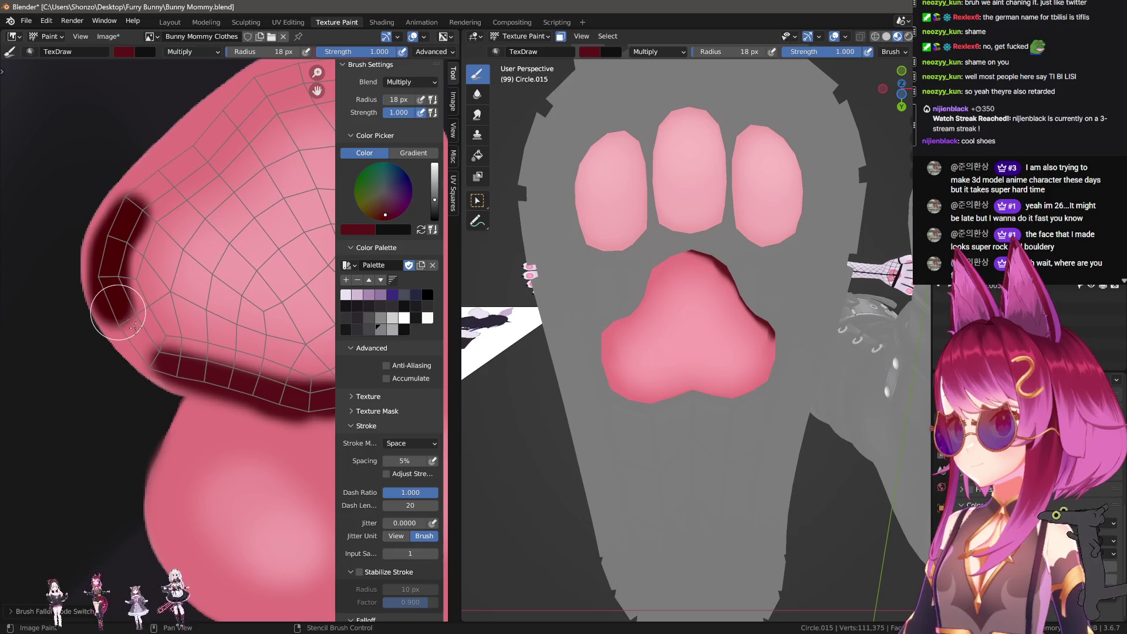
key(ctrl+z)
right_click(144, 191)
click(65, 239)
click(65, 251)
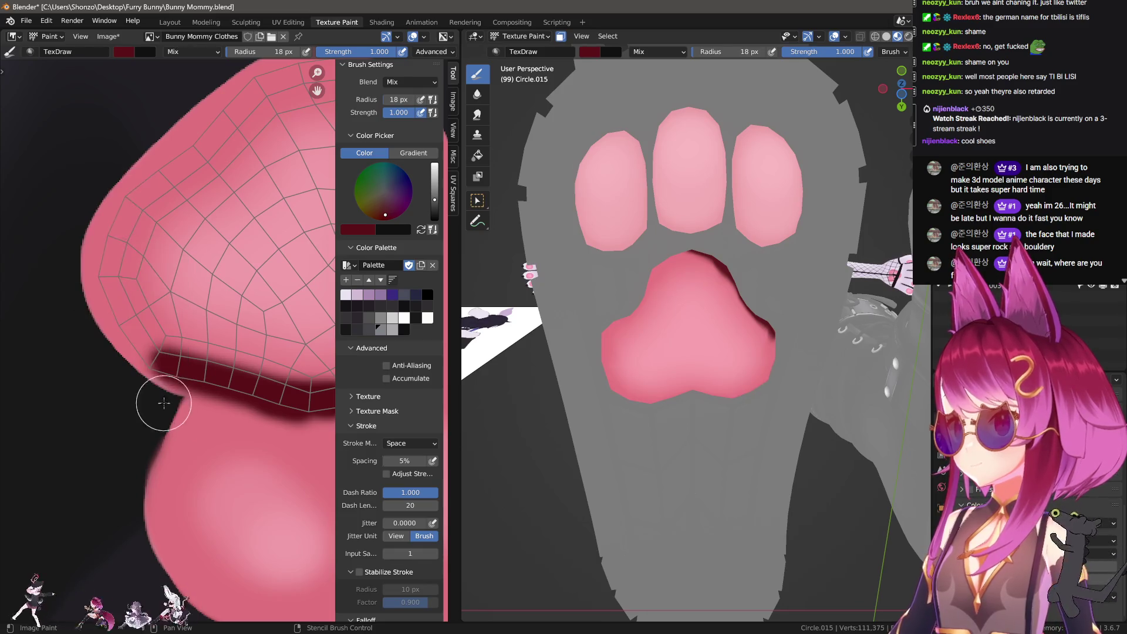
mouse_move(150, 200)
mouse_down()
mouse_move(118, 280)
mouse_move(139, 320)
mouse_move(188, 365)
mouse_up()
Extend the maroon outline up, across the pad's top edge, and down its right side.
drag(134, 234, 268, 119)
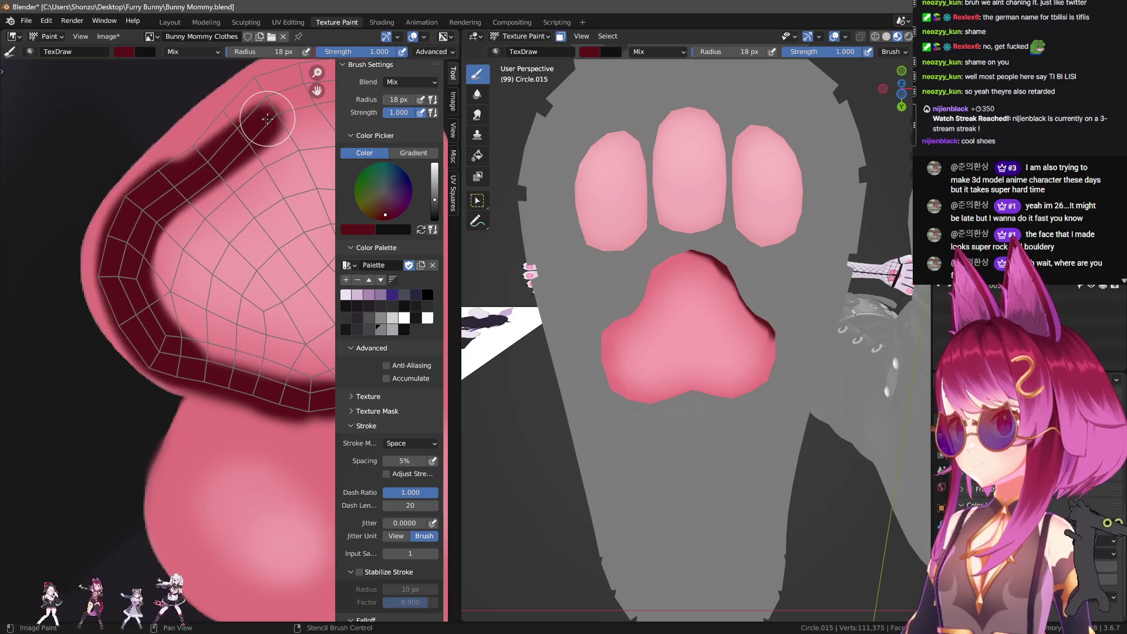
scroll(113, 188, down, 2)
scroll(120, 253, up, 3)
mouse_move(26, 326)
mouse_down()
mouse_move(82, 271)
mouse_move(73, 290)
mouse_up()
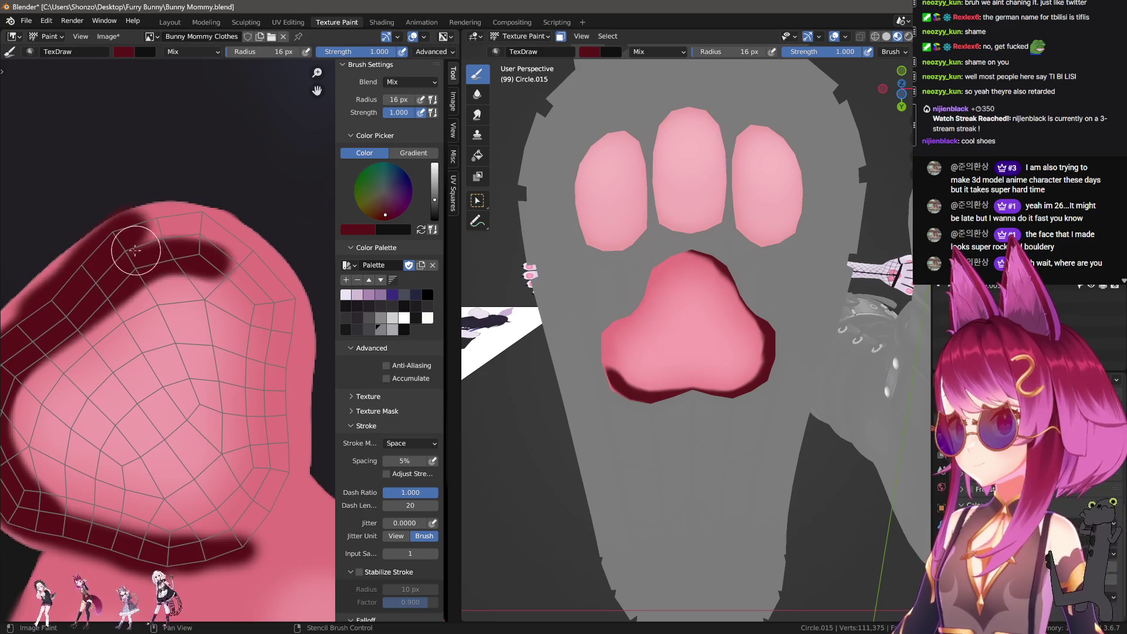
mouse_move(135, 250)
mouse_down()
mouse_move(236, 233)
mouse_move(258, 265)
mouse_move(268, 315)
mouse_move(261, 376)
mouse_up()
middle_drag(261, 340, 252, 257)
drag(252, 256, 248, 336)
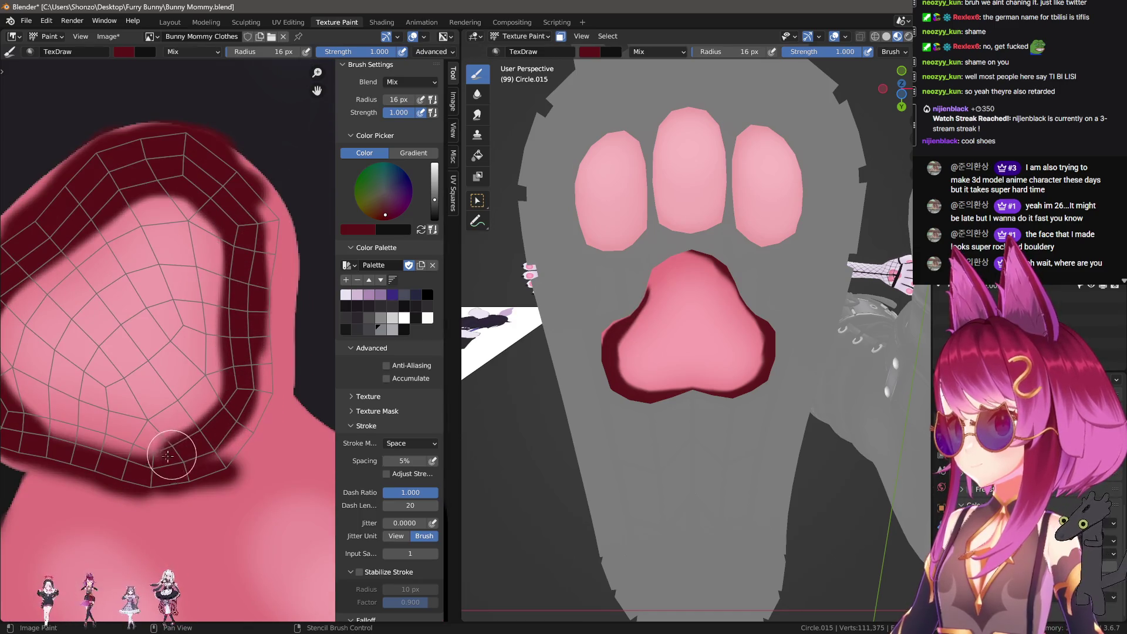
Finish the maroon border along the lower-left and right edges, then switch to the Soften brush.
drag(64, 445, 99, 444)
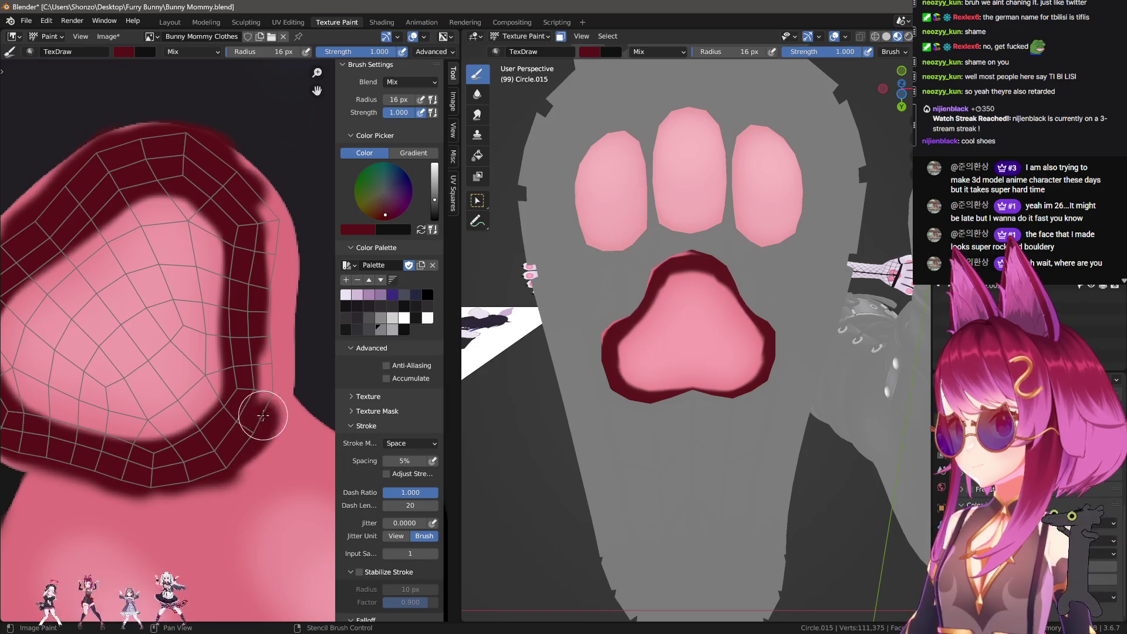
drag(263, 416, 262, 338)
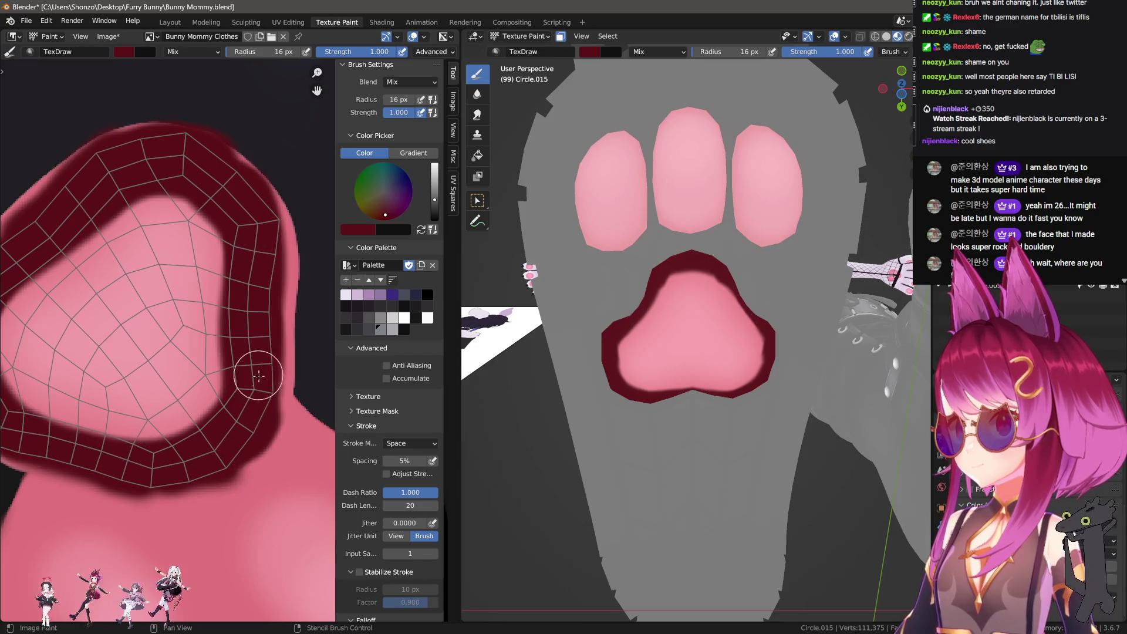
mouse_move(259, 375)
middle_down()
mouse_move(126, 131)
mouse_move(135, 179)
middle_up()
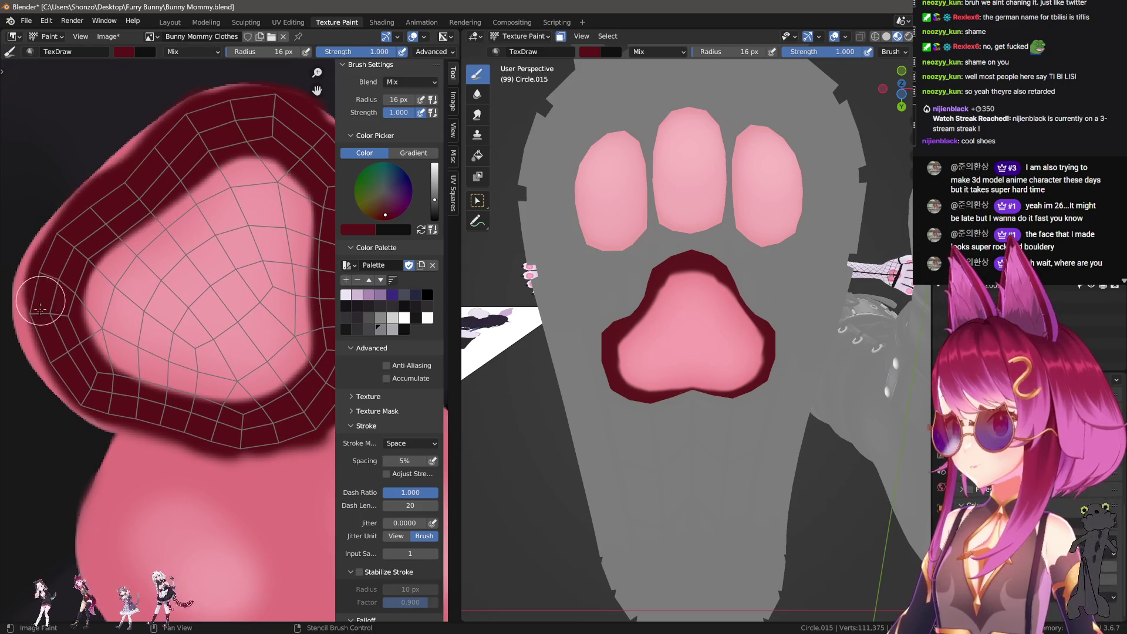
scroll(138, 349, up, 1)
key(shift+space)
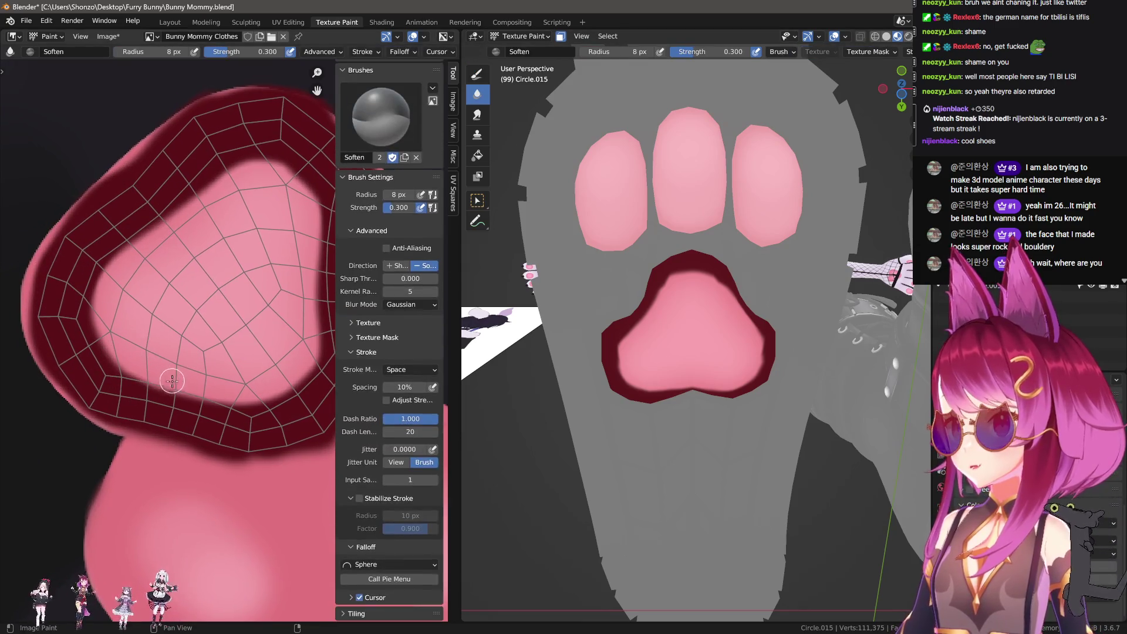
Soften the inner edge of the heel pad's maroon border with a 26 px Soften brush.
scroll(164, 382, up, 1)
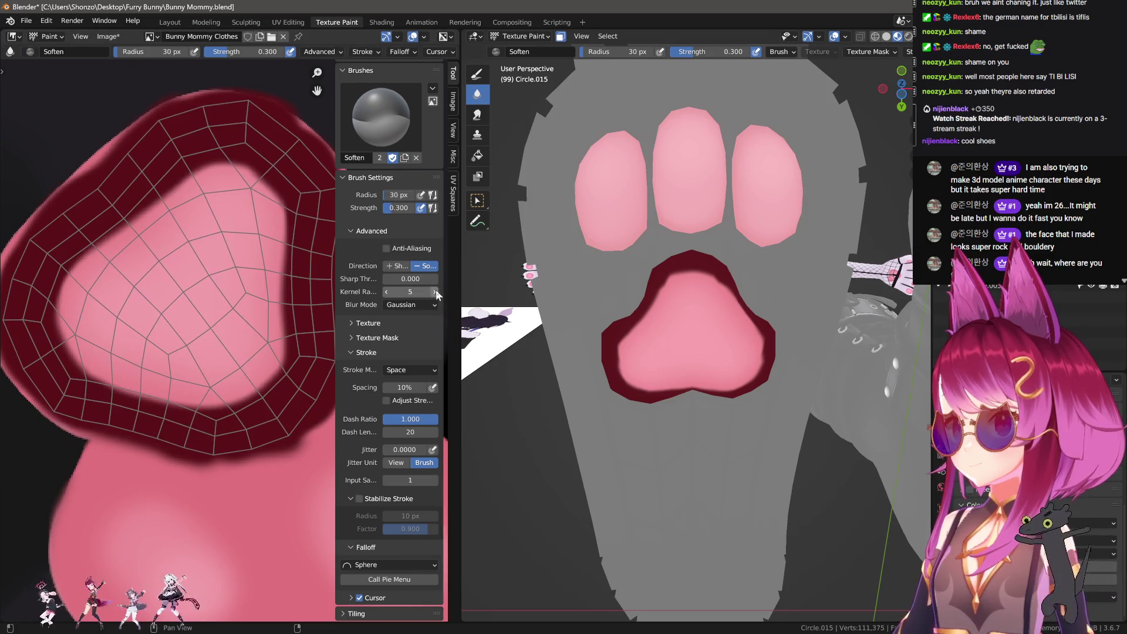
key(bracketright)
key(bracketright)
key(bracketright)
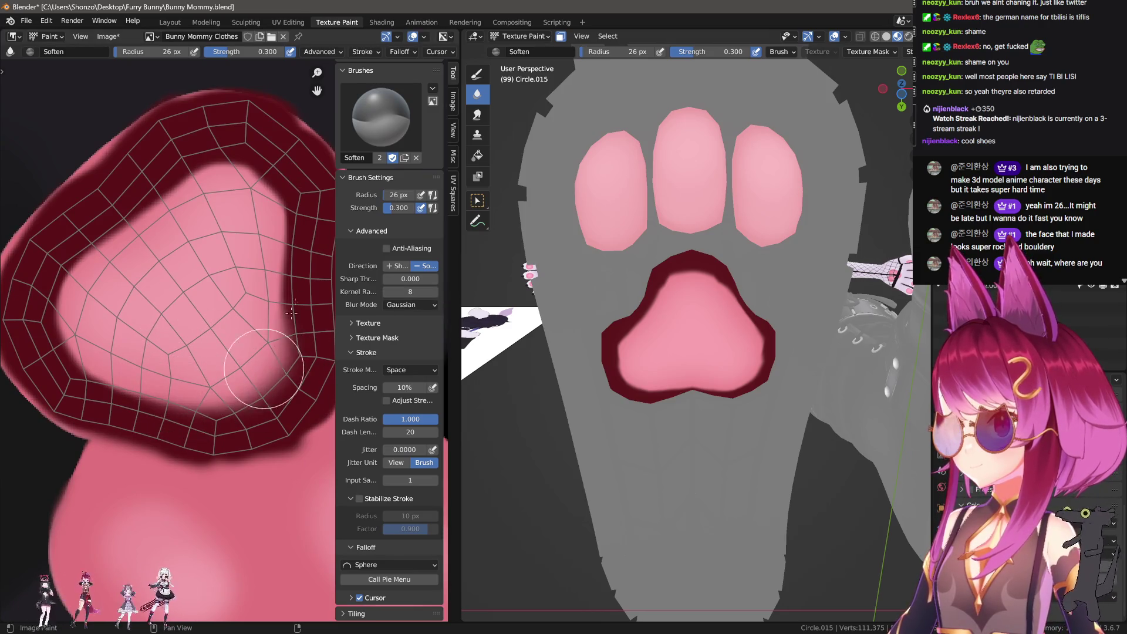
mouse_move(274, 182)
mouse_down()
mouse_move(176, 176)
mouse_move(62, 291)
mouse_up()
drag(134, 384, 135, 393)
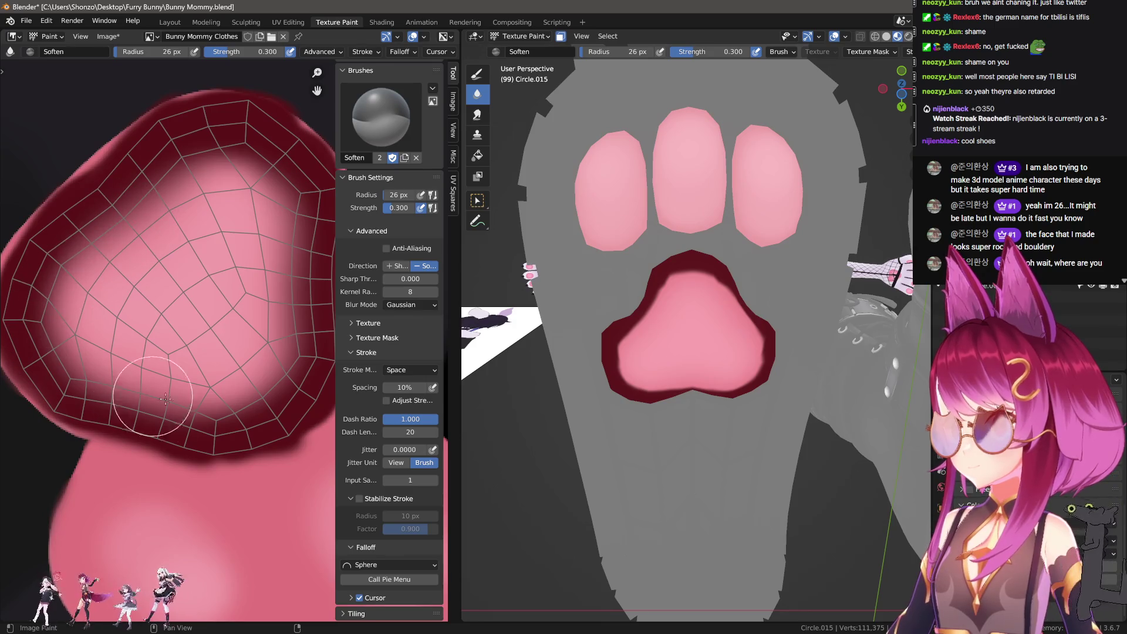
mouse_move(634, 470)
middle_down()
mouse_move(629, 423)
mouse_move(634, 439)
mouse_move(672, 400)
middle_up()
Frame the heel pad and smear its maroon shading inward toward the pink centre.
scroll(672, 399, up, 4)
middle_drag(260, 317, 168, 331)
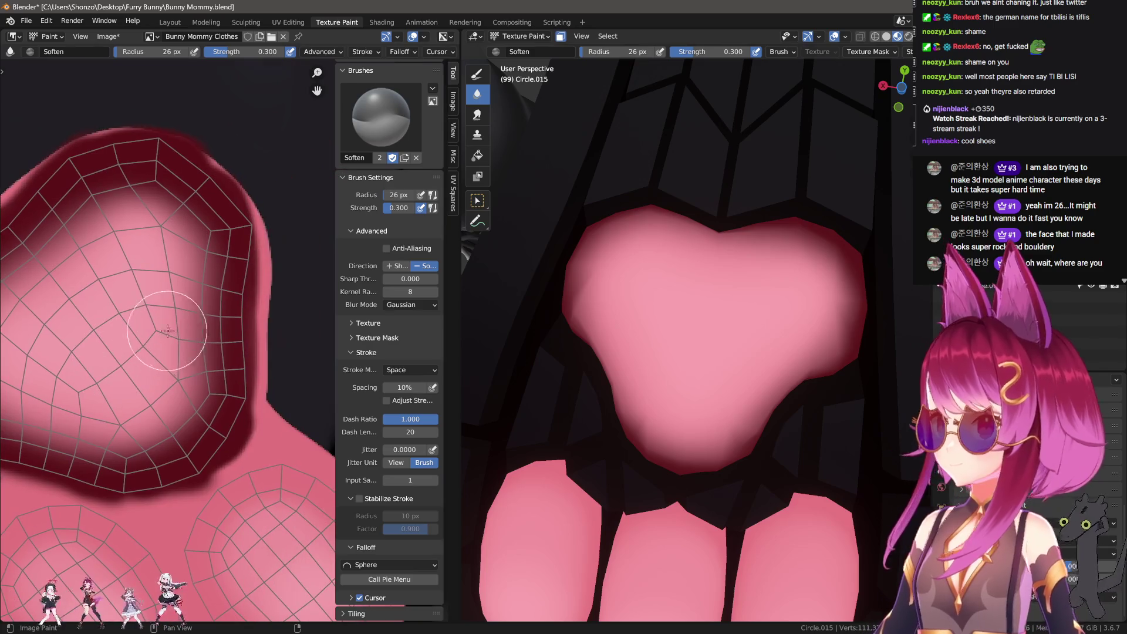
middle_drag(191, 223, 186, 291)
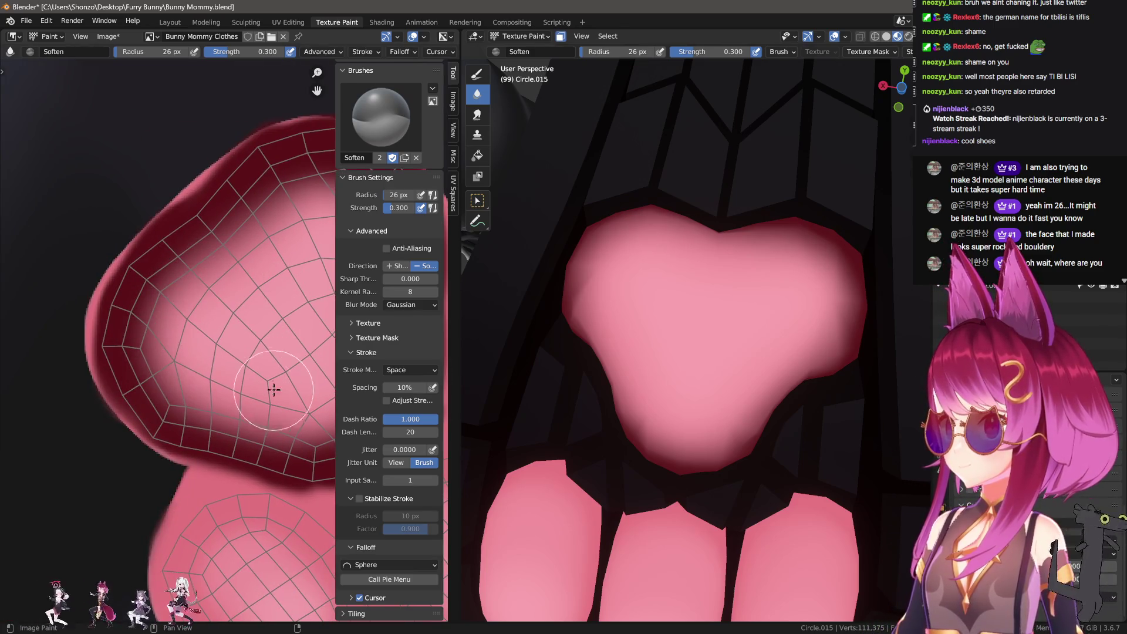
middle_drag(274, 390, 189, 376)
key(s)
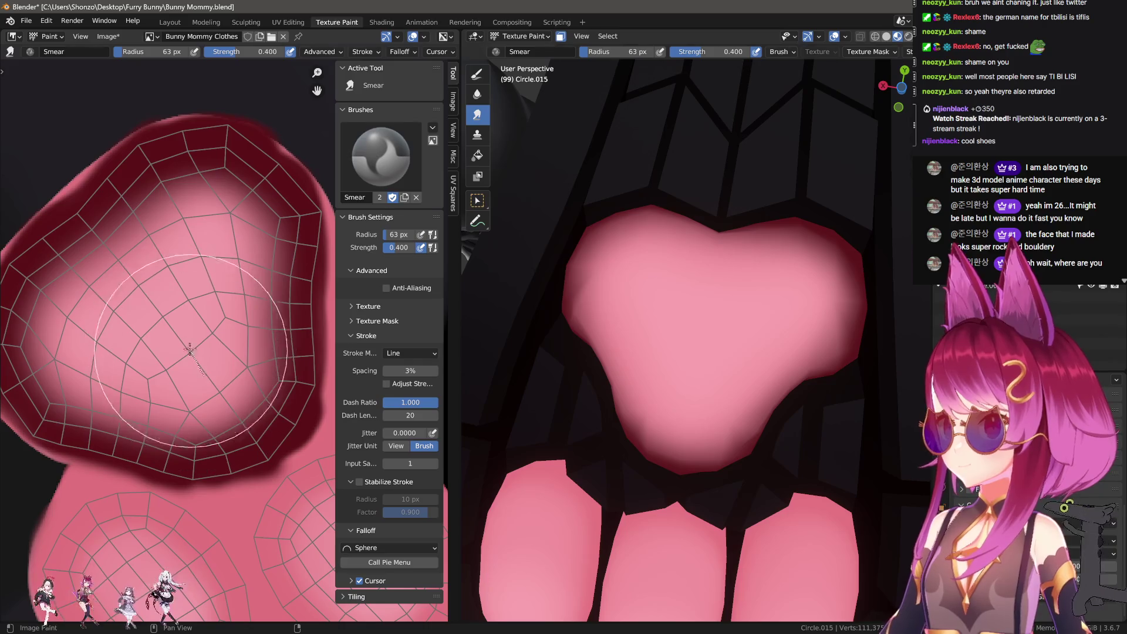
mouse_move(189, 350)
mouse_down()
mouse_move(140, 326)
mouse_move(132, 338)
mouse_move(170, 295)
mouse_move(123, 342)
mouse_move(199, 362)
mouse_up()
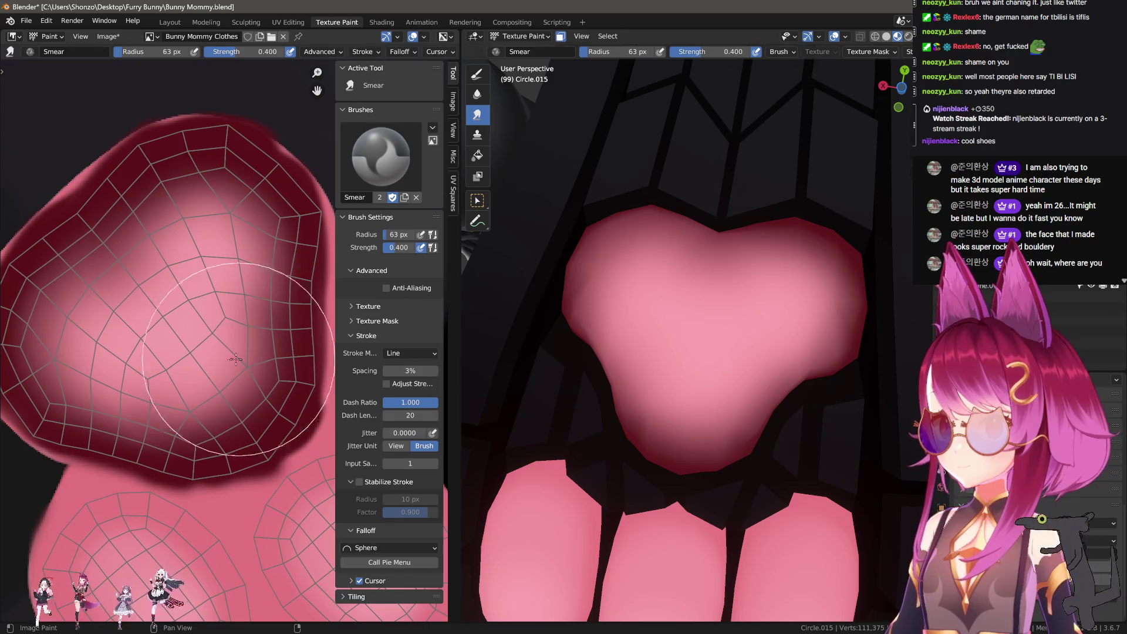
Orbit the 3D view to see the shoes from above and return to the dark red Draw brush.
key(shift+s)
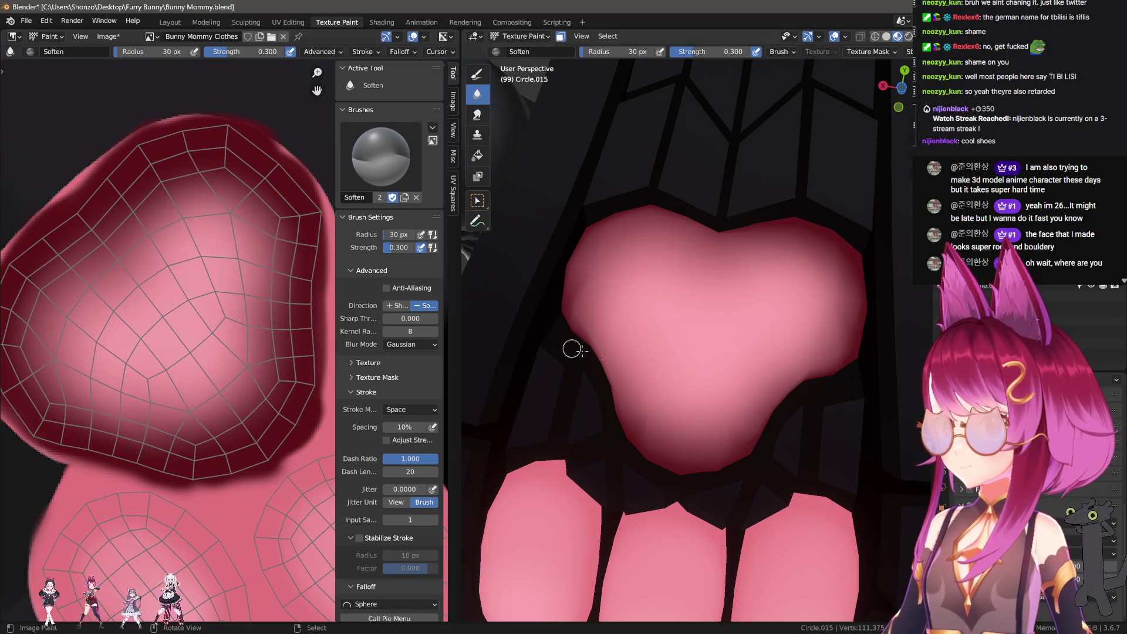
scroll(572, 349, down, 3)
mouse_move(573, 349)
middle_down()
mouse_move(708, 363)
mouse_move(536, 372)
middle_up()
key(d)
scroll(184, 473, down, 3)
scroll(151, 267, up, 4)
scroll(195, 419, down, 1)
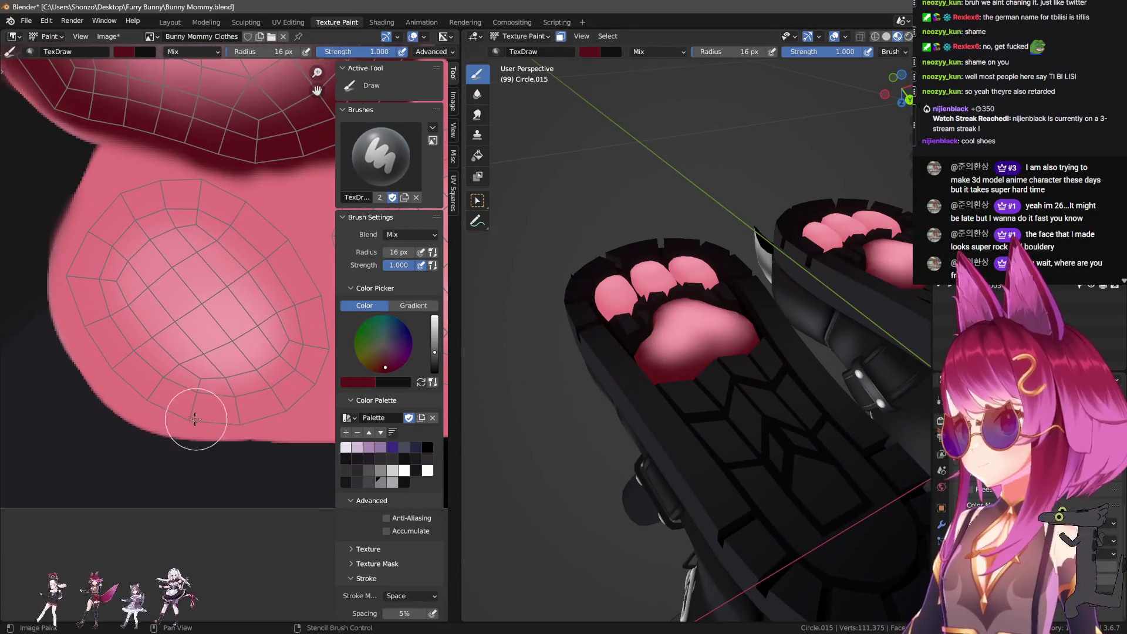
Paint dark red bands closing the pad ring's bottom and edging another pad island at 17 px.
mouse_move(165, 401)
mouse_down()
mouse_move(244, 411)
mouse_move(320, 372)
mouse_move(302, 287)
mouse_move(229, 188)
mouse_move(117, 189)
mouse_move(81, 306)
mouse_move(170, 398)
mouse_move(270, 415)
mouse_up()
scroll(216, 376, up, 2)
middle_drag(217, 376, 133, 405)
key(bracketright)
mouse_move(133, 405)
mouse_down()
mouse_move(190, 435)
mouse_move(291, 413)
mouse_move(302, 305)
mouse_move(220, 212)
mouse_move(93, 228)
mouse_move(62, 347)
mouse_move(201, 452)
mouse_up()
drag(108, 371, 65, 276)
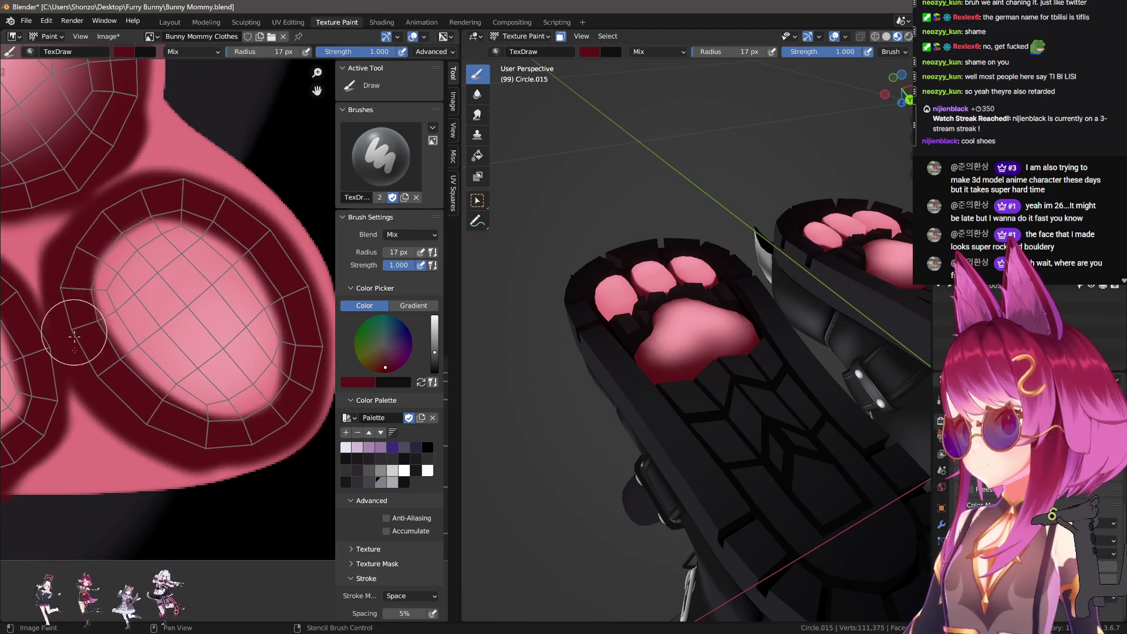
scroll(64, 276, down, 3)
Paint a dark red rim on a toe bean at 22 px, then undo and redraw it at 18 px.
middle_drag(43, 478, 176, 306)
scroll(176, 306, up, 4)
key(bracketright)
key(bracketright)
key(bracketright)
middle_drag(72, 308, 87, 370)
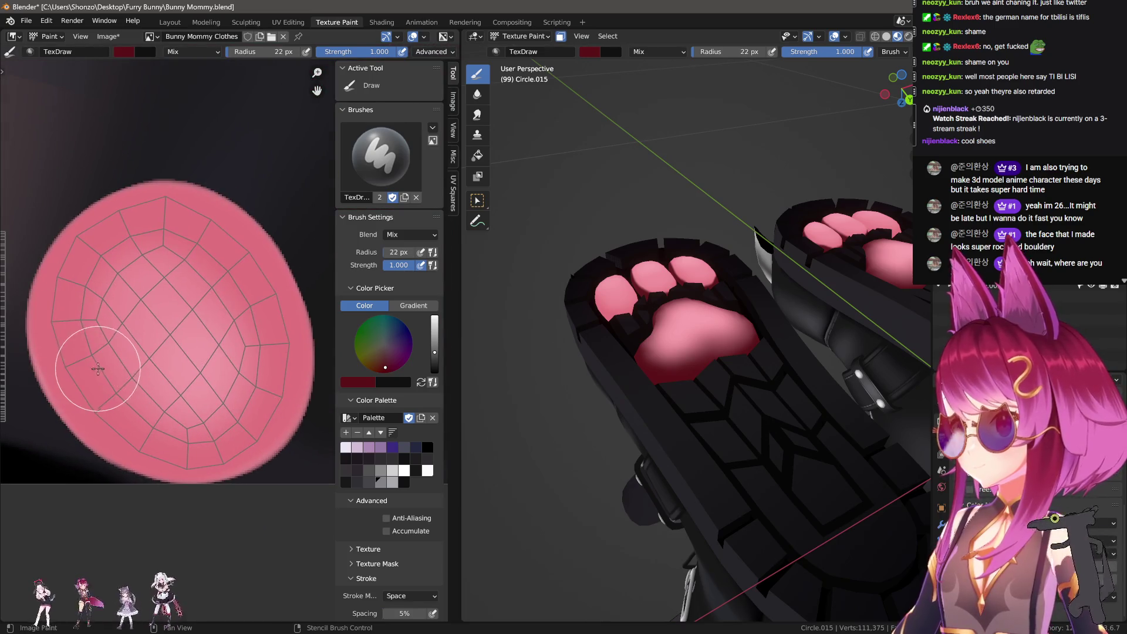
drag(87, 370, 153, 451)
key(ctrl+z)
key(bracketleft)
key(bracketleft)
mouse_move(61, 349)
mouse_down()
mouse_move(173, 464)
mouse_move(241, 449)
mouse_move(273, 350)
mouse_move(244, 264)
mouse_move(152, 215)
mouse_move(73, 258)
mouse_move(69, 361)
mouse_up()
key(shift+space)
Darken the toe bean ring's lower-right section with the dark red Draw brush.
key(2)
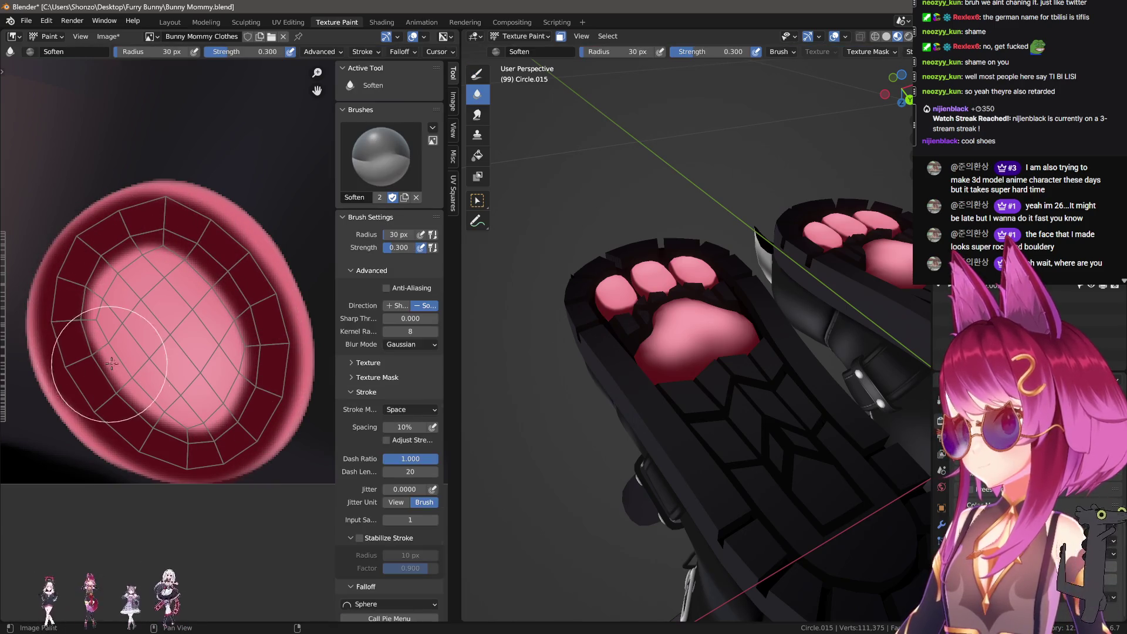
scroll(108, 349, down, 5)
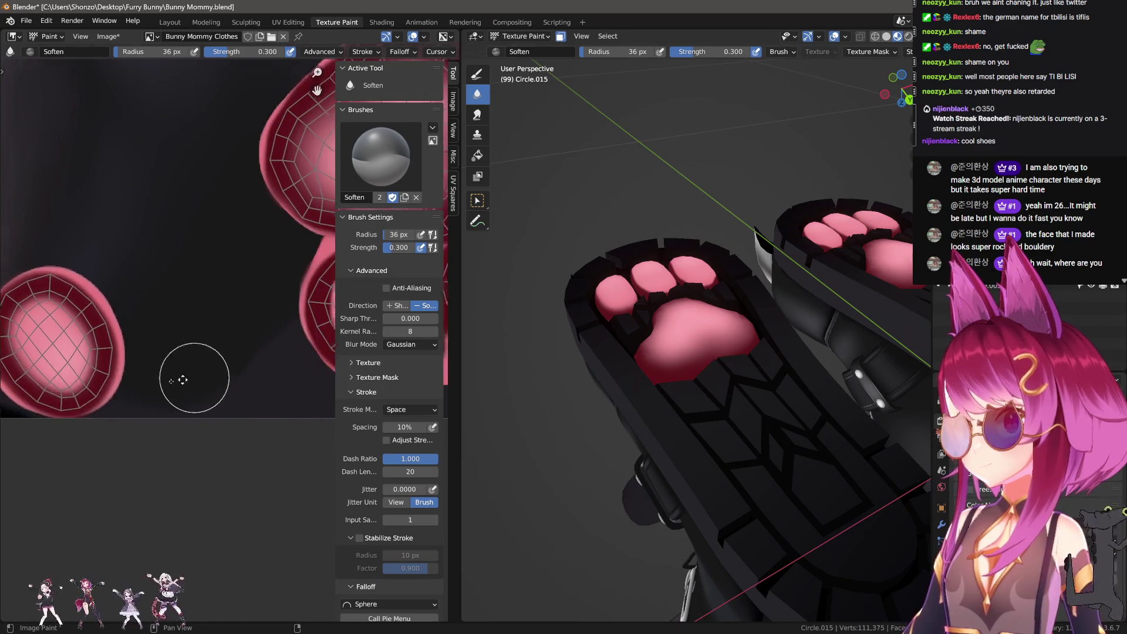
scroll(120, 377, up, 4)
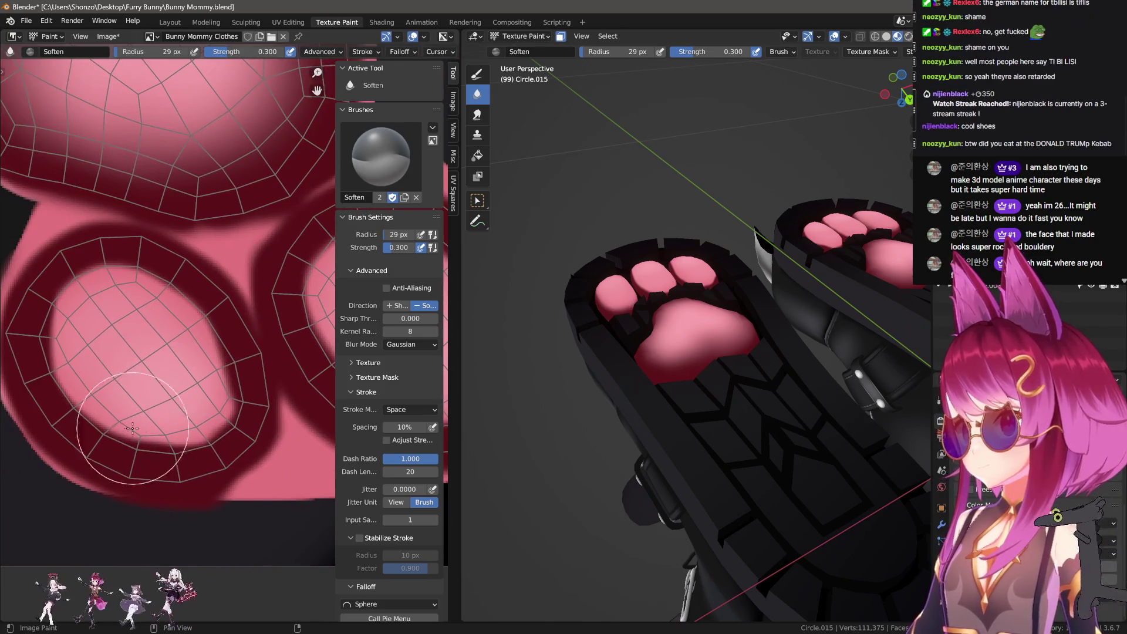
key(shift+space)
key(1)
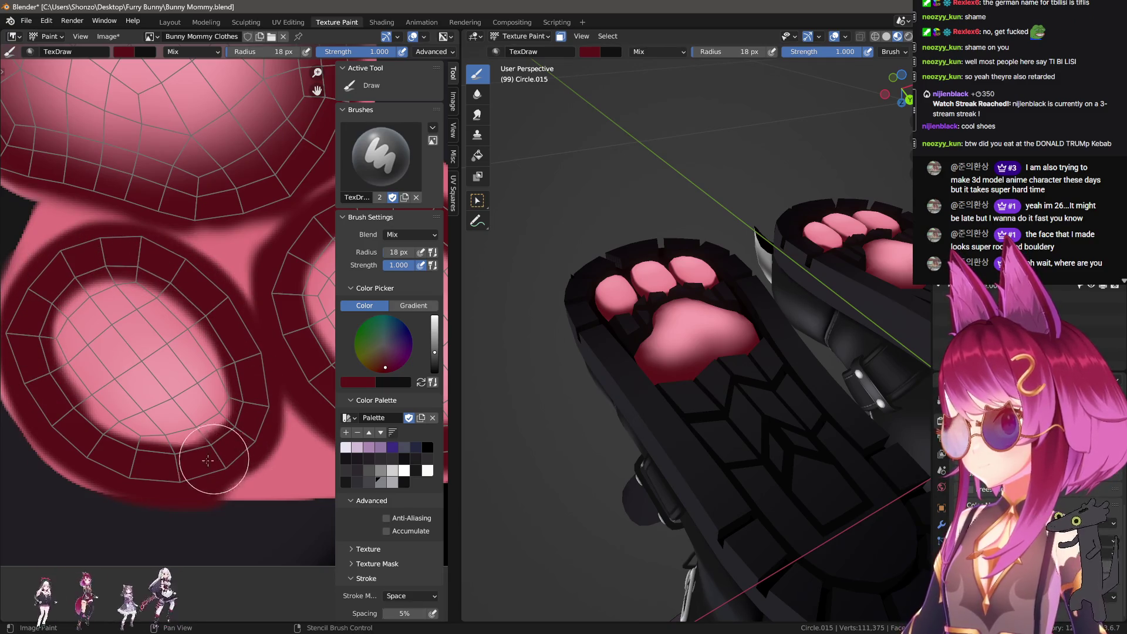
scroll(187, 411, right, 3)
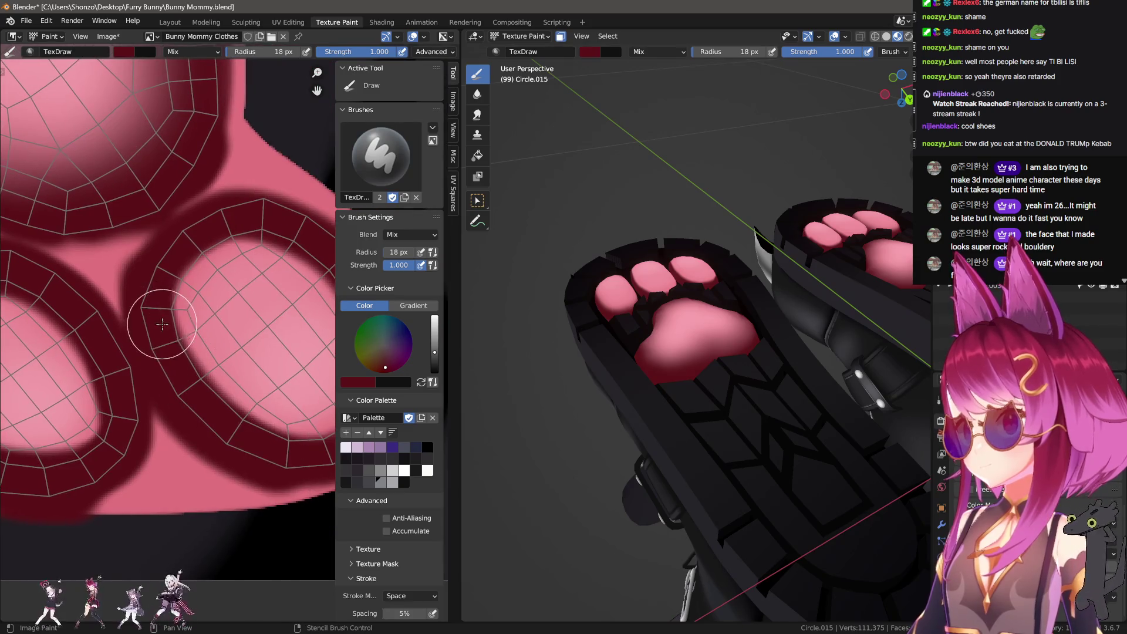
middle_drag(280, 228, 168, 225)
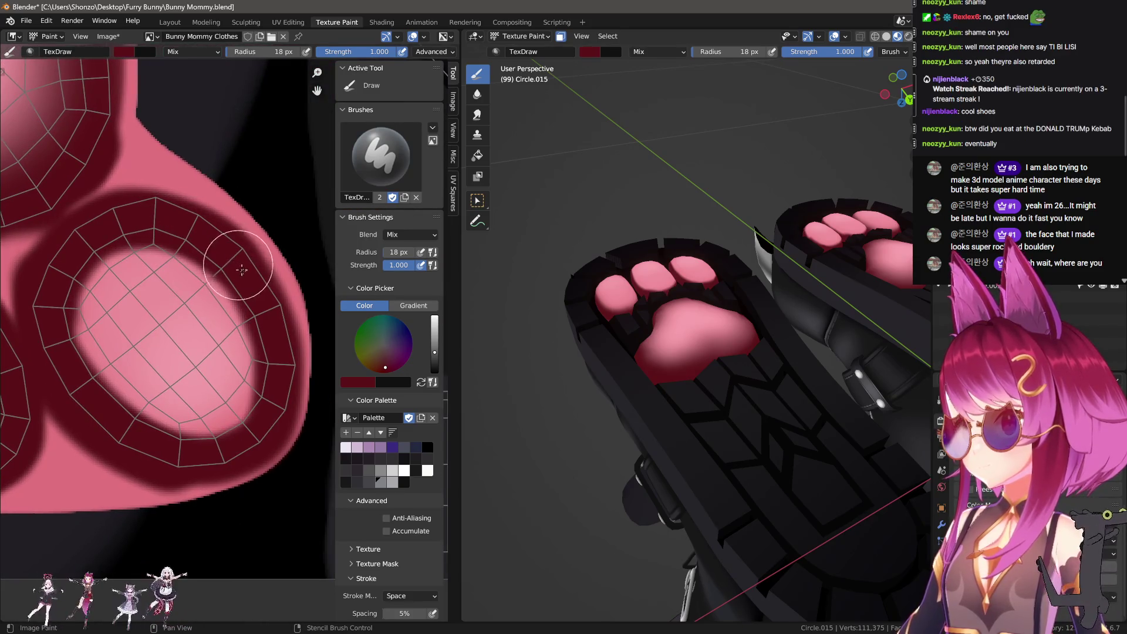
click(248, 424)
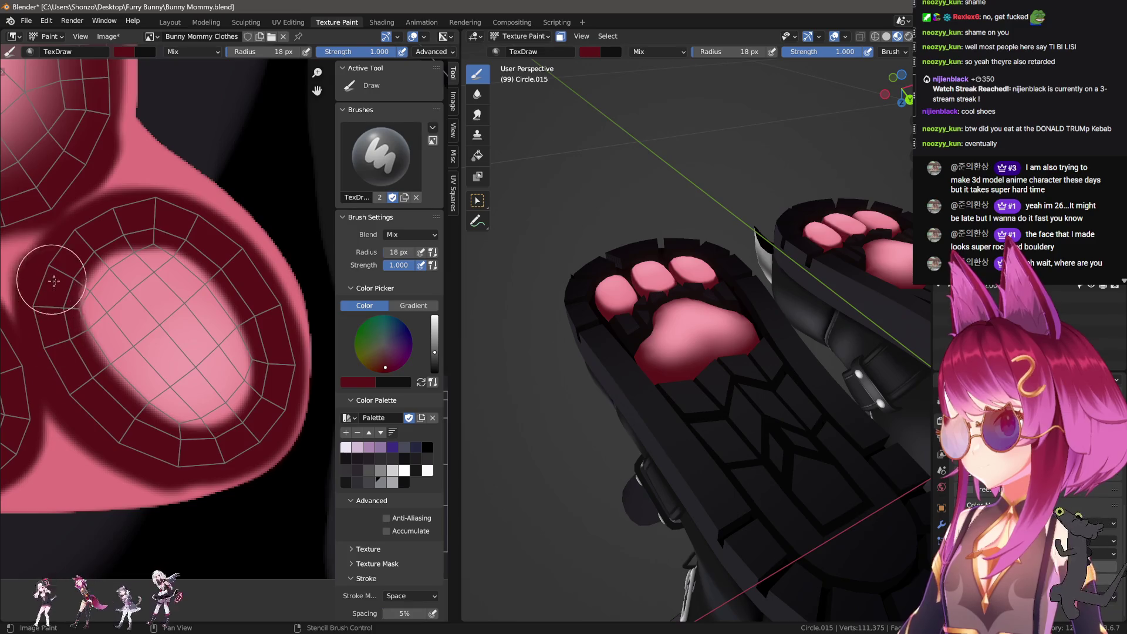
Blur the toe bean ring's inner edge into a soft gradient with the Soften brush.
key(shift+space)
key(2)
mouse_move(53, 281)
mouse_down()
mouse_move(106, 329)
mouse_move(193, 317)
mouse_move(146, 270)
mouse_move(222, 413)
mouse_up()
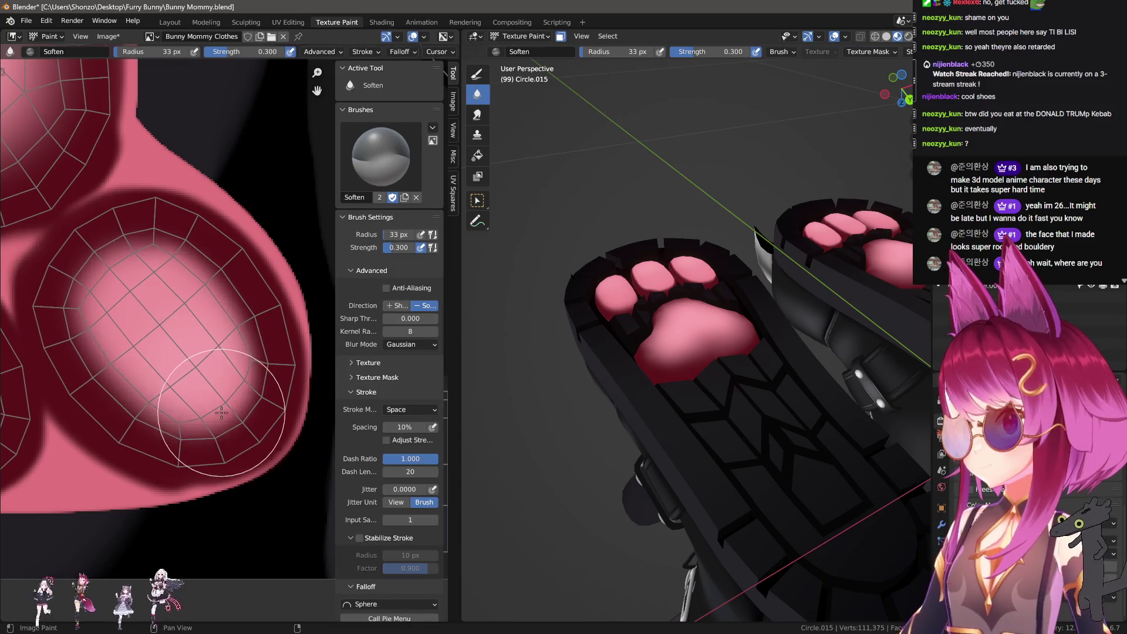
scroll(119, 382, down, 2)
scroll(147, 364, up, 2)
mouse_move(147, 364)
mouse_down()
mouse_move(176, 329)
mouse_move(225, 356)
mouse_move(209, 366)
mouse_up()
scroll(256, 365, down, 3)
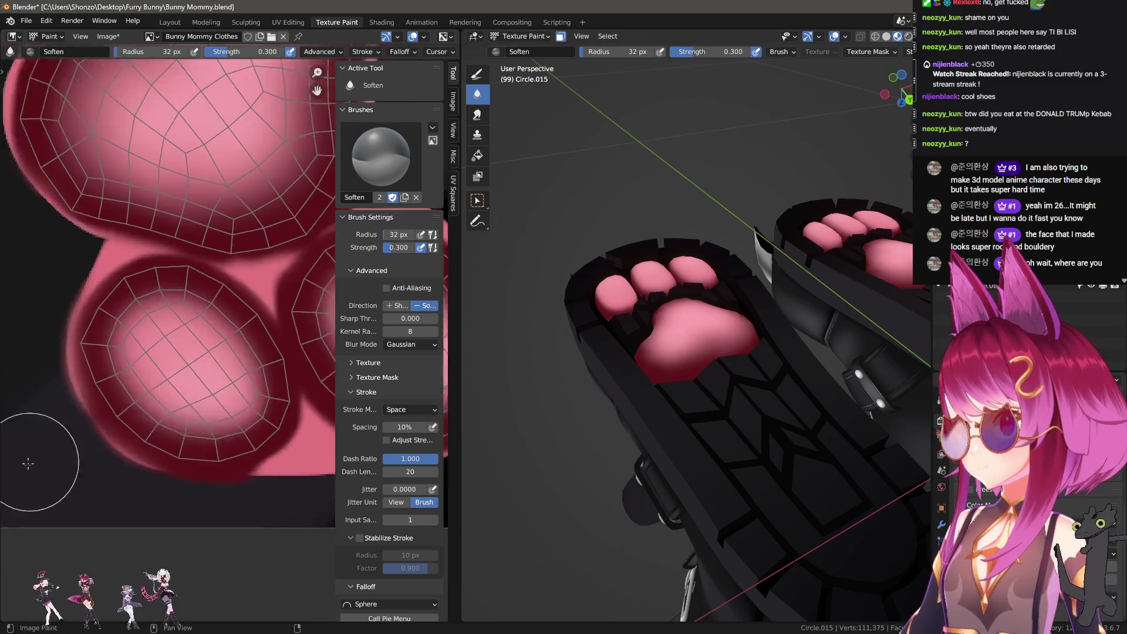
scroll(189, 382, up, 4)
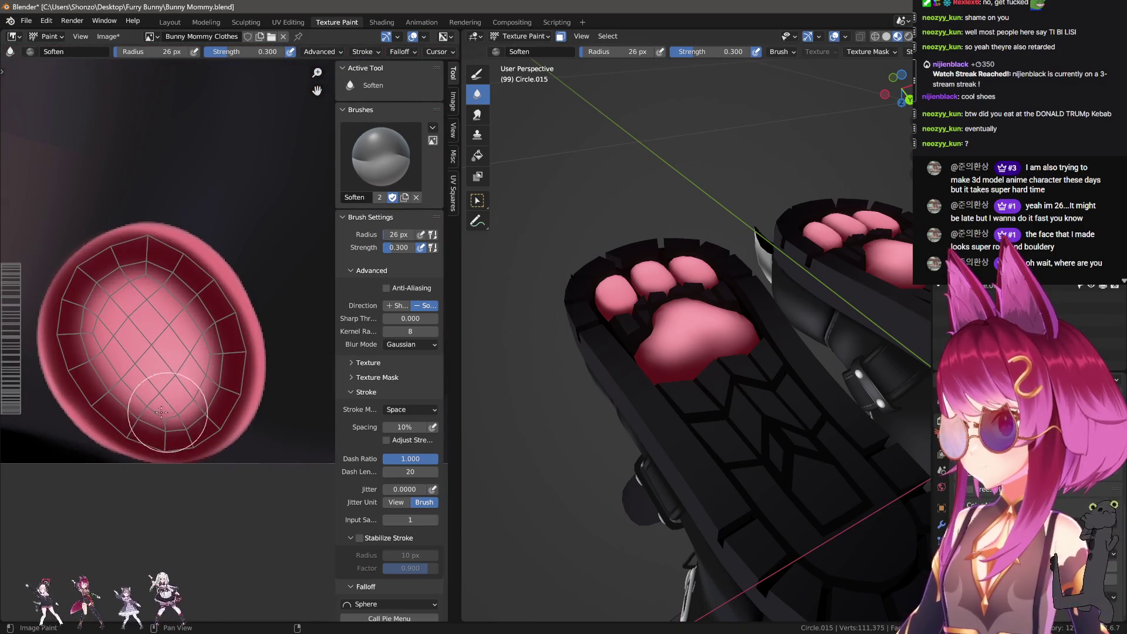
mouse_move(587, 405)
middle_down()
mouse_move(619, 415)
mouse_move(640, 444)
mouse_move(680, 430)
mouse_move(595, 363)
middle_up()
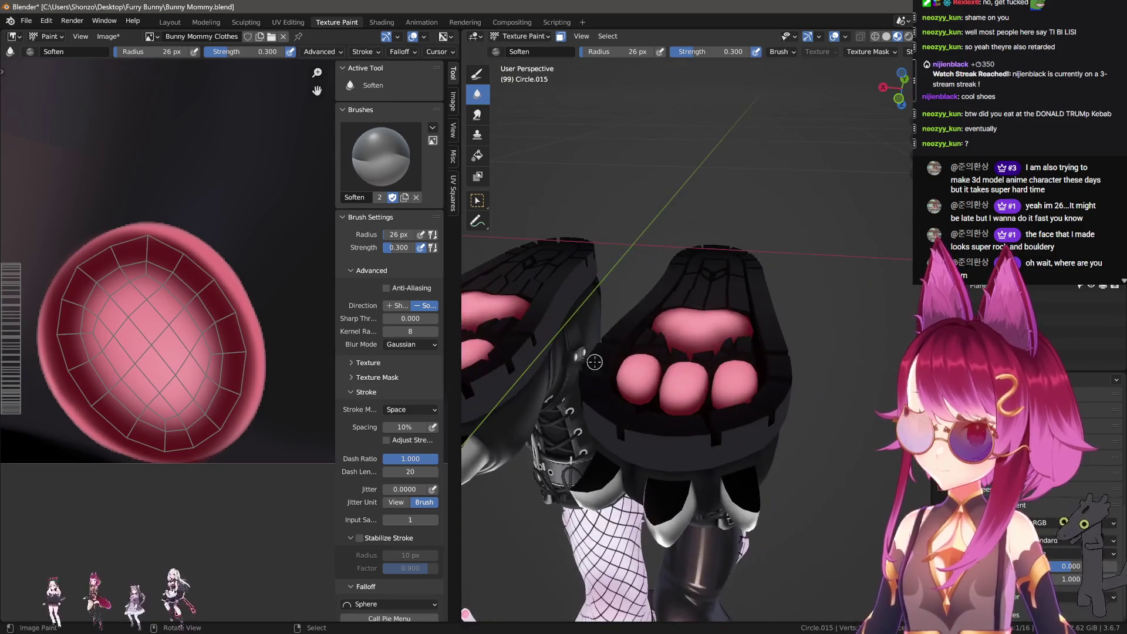
Sample the pad pink into a 51 px Draw brush set to Darken blending.
key(d)
middle_drag(232, 313, 257, 321)
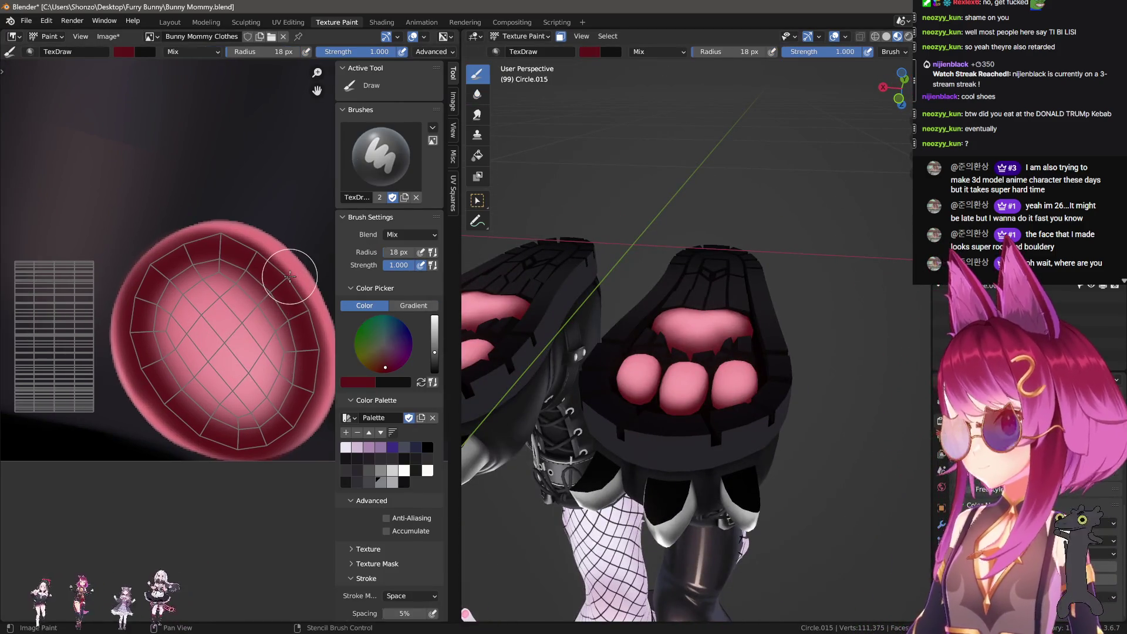
key(s)
key(f)
click(309, 259)
right_click(258, 276)
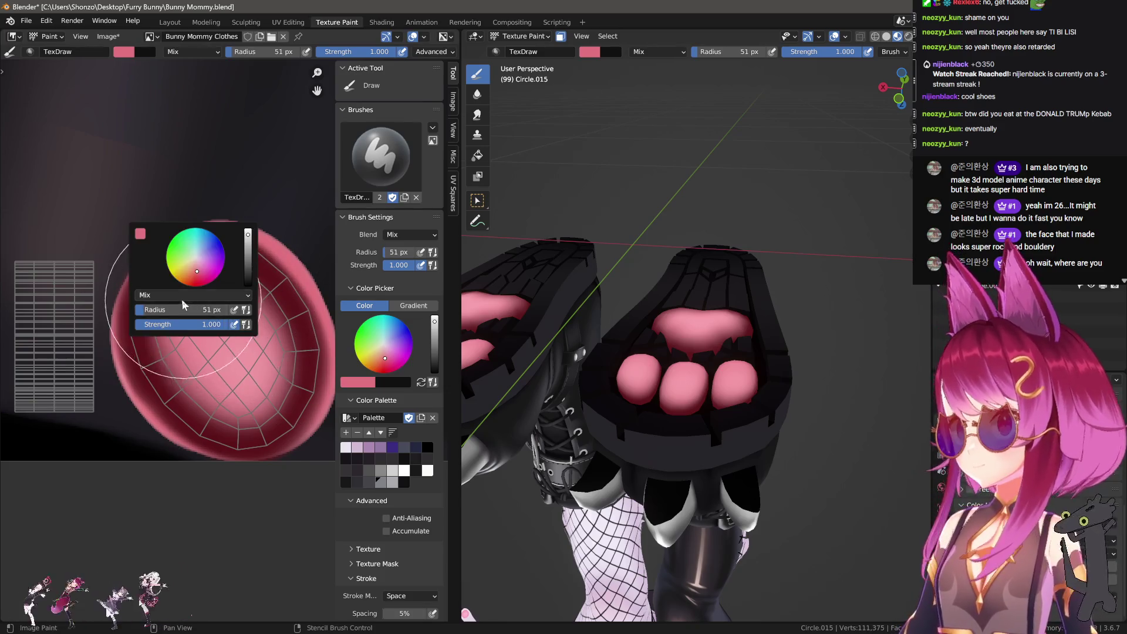
click(252, 295)
click(234, 309)
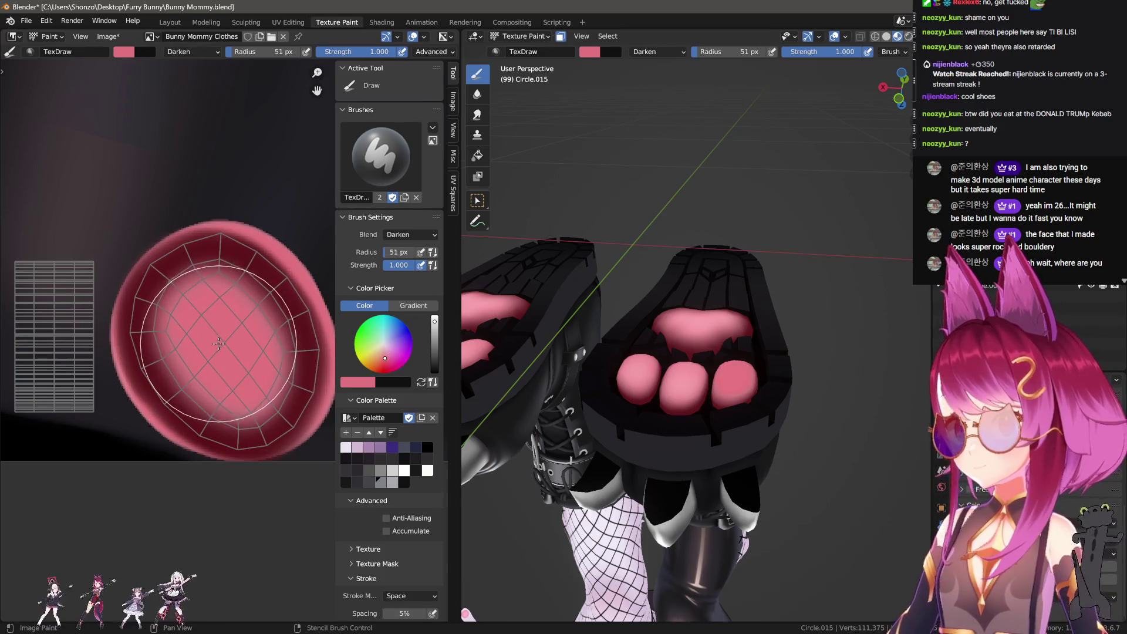
Dab the Darken pink onto the left toe bean and the heel pad.
scroll(235, 376, down, 3)
middle_drag(70, 317, 175, 376)
click(163, 398)
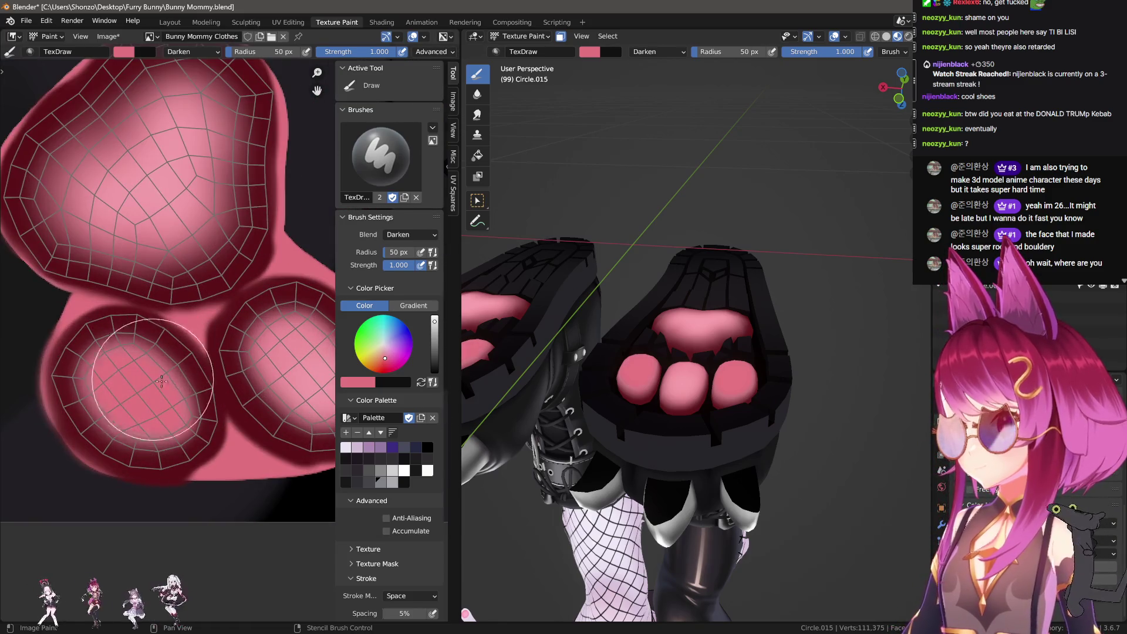
middle_drag(164, 398, 139, 380)
click(241, 389)
middle_drag(162, 195, 162, 325)
click(162, 324)
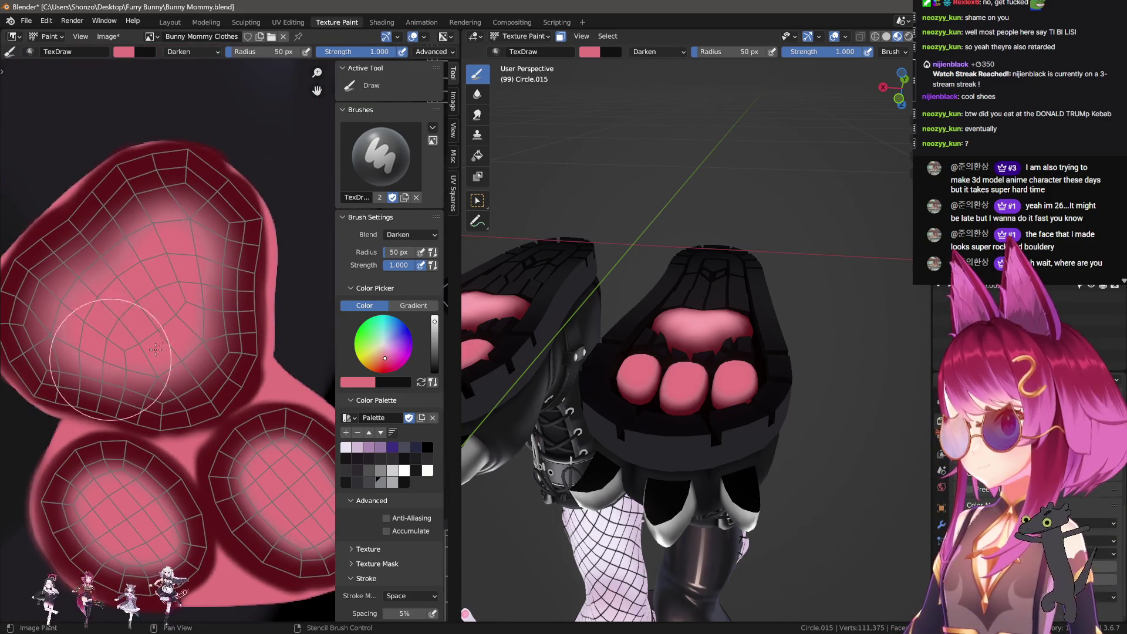
Switch to the Soften brush enlarged to 44 px and view both paws from above.
key(2)
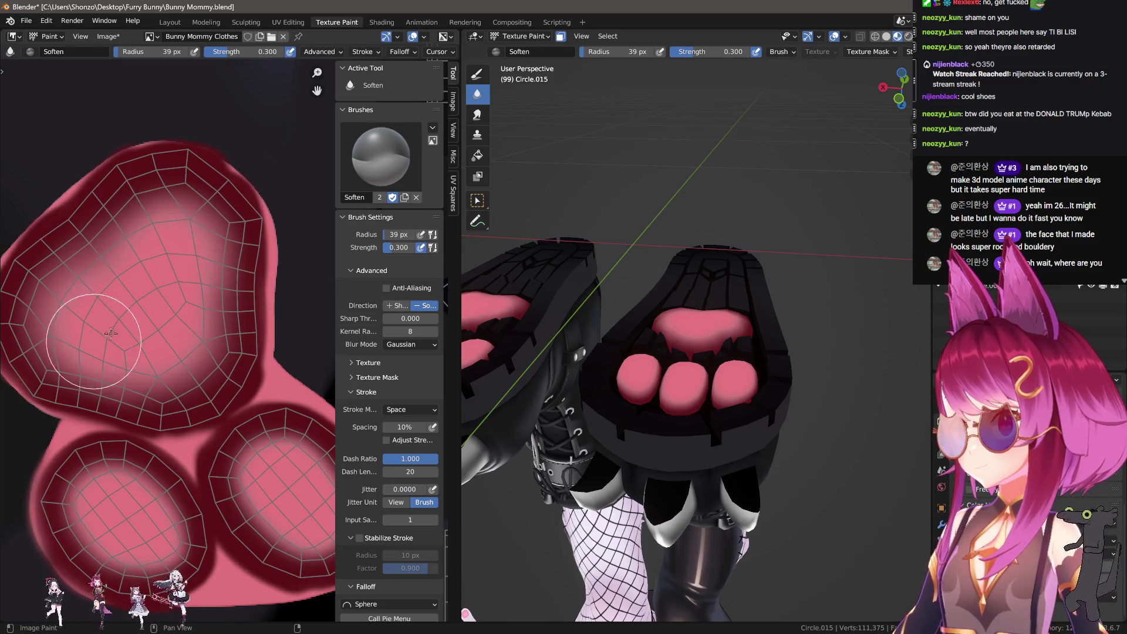
middle_drag(246, 425, 217, 378)
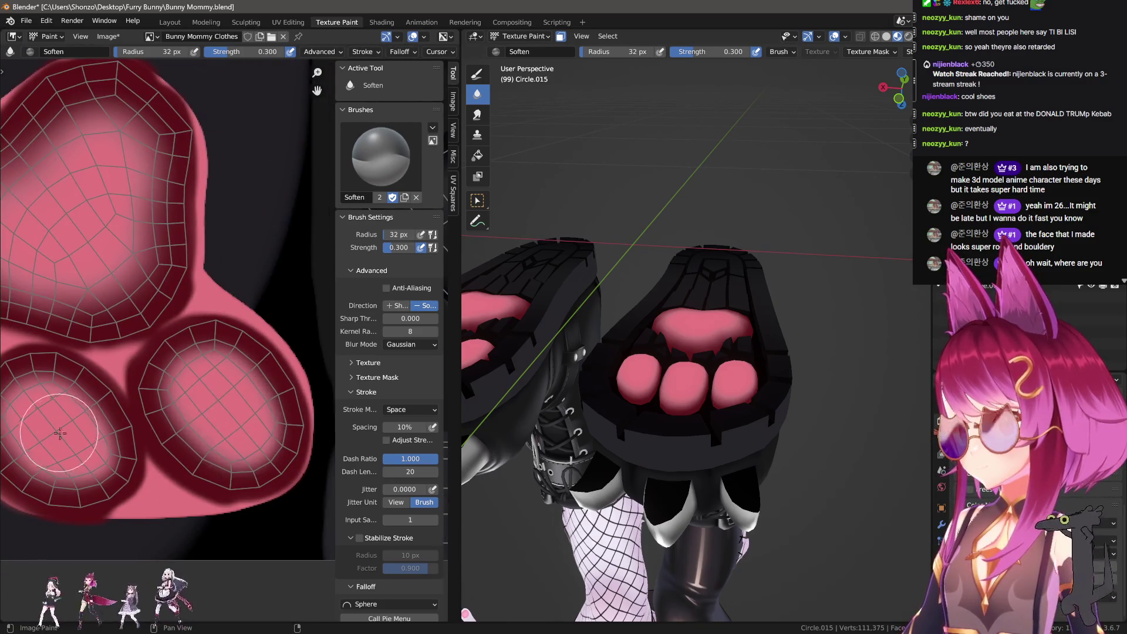
middle_drag(60, 433, 186, 438)
key(bracketright)
mouse_move(137, 403)
middle_down()
mouse_move(227, 407)
mouse_move(114, 390)
mouse_move(134, 370)
middle_up()
key(bracketright)
key(bracketright)
middle_drag(675, 411, 705, 405)
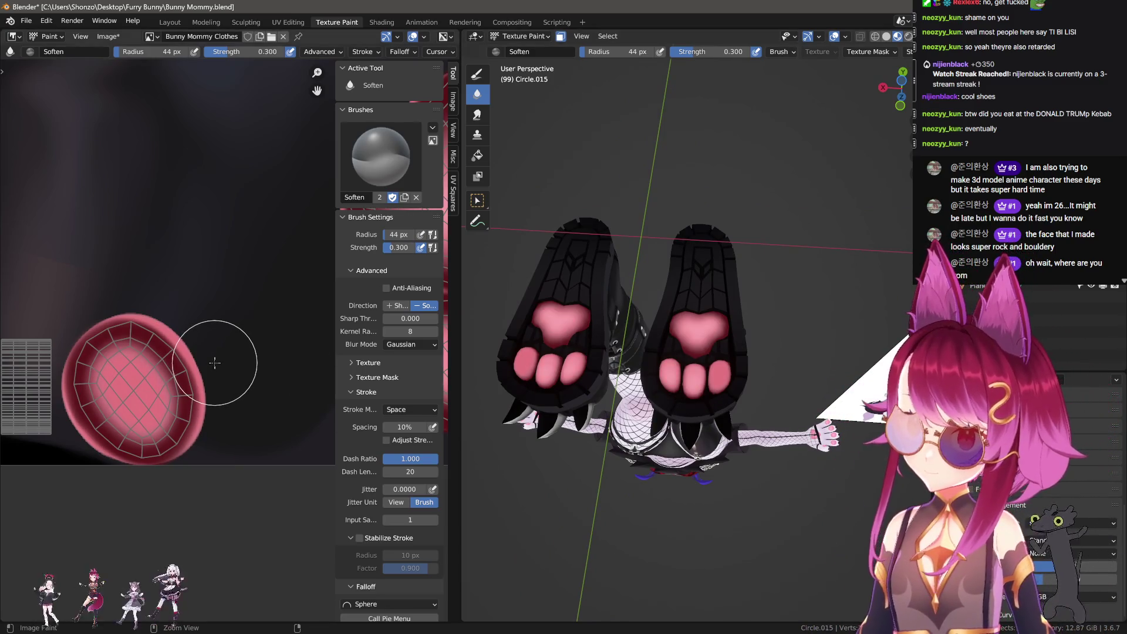
Undo the pad shading to flat pink, then redo to restore the darker rims.
key(ctrl+z)
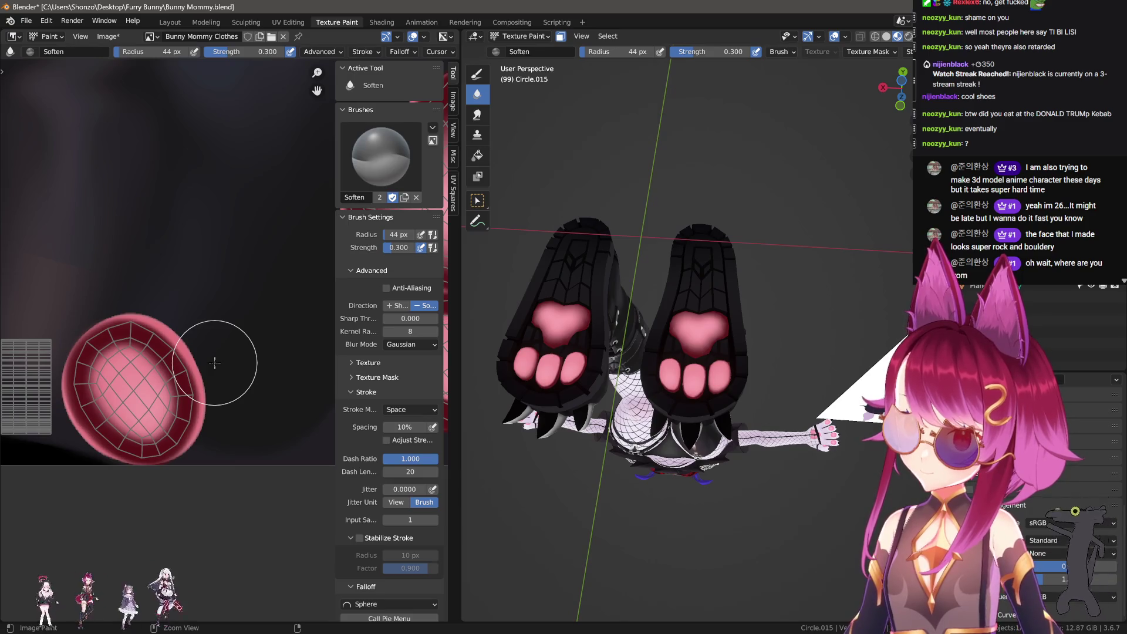
key(ctrl+z)
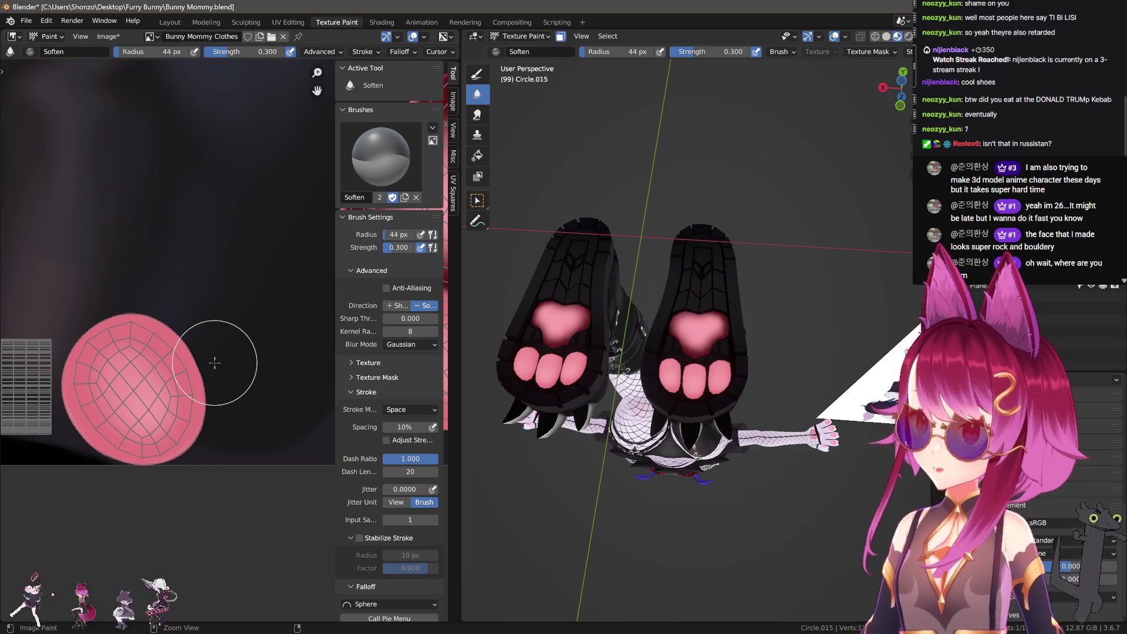
middle_drag(218, 359, 196, 350)
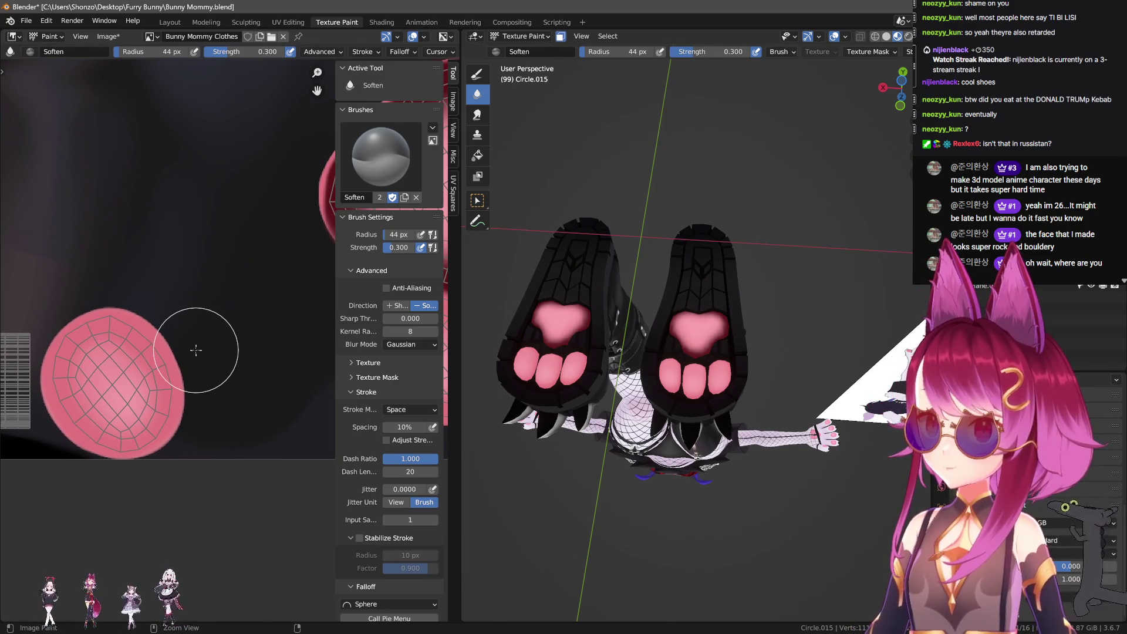
key(ctrl+shift+z)
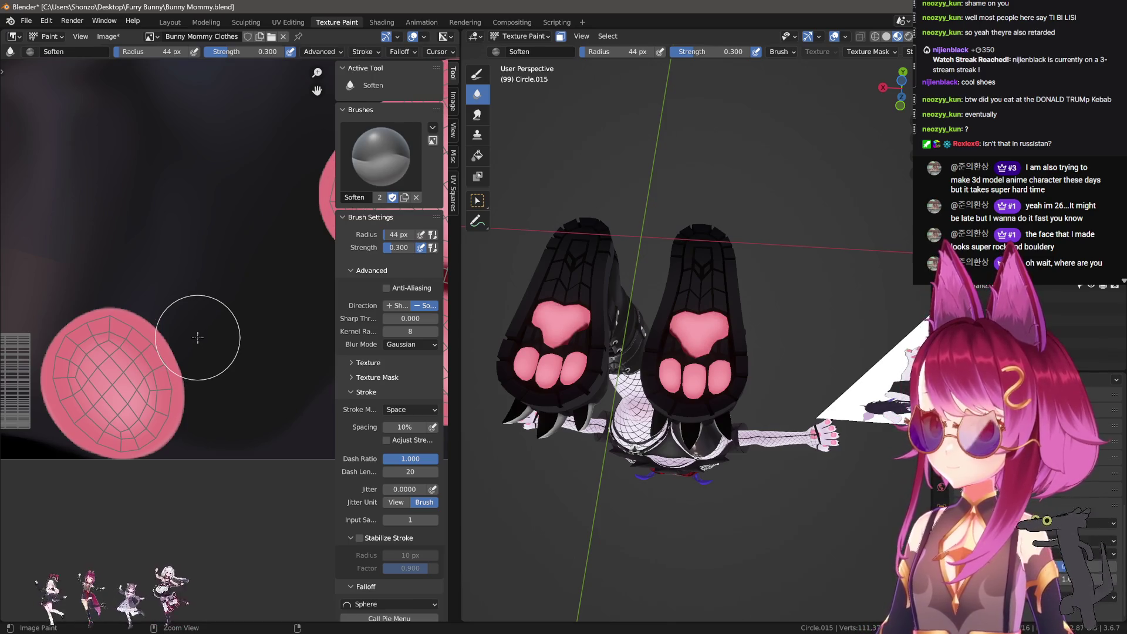
key(1)
scroll(199, 336, up, 3)
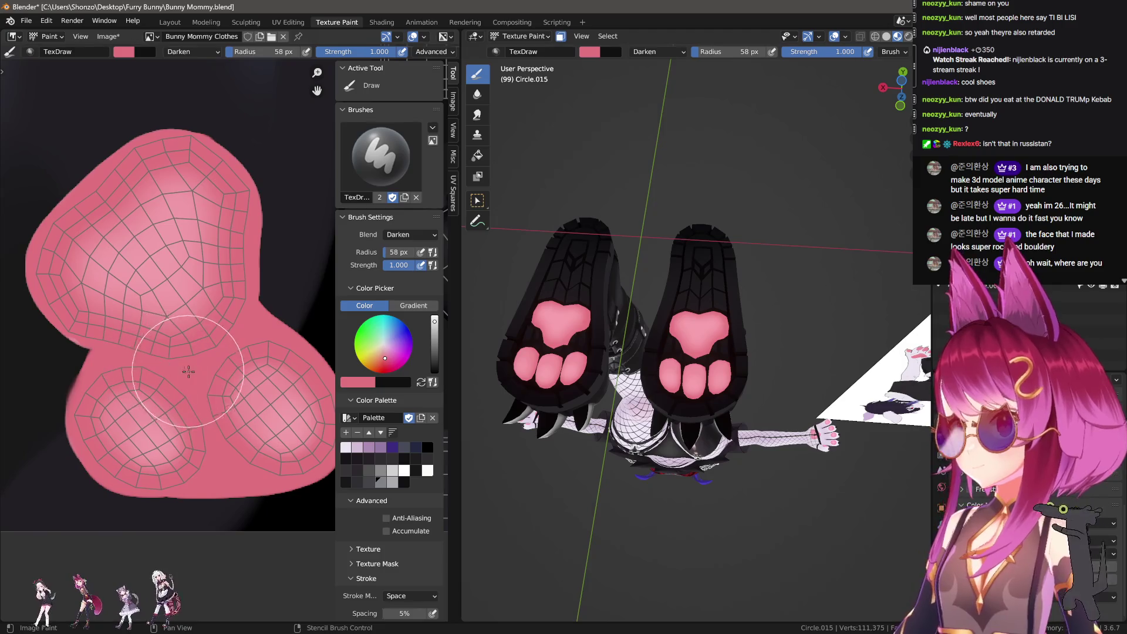
Dab Darken pink over the pad's light highlight, then change the brush blend to Multiply.
middle_drag(202, 358, 209, 379)
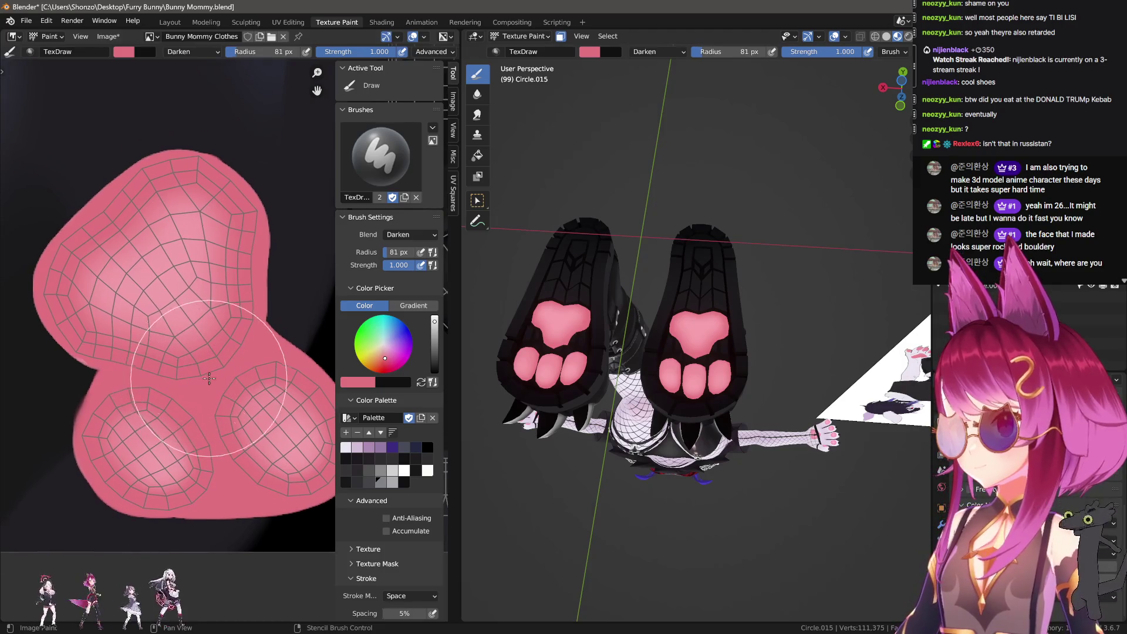
click(175, 309)
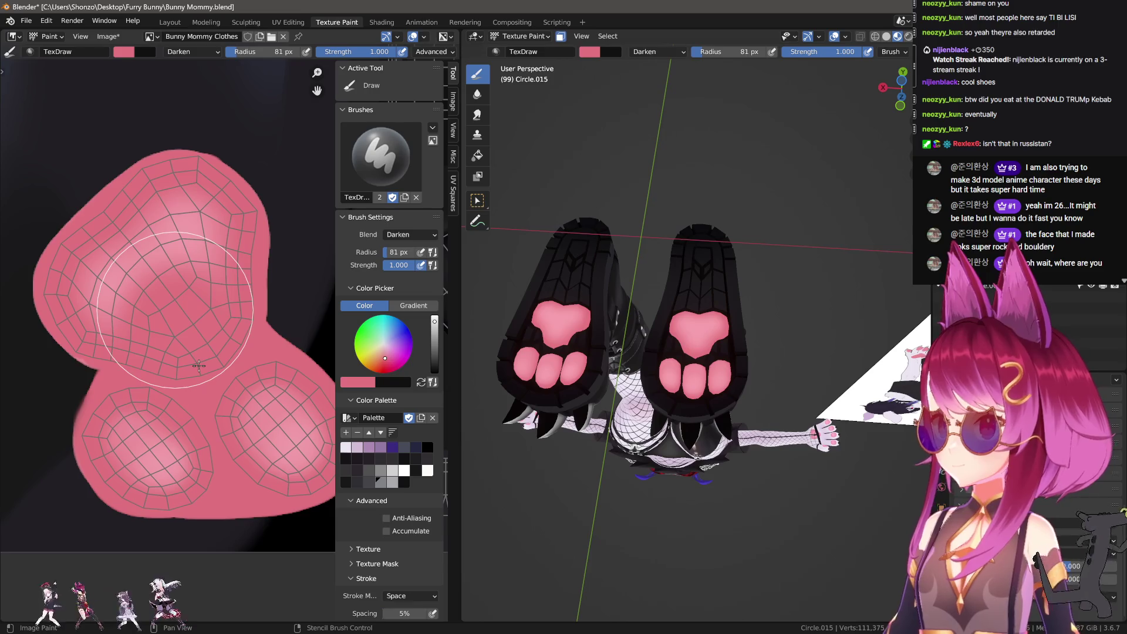
right_click(126, 370)
click(127, 364)
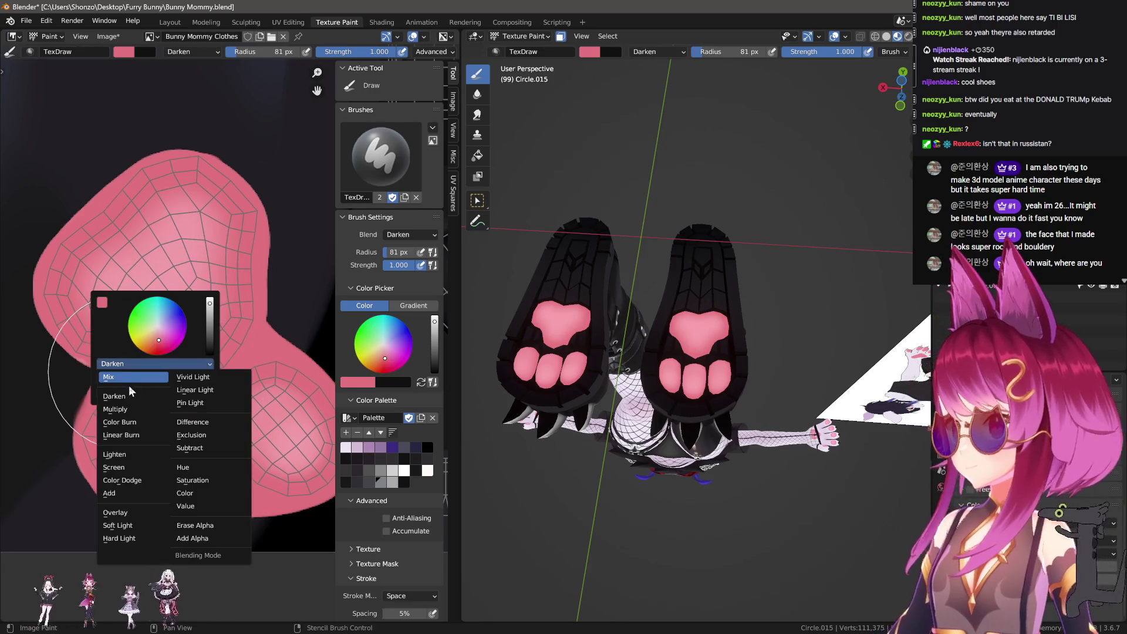
click(131, 394)
click(130, 365)
click(131, 395)
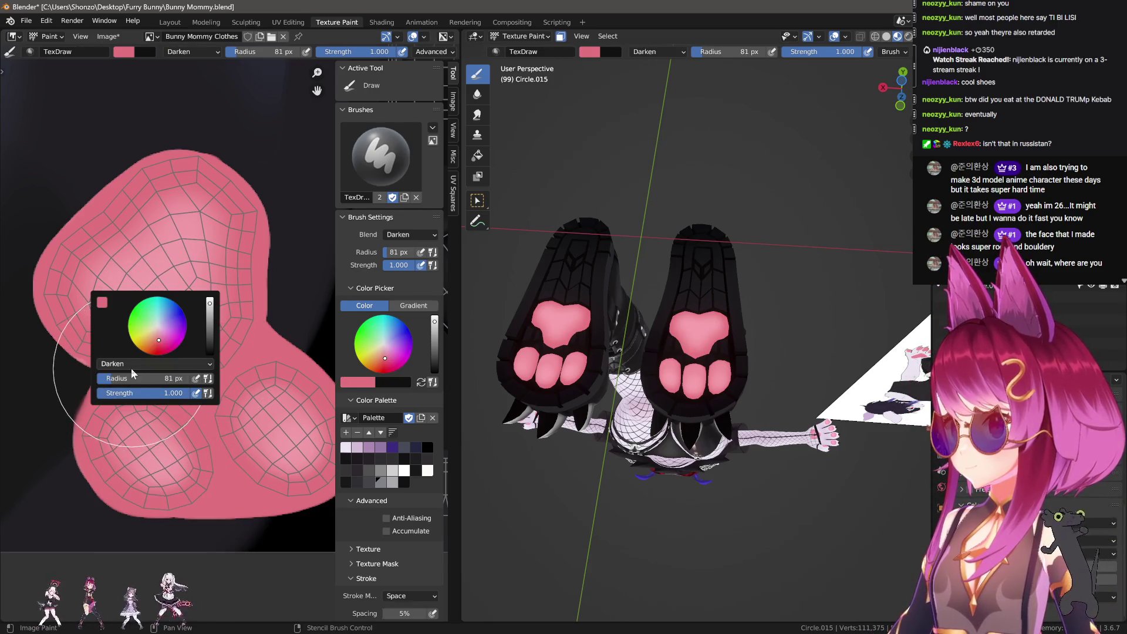
click(132, 365)
click(120, 390)
Resize the brush to 54 px, try a darker stroke on the upper lobe, and undo it.
key(shift+f)
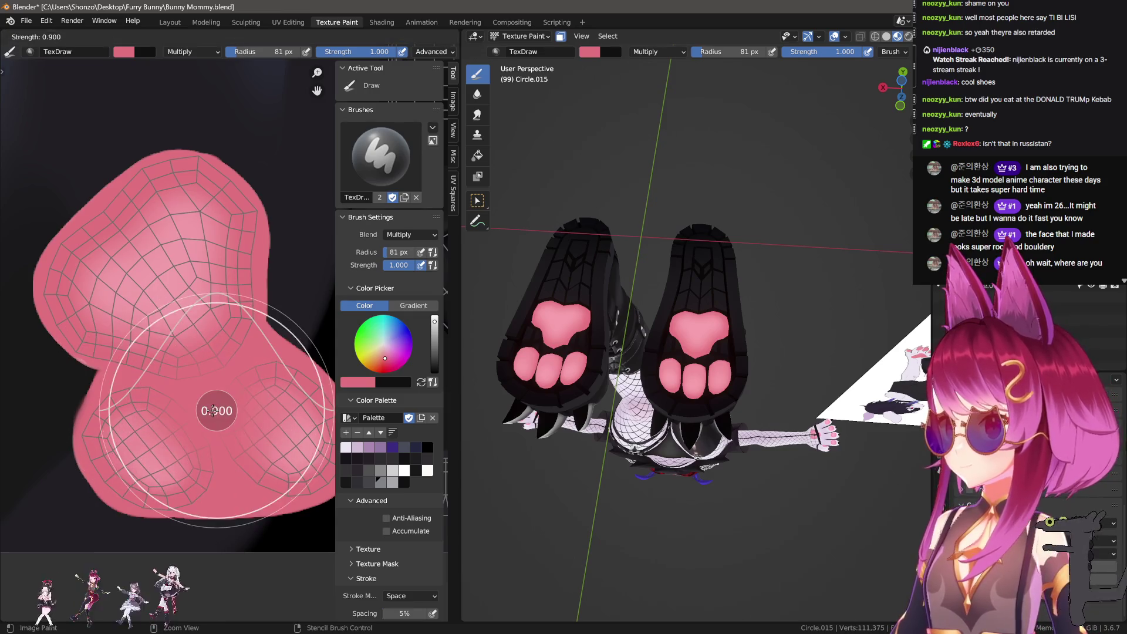
key(Escape)
key(f)
click(176, 320)
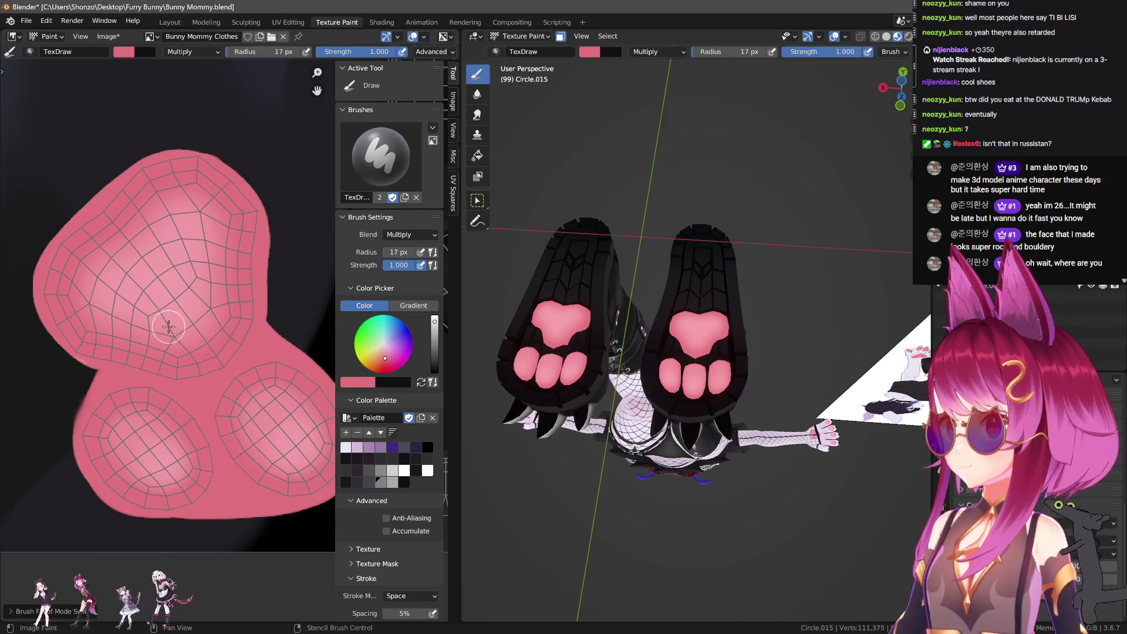
key(f)
mouse_move(194, 376)
mouse_down()
mouse_move(188, 403)
mouse_move(151, 314)
mouse_move(164, 239)
mouse_move(211, 336)
mouse_up()
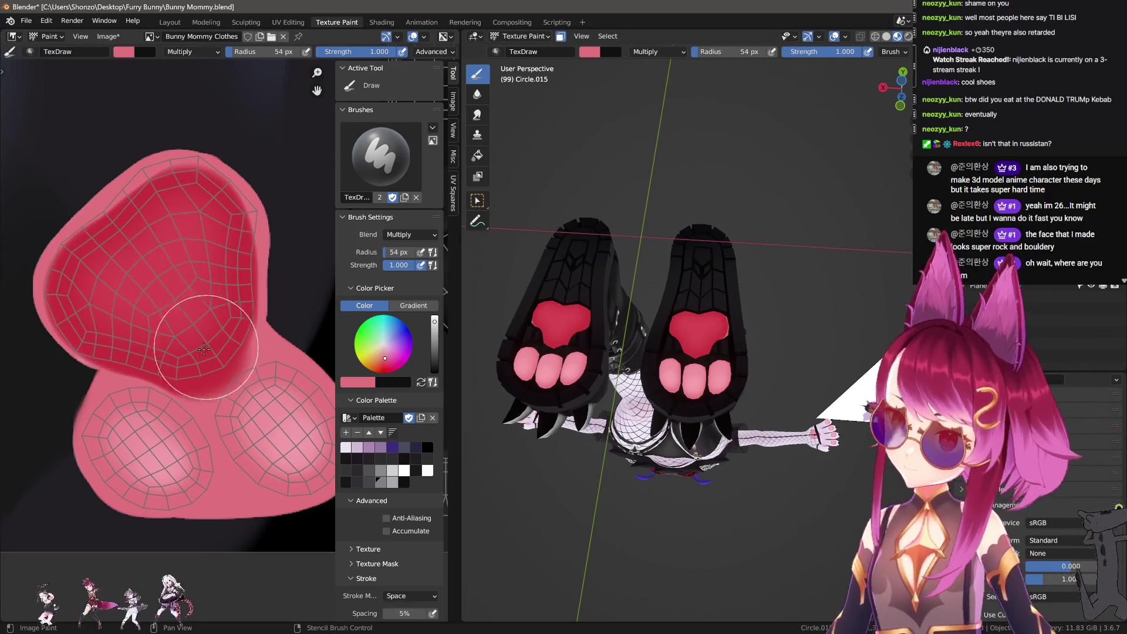
middle_drag(161, 325, 182, 278)
key(ctrl+z)
Set brush strength to 0.700, try another darker upper-lobe stroke, and undo it.
key(shift+f)
click(157, 201)
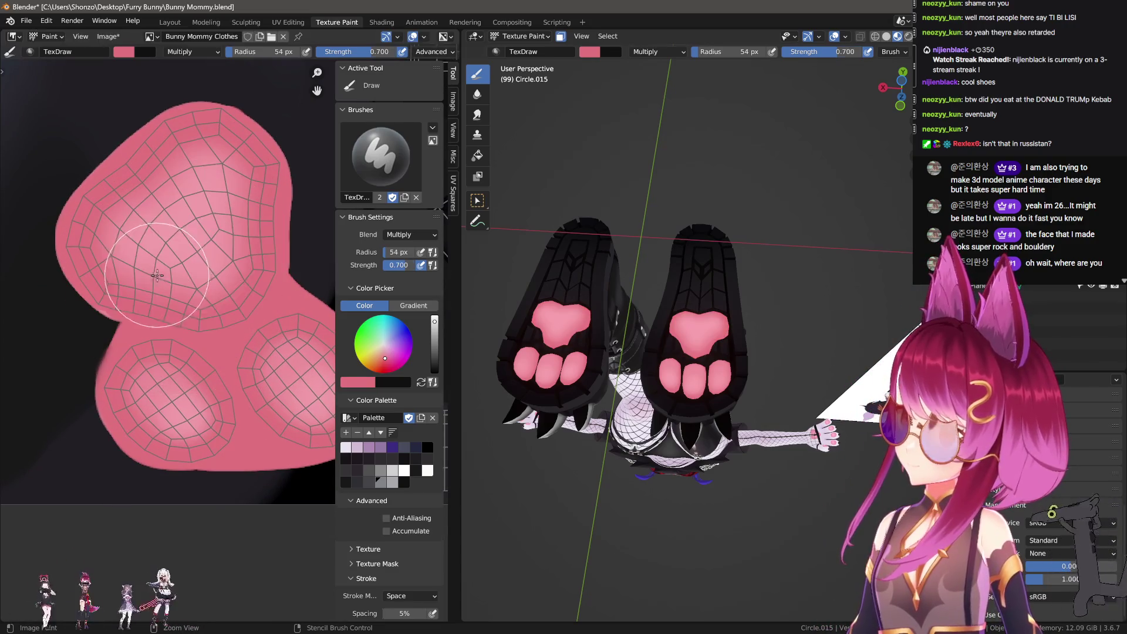
mouse_move(169, 282)
mouse_down()
mouse_move(109, 226)
mouse_move(199, 160)
mouse_move(229, 257)
mouse_move(199, 280)
mouse_move(170, 269)
mouse_up()
key(ctrl+z)
right_click(117, 234)
click(118, 230)
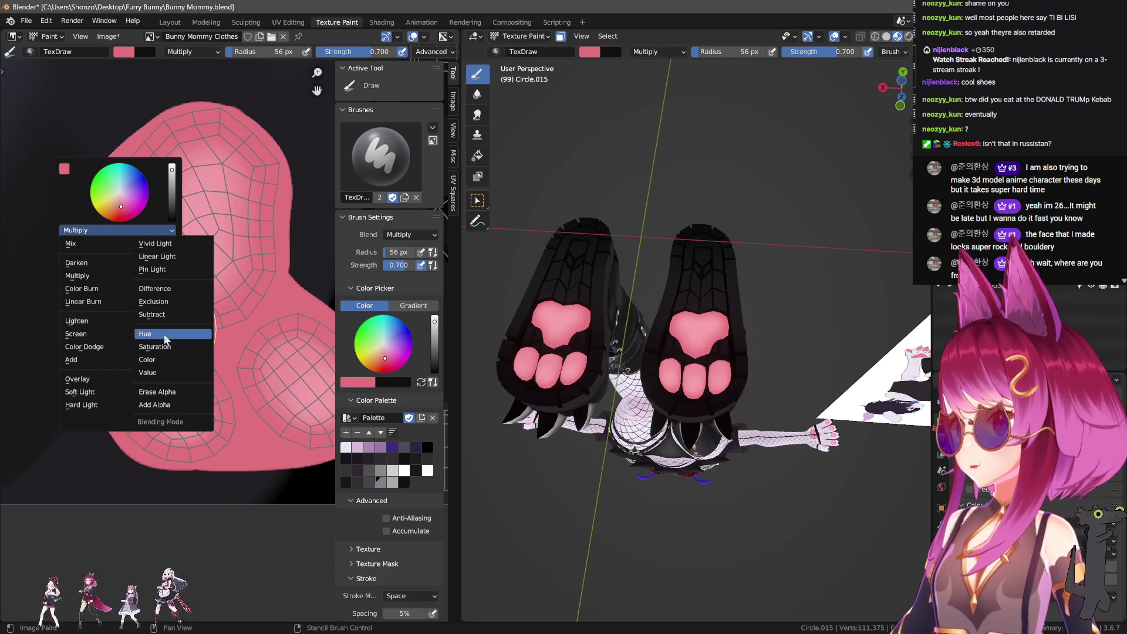
Try a Color Dodge stroke, then switch to Overlay and deepen the upper lobe's pink.
click(94, 347)
drag(145, 254, 204, 282)
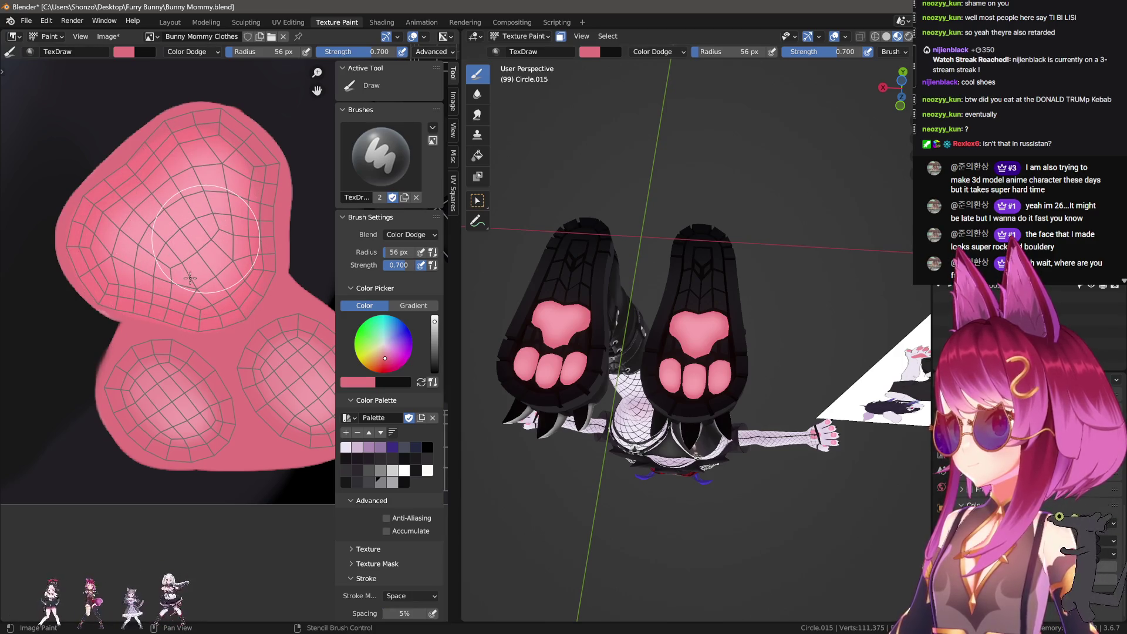
right_click(129, 249)
click(128, 250)
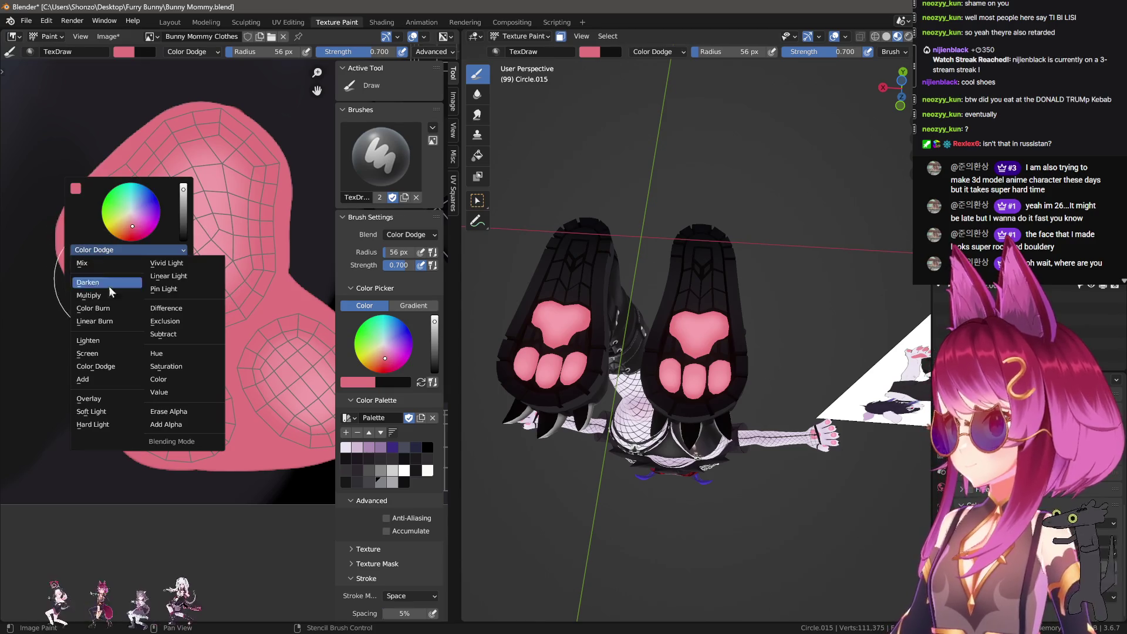
click(123, 401)
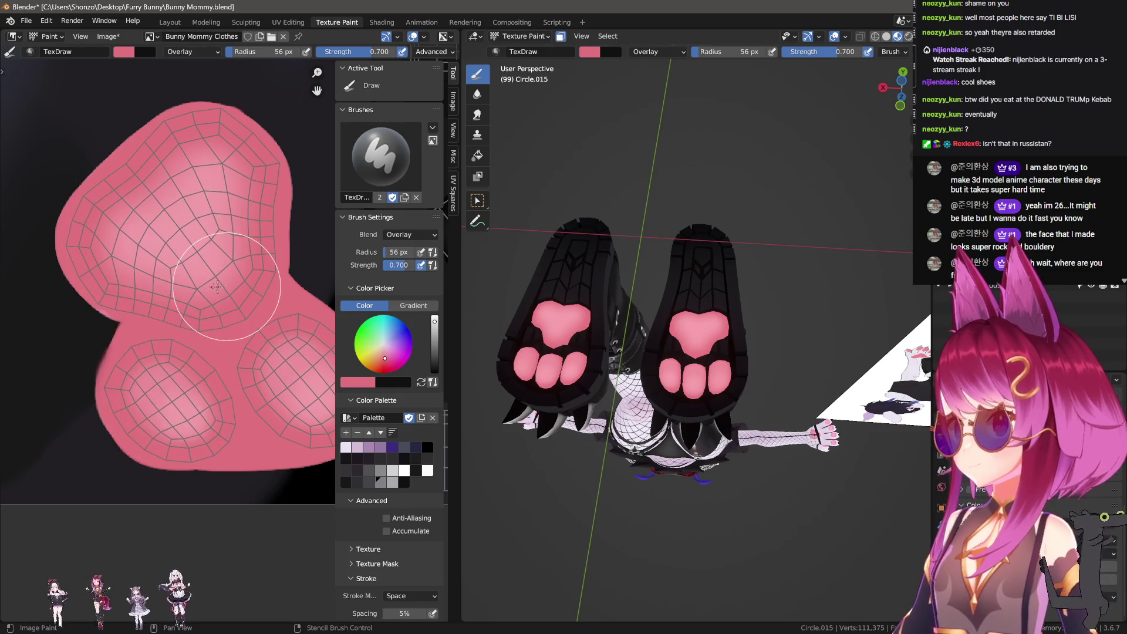
mouse_move(128, 270)
mouse_down()
mouse_move(134, 206)
mouse_move(118, 190)
mouse_move(188, 129)
mouse_move(227, 249)
mouse_up()
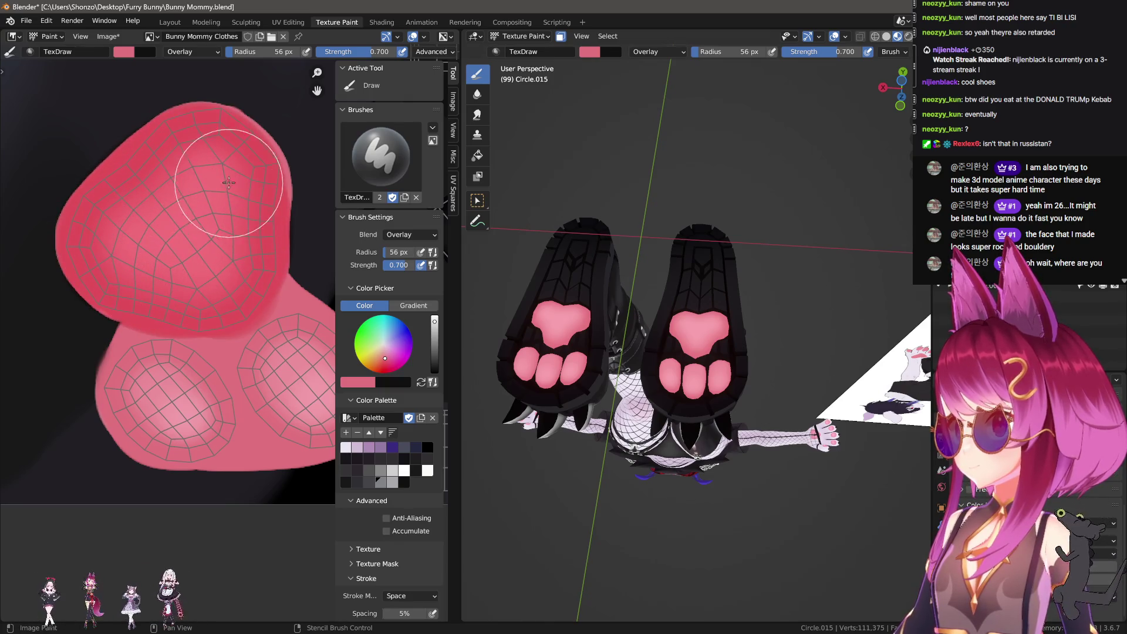
Paint deeper pink over the right, lower-left and upper-left lobes and the round toe pad.
middle_drag(244, 340, 174, 243)
mouse_move(188, 258)
mouse_down()
mouse_move(203, 235)
mouse_move(235, 247)
mouse_move(241, 299)
mouse_move(264, 258)
mouse_move(253, 259)
mouse_up()
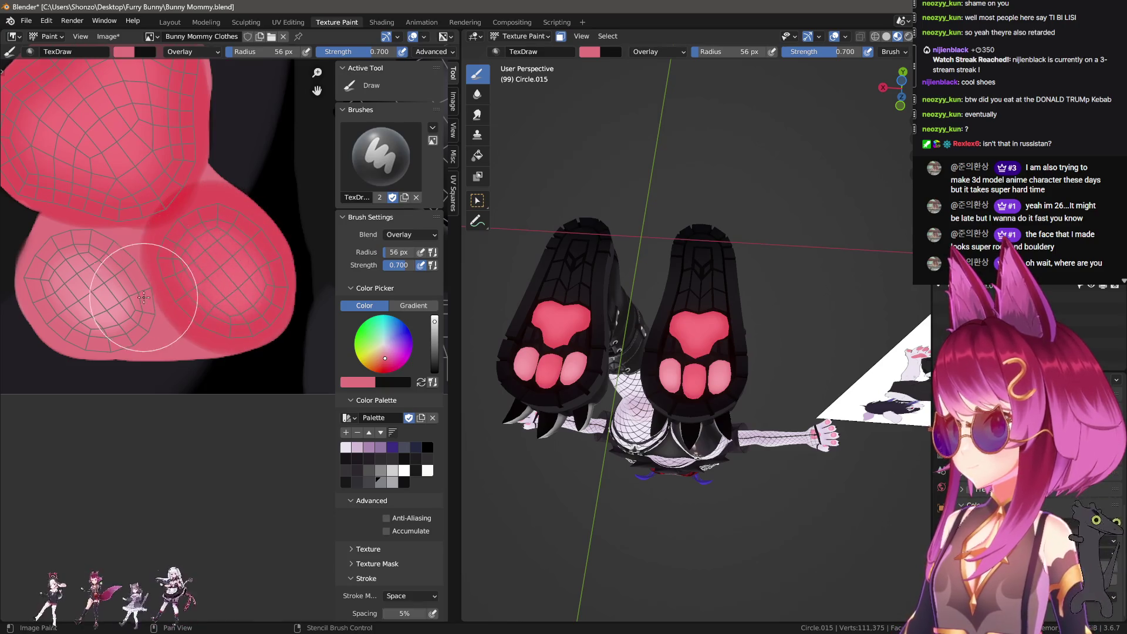
middle_drag(253, 259, 252, 261)
key(ctrl+z)
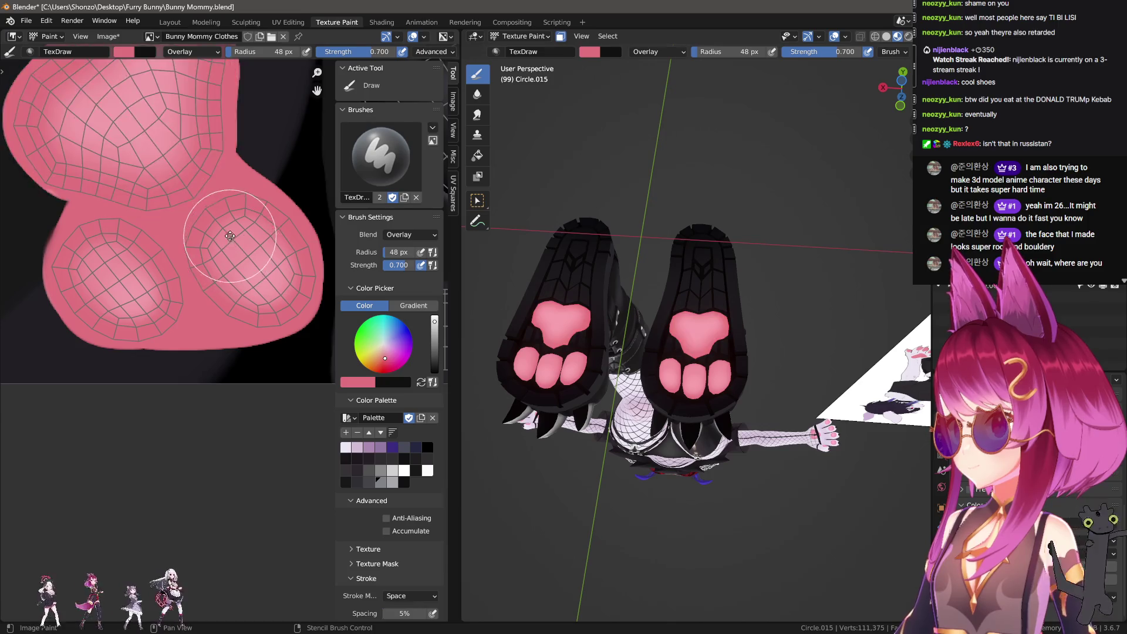
mouse_move(122, 325)
mouse_down()
mouse_move(106, 354)
mouse_move(148, 369)
mouse_move(228, 370)
mouse_move(266, 359)
mouse_move(254, 321)
mouse_up()
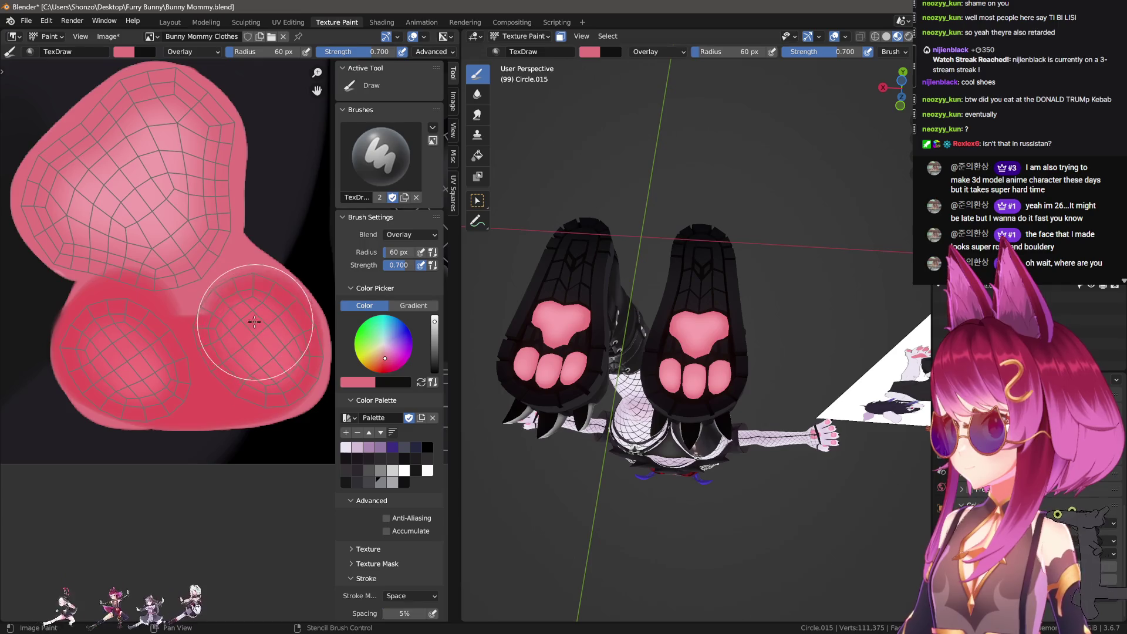
mouse_move(192, 252)
mouse_down()
mouse_move(185, 160)
mouse_move(161, 124)
mouse_move(76, 188)
mouse_move(105, 224)
mouse_up()
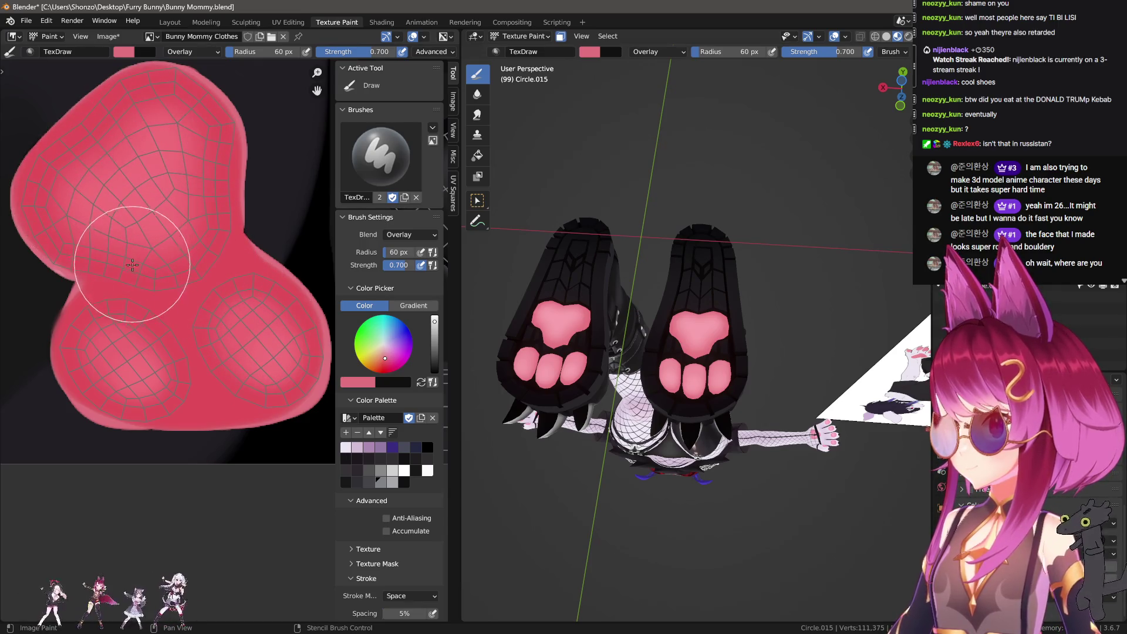
mouse_move(143, 206)
middle_down()
mouse_move(272, 264)
mouse_move(75, 378)
mouse_move(221, 266)
middle_up()
mouse_move(220, 266)
mouse_down()
mouse_move(232, 226)
mouse_move(218, 185)
mouse_move(234, 189)
mouse_move(267, 252)
mouse_move(235, 228)
mouse_up()
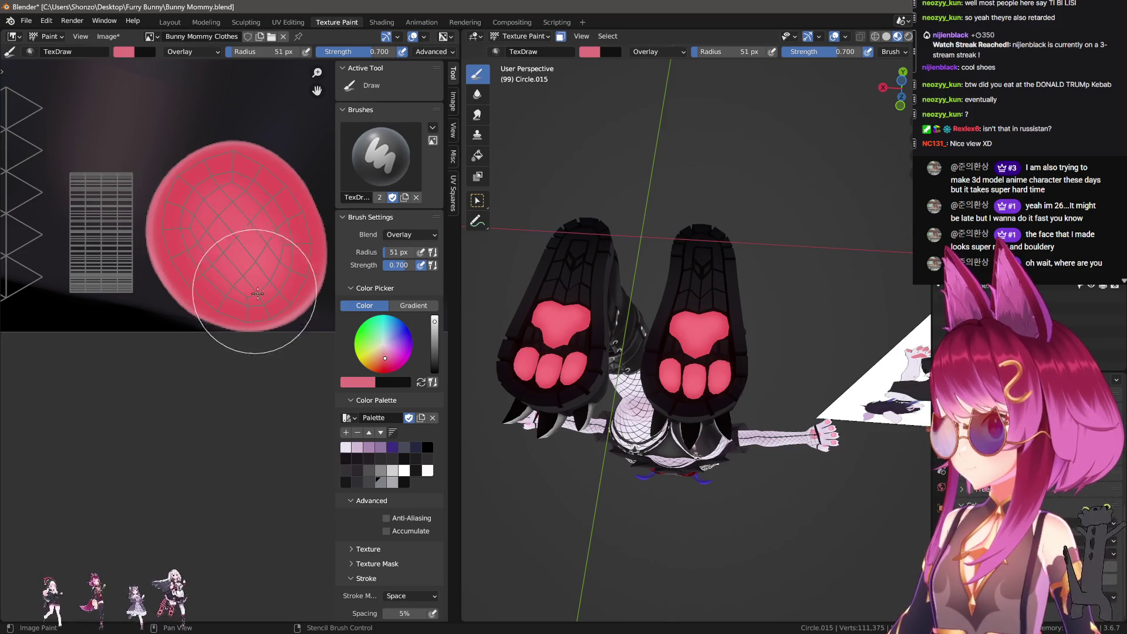
middle_drag(282, 314, 189, 327)
Set the brush blend mode back to Mix and pan across the pad.
right_click(188, 327)
click(141, 293)
click(200, 356)
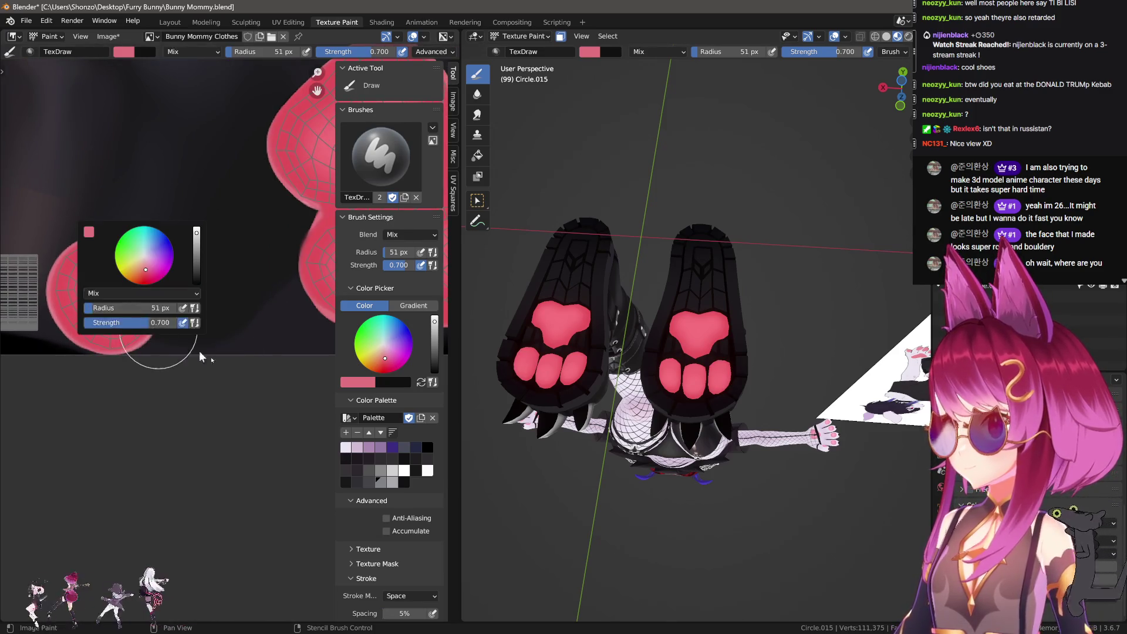
scroll(214, 377, up, 5)
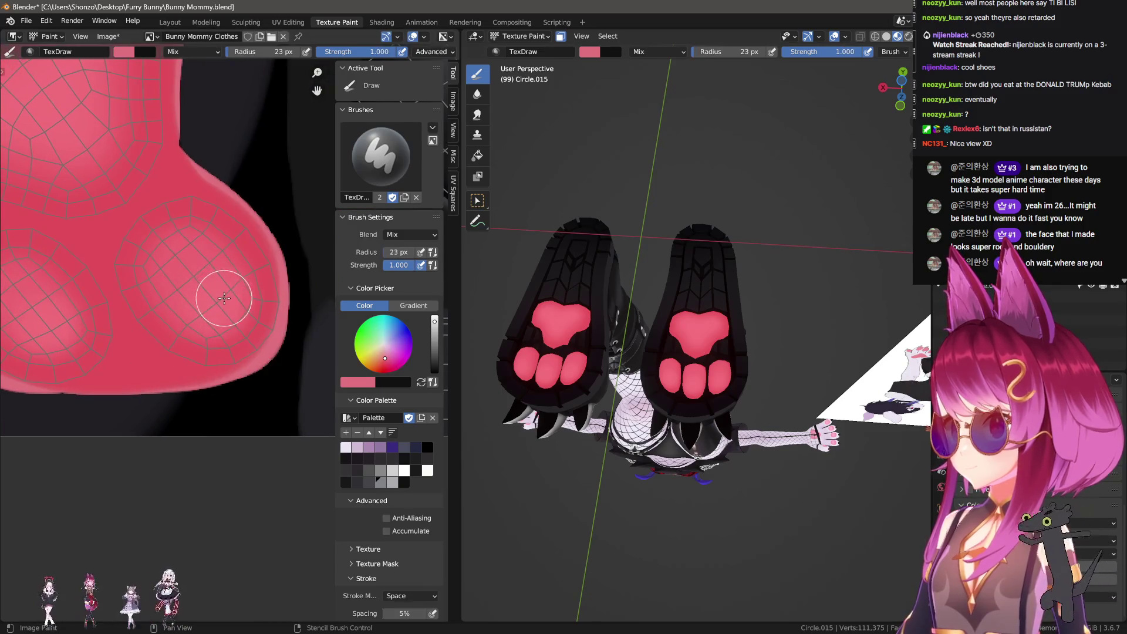
scroll(213, 319, up, 2)
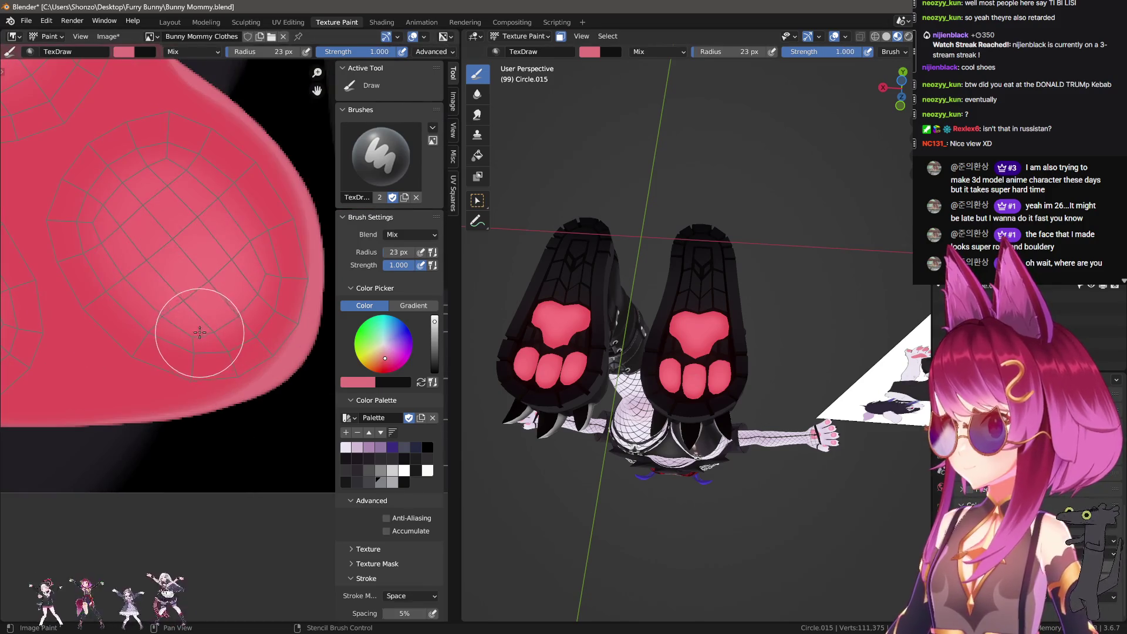
right_click(196, 327)
shift+middle_drag(196, 327, 234, 397)
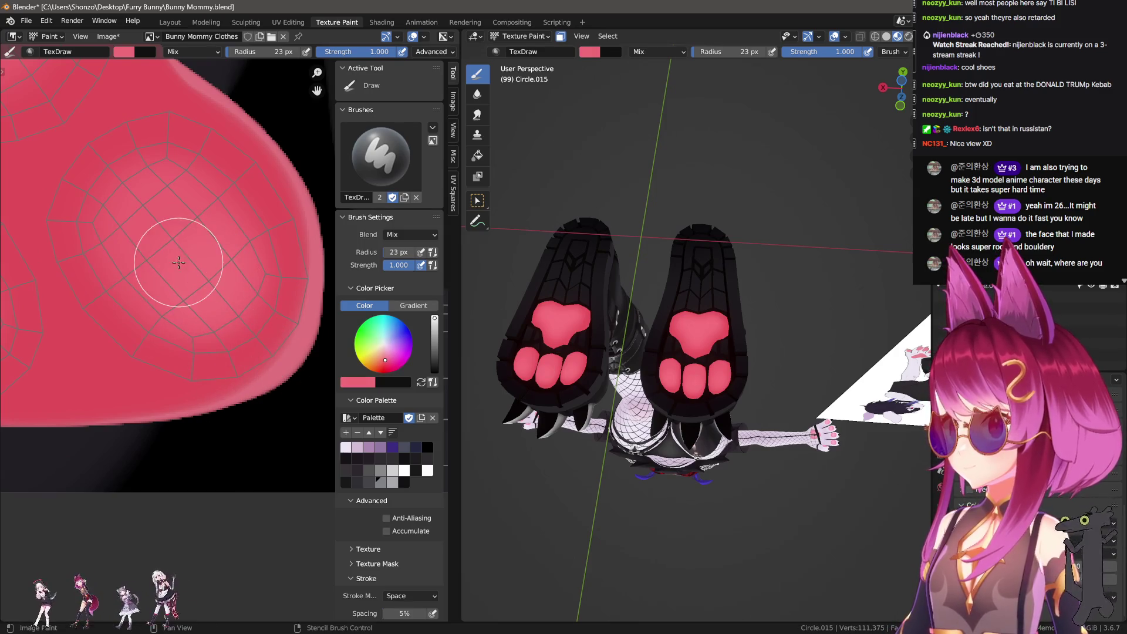
Switch the brush to Screen blend and paint light highlight spots on the pink pad.
right_click(178, 262)
click(124, 233)
click(99, 337)
key(f)
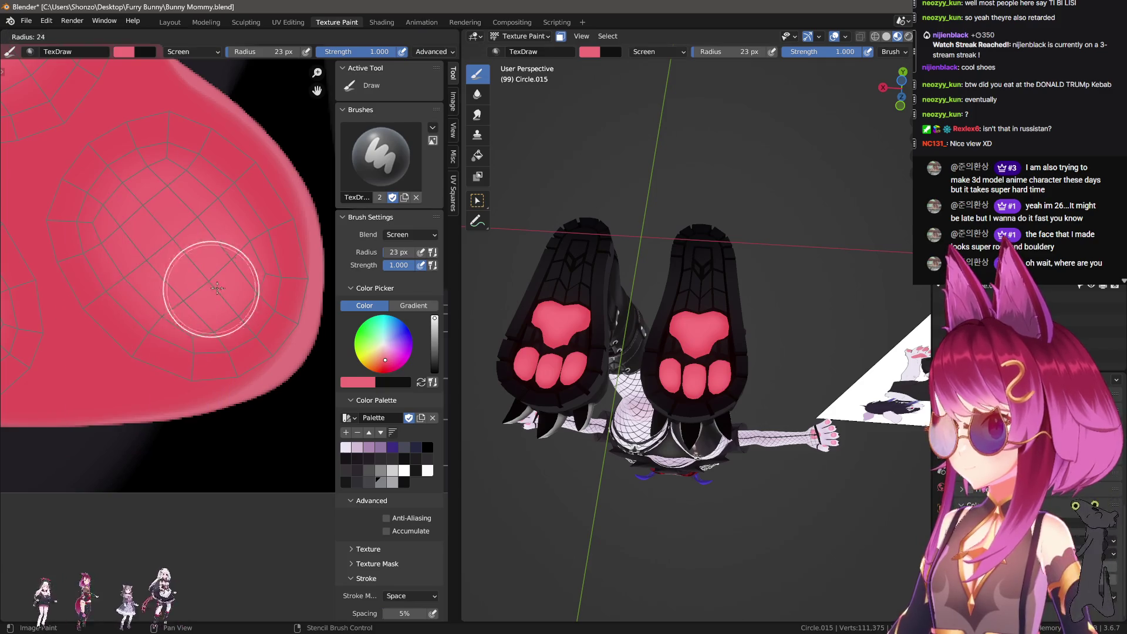
click(221, 252)
scroll(227, 320, up, 2)
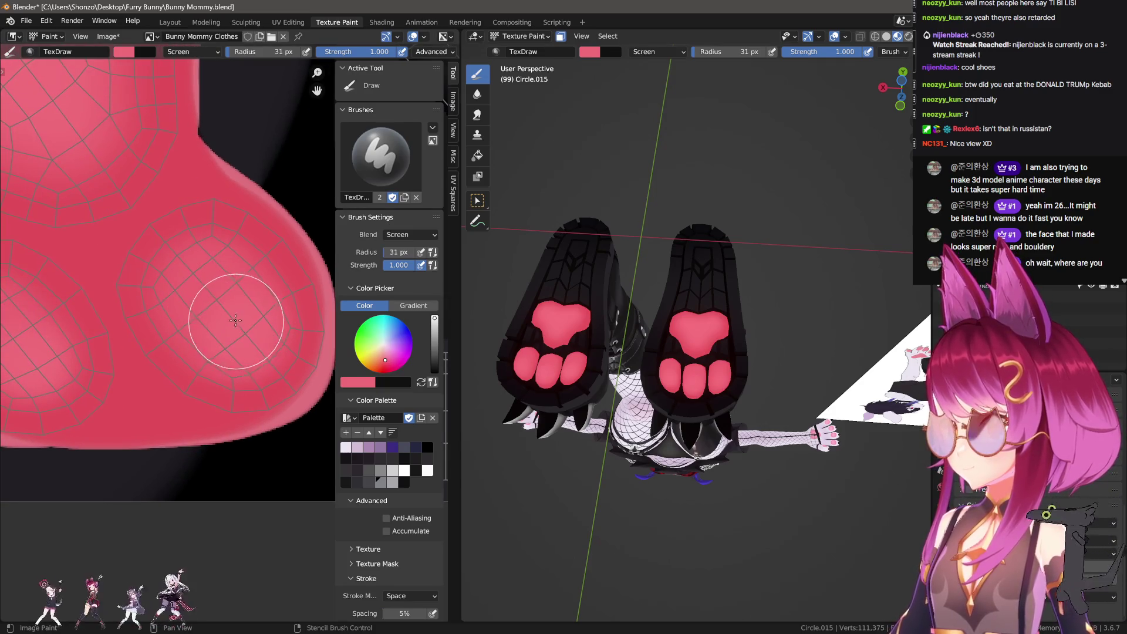
scroll(233, 321, down, 3)
scroll(164, 264, up, 3)
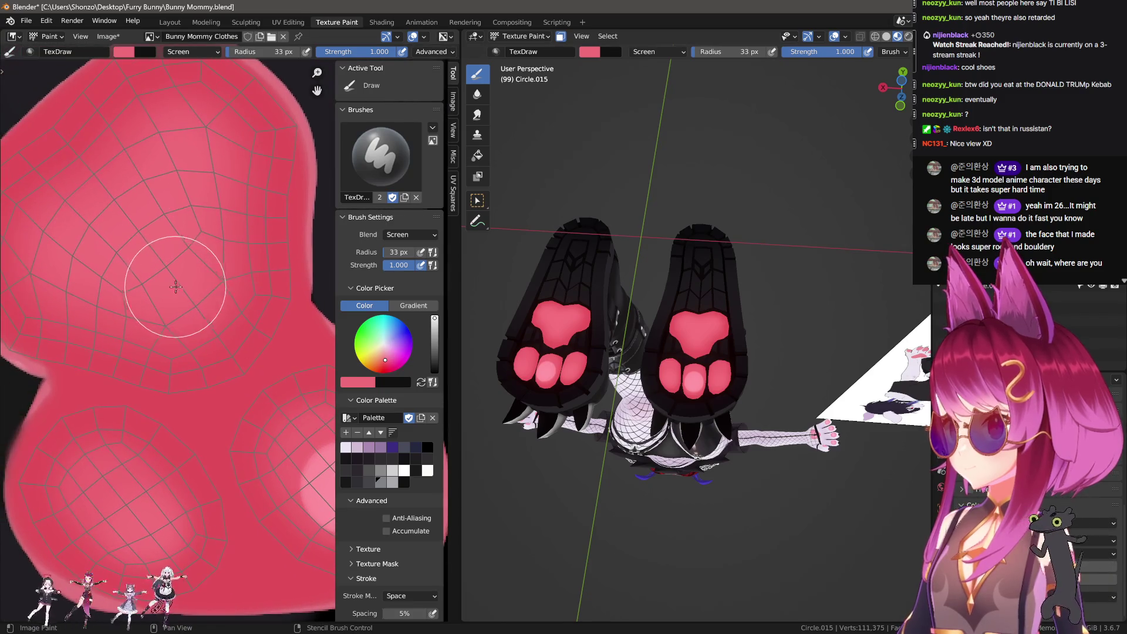
mouse_move(177, 217)
mouse_down()
mouse_move(147, 171)
mouse_move(114, 189)
mouse_up()
Shrink the brush radius to 25 px and frame another part of the pad.
scroll(164, 264, up, 1)
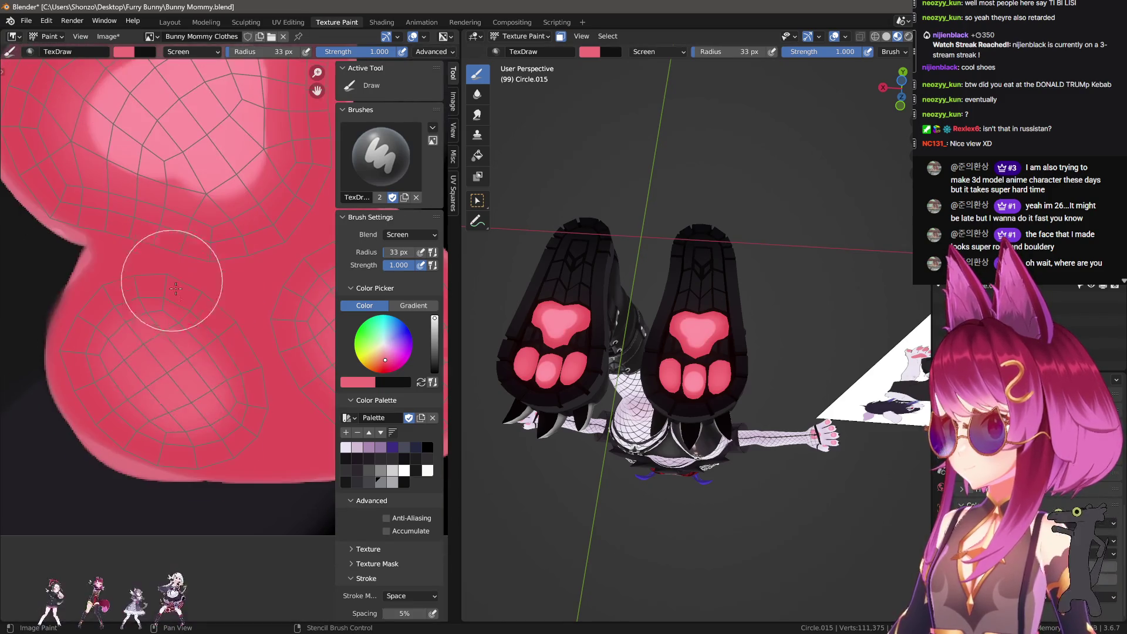
key(f)
click(188, 406)
scroll(139, 365, down, 3)
scroll(271, 275, up, 2)
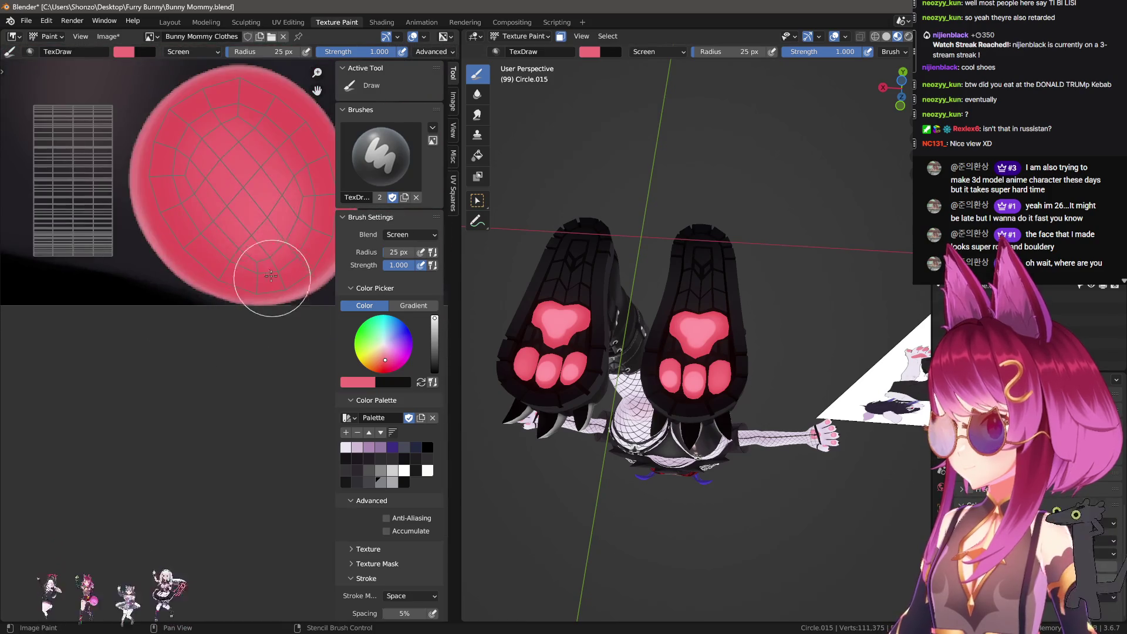
middle_drag(264, 209, 235, 292)
key(shift+space)
Smear the highlight across the round paw pad, then move on to the next pad.
key(s)
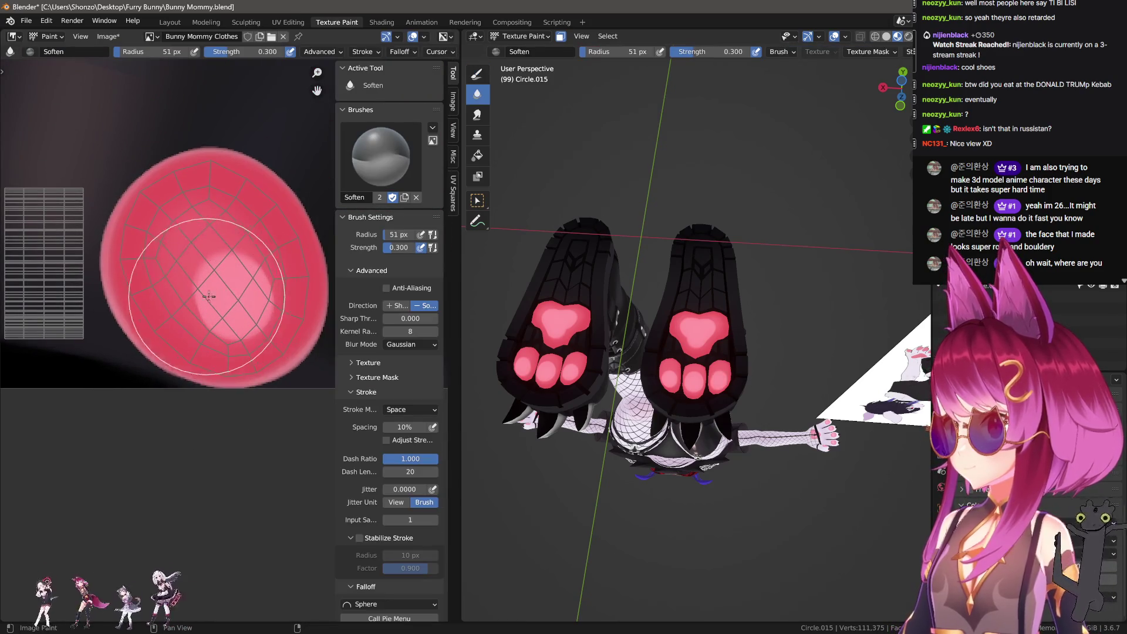
key(shift+space)
key(m)
scroll(193, 235, down, 3)
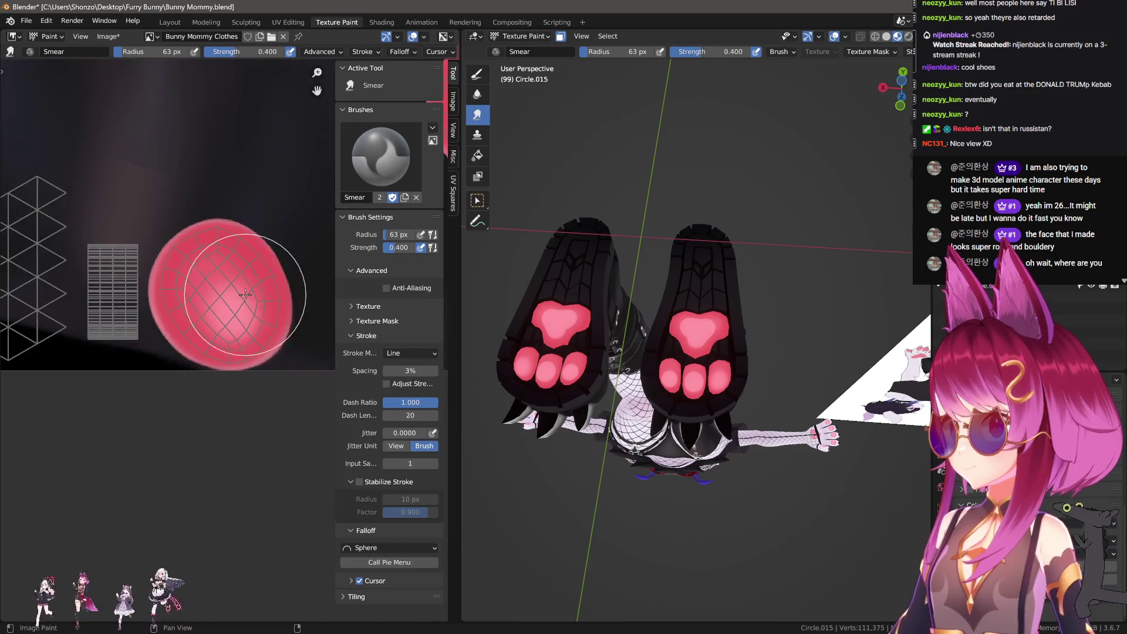
scroll(188, 264, up, 3)
middle_drag(188, 264, 163, 326)
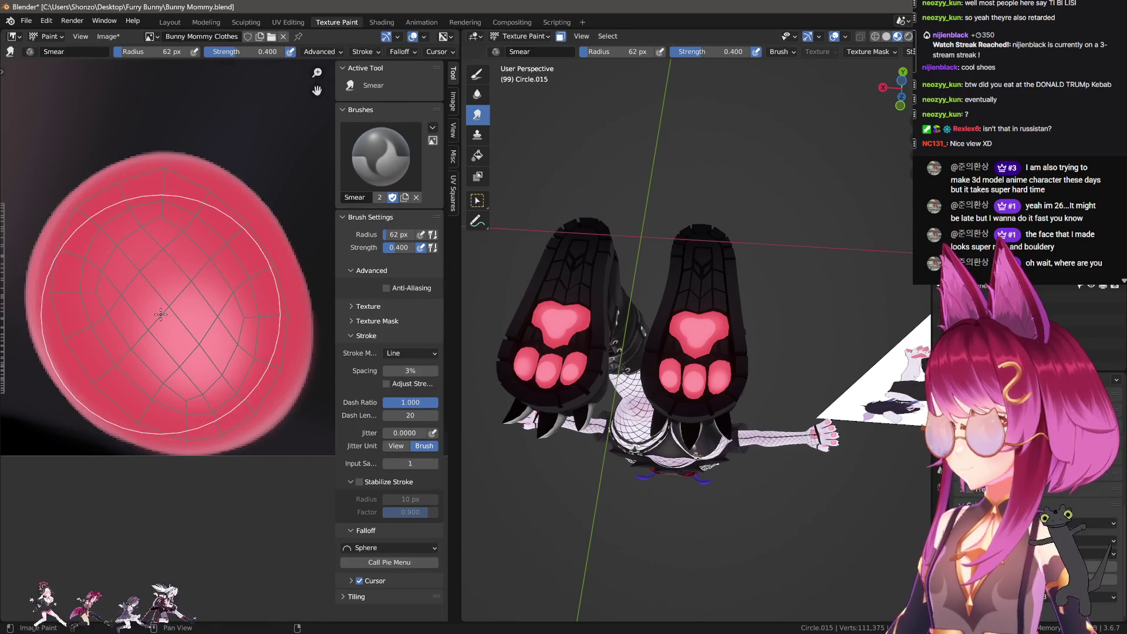
drag(154, 299, 167, 300)
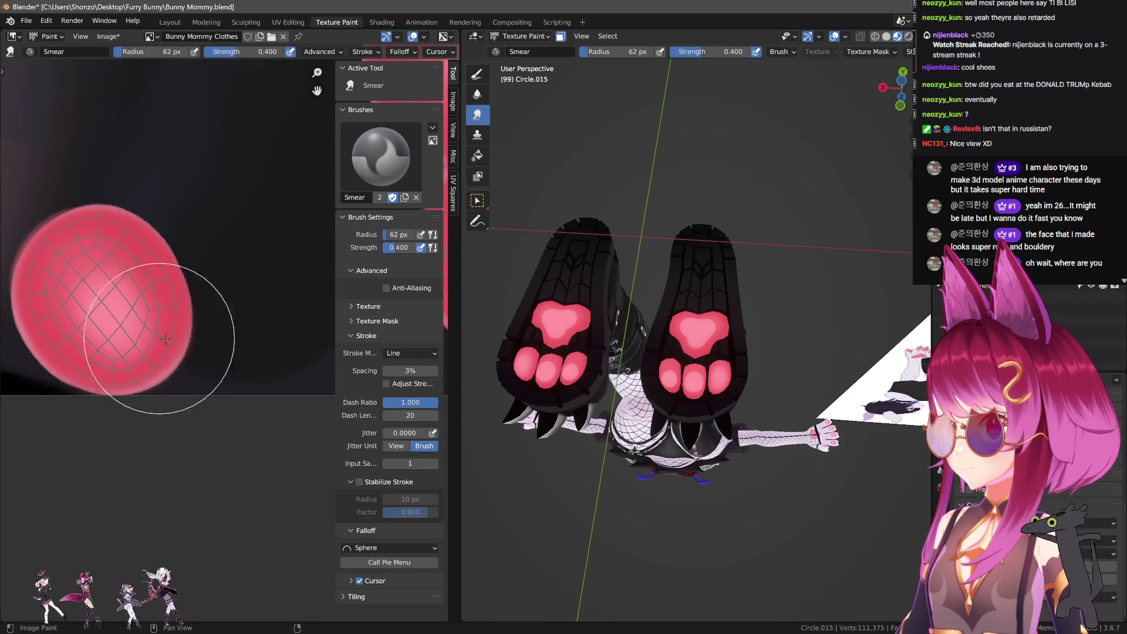
scroll(253, 370, up, 3)
middle_drag(214, 341, 126, 282)
Shrink the Smear brush to 48 px to blend the next pad's highlight.
key(shift+space)
key(s)
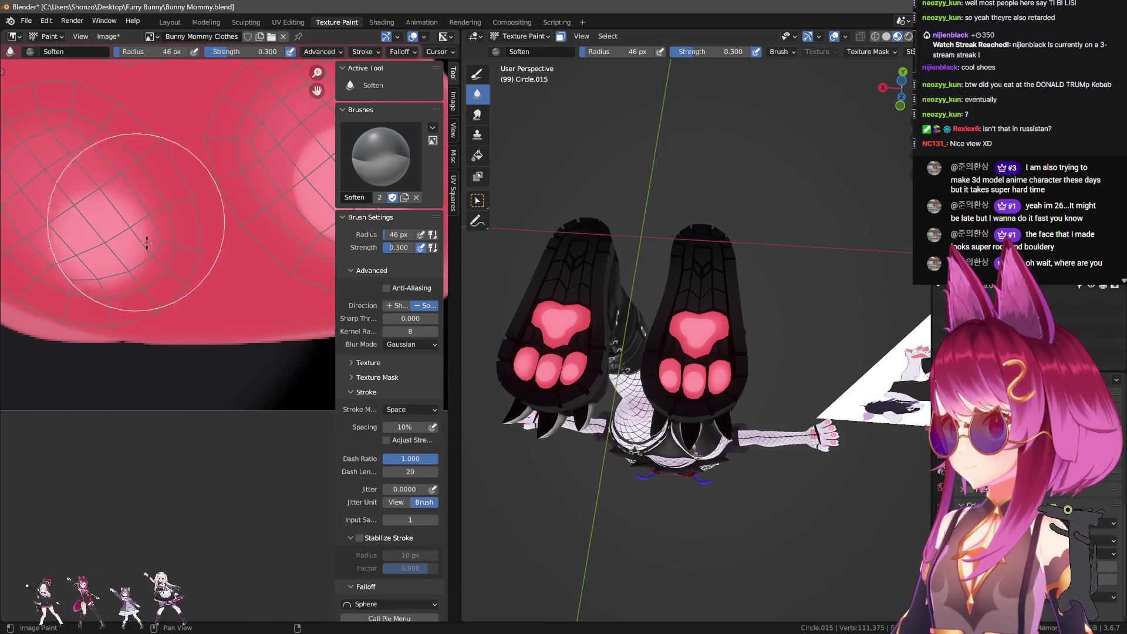
key(shift+space)
key(m)
scroll(147, 243, down, 2)
scroll(209, 332, up, 2)
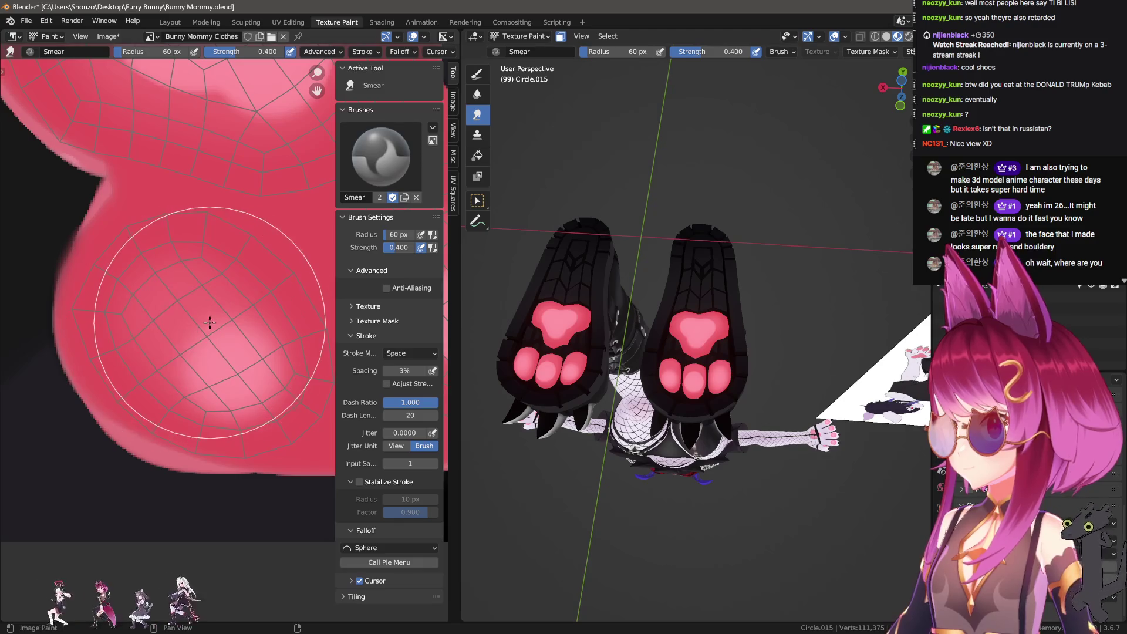
key(bracketleft)
key(bracketleft)
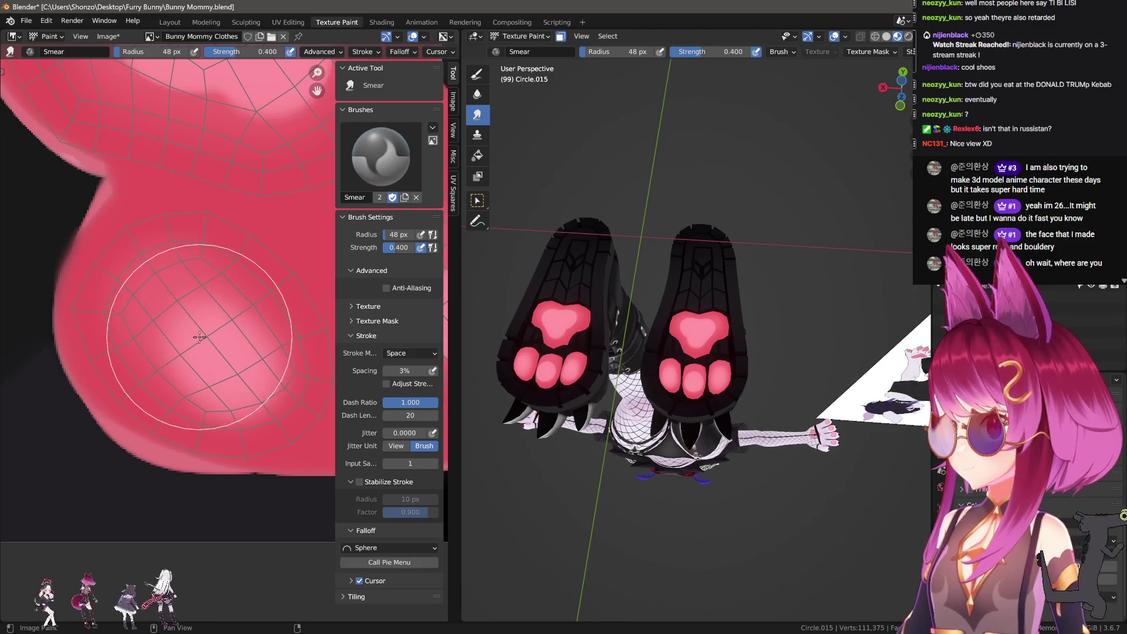
mouse_move(173, 306)
middle_down()
mouse_move(244, 254)
mouse_move(108, 315)
middle_up()
Alternate Soften and Smear on the large pad, softening the highlight's edge.
key(shift+space)
key(s)
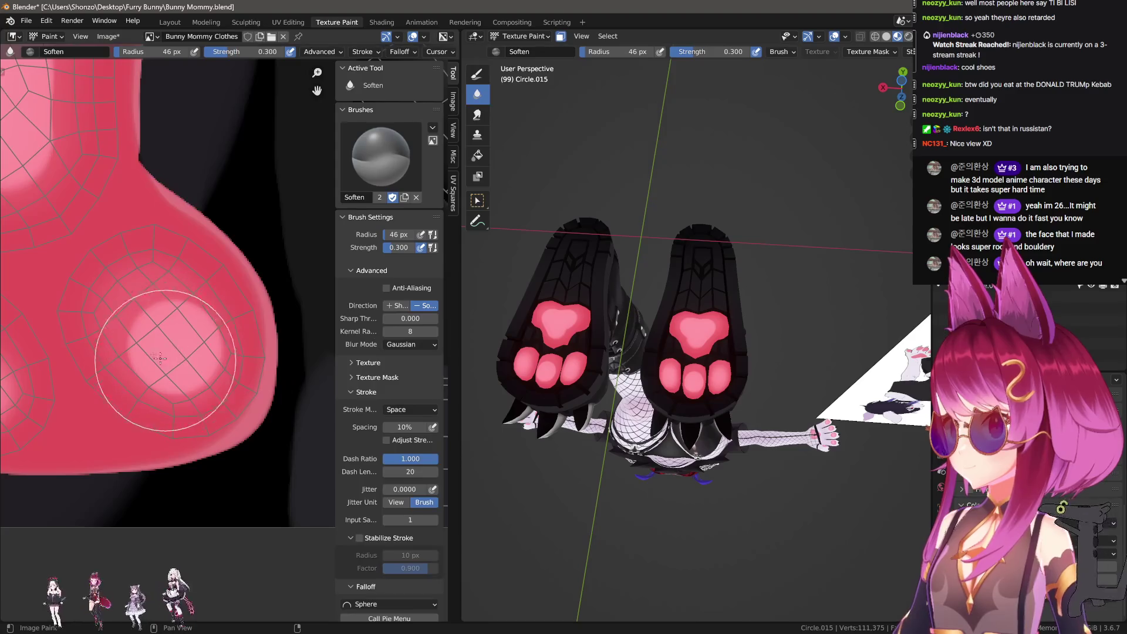
key(shift+space)
key(m)
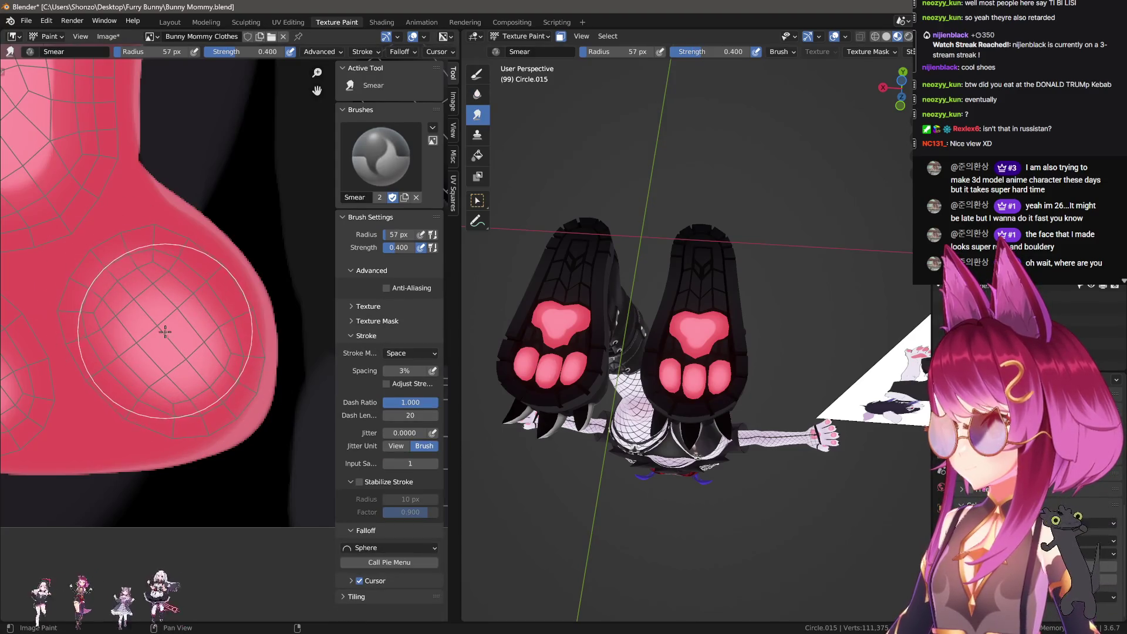
mouse_move(160, 326)
middle_down()
mouse_move(121, 370)
mouse_move(226, 277)
mouse_move(251, 289)
mouse_move(101, 125)
mouse_move(187, 357)
middle_up()
key(shift+space)
key(s)
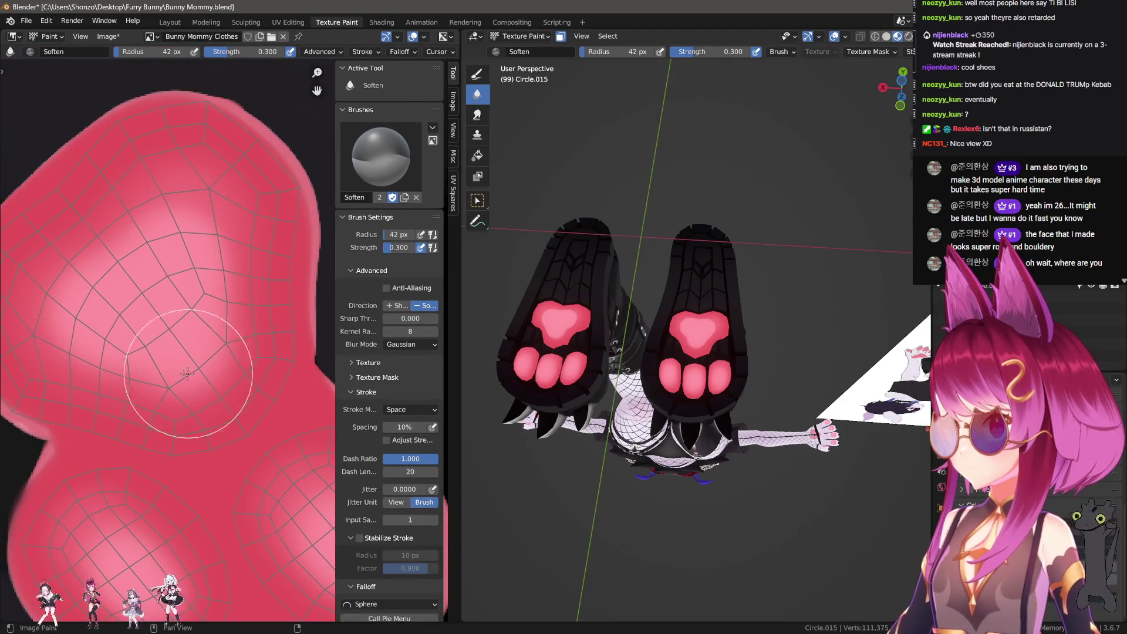
key(shift+space)
key(m)
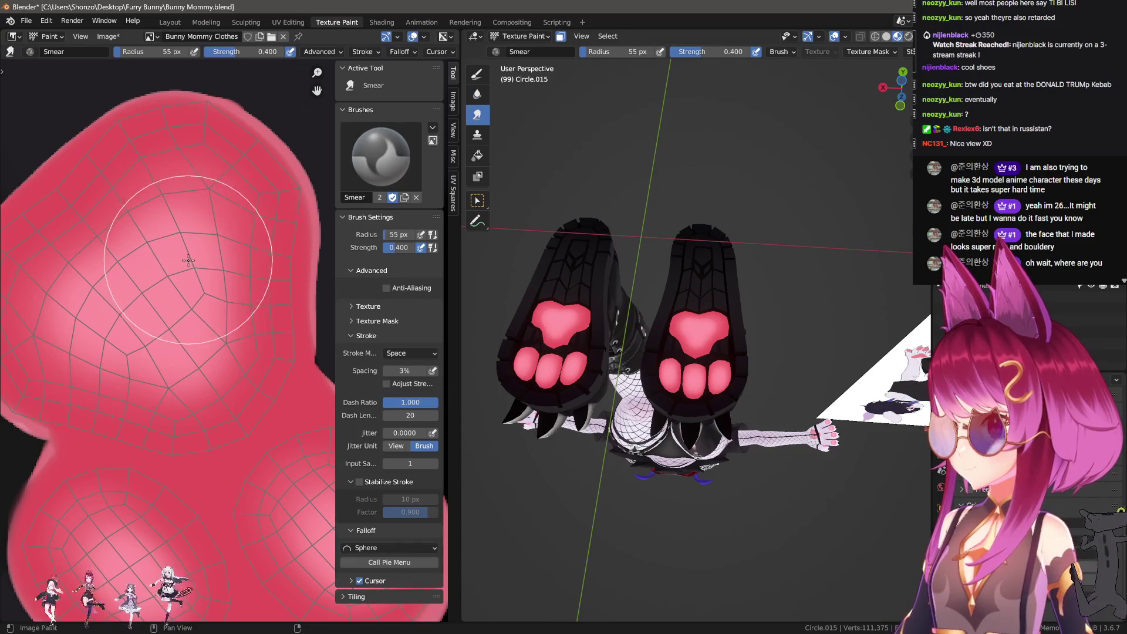
middle_drag(65, 293, 117, 313)
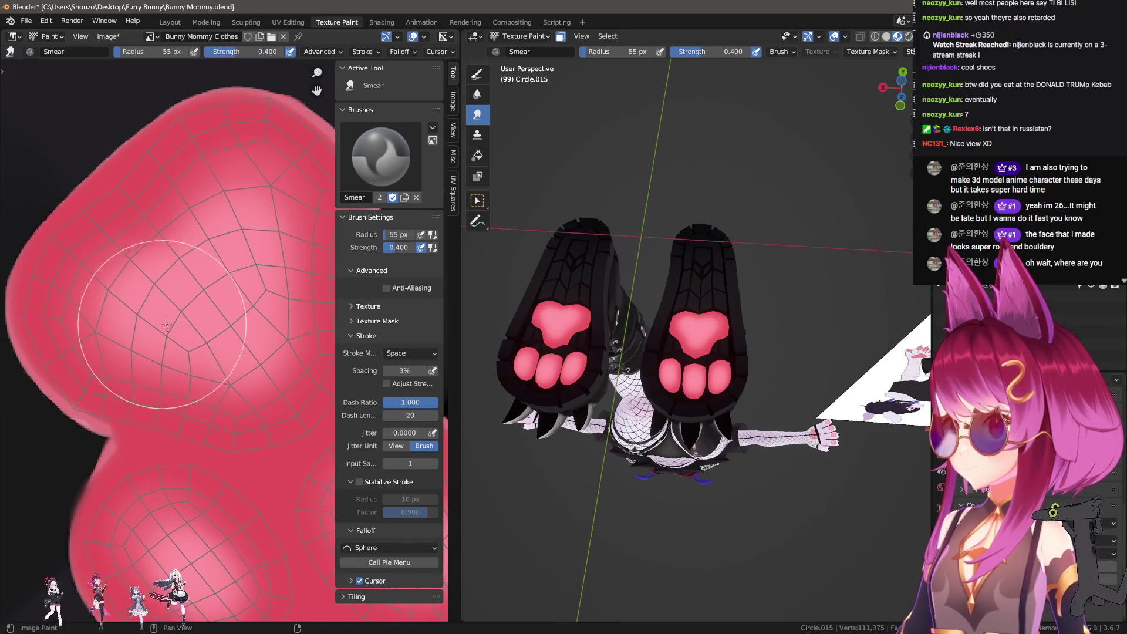
key(shift+space)
key(s)
middle_drag(148, 350, 106, 379)
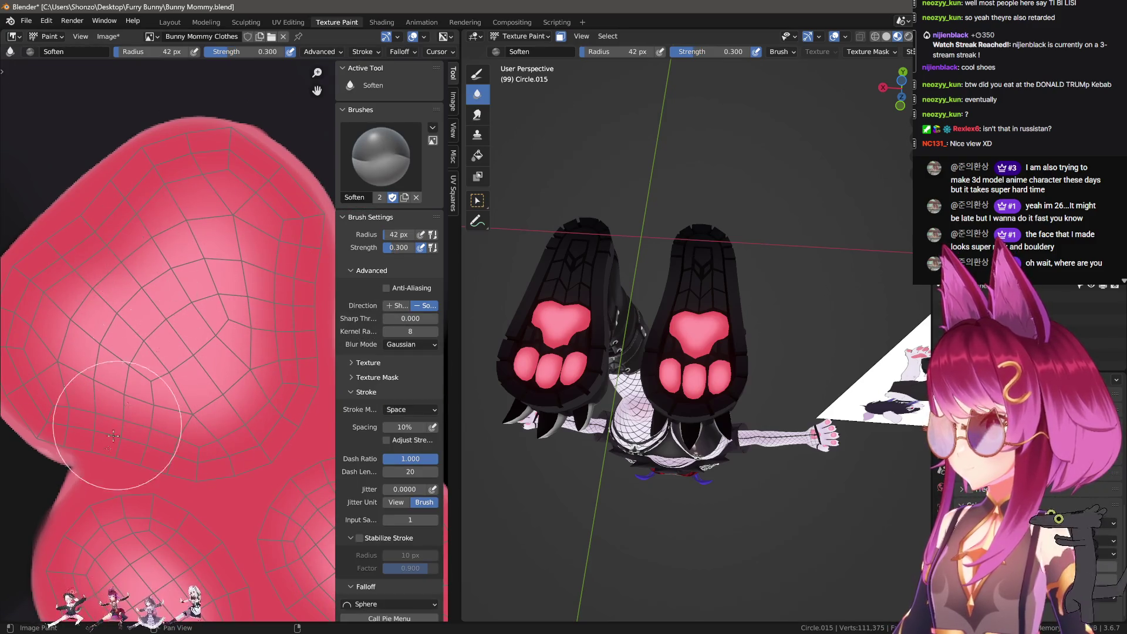
Bring the lower pad lobes into view and set the brush radius to 33 px.
scroll(187, 444, down, 1)
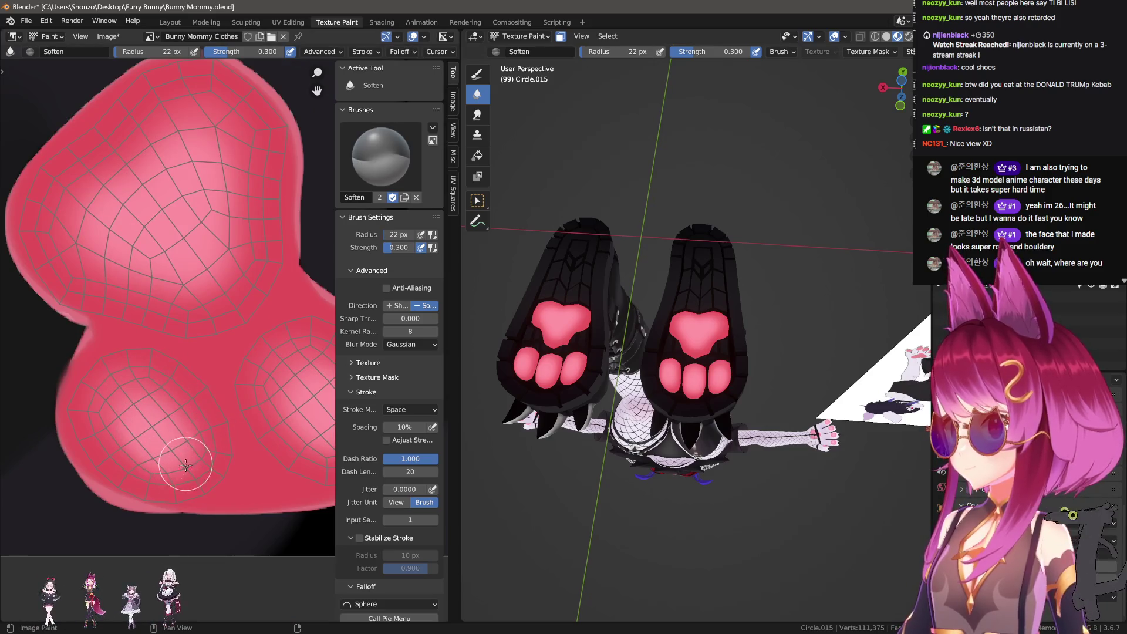
middle_drag(210, 446, 143, 422)
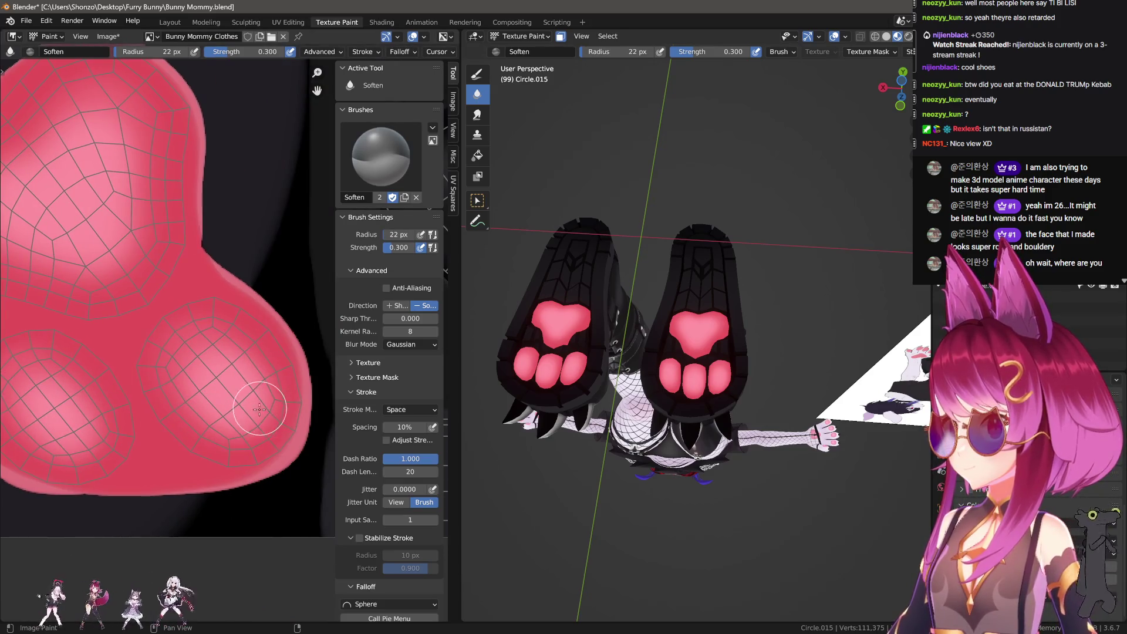
scroll(259, 409, down, 3)
scroll(223, 235, up, 4)
key(f)
click(242, 369)
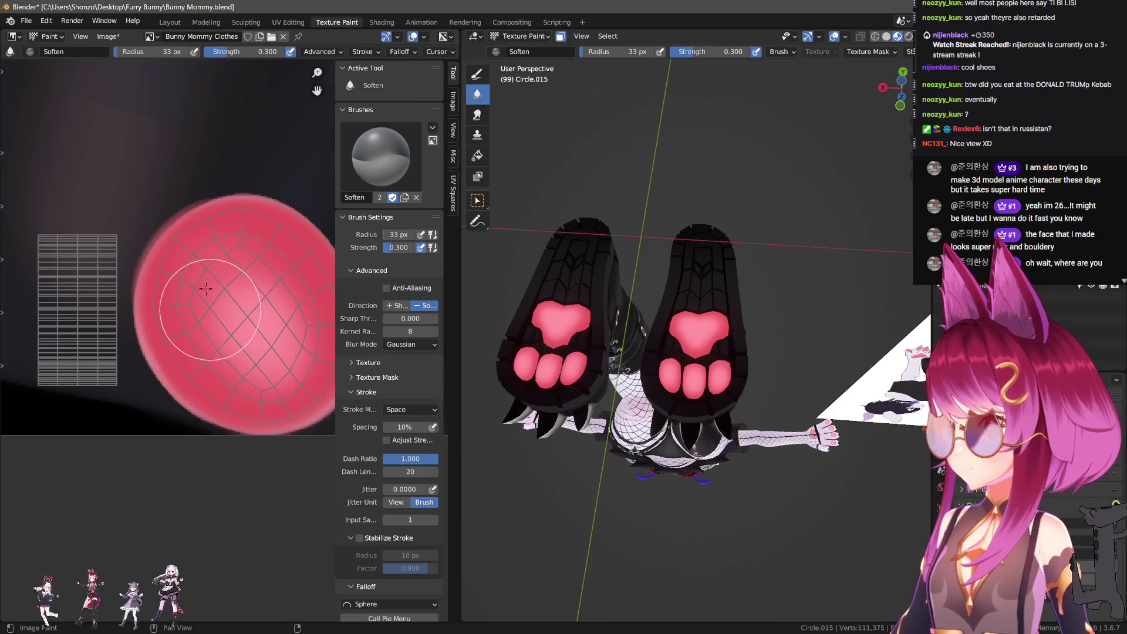
mouse_move(594, 364)
middle_down()
mouse_move(701, 372)
mouse_move(652, 329)
middle_up()
click(477, 115)
Set the Smear brush to about 86 px, then shrink it slightly to 82 px.
scroll(176, 264, down, 3)
scroll(176, 294, up, 6)
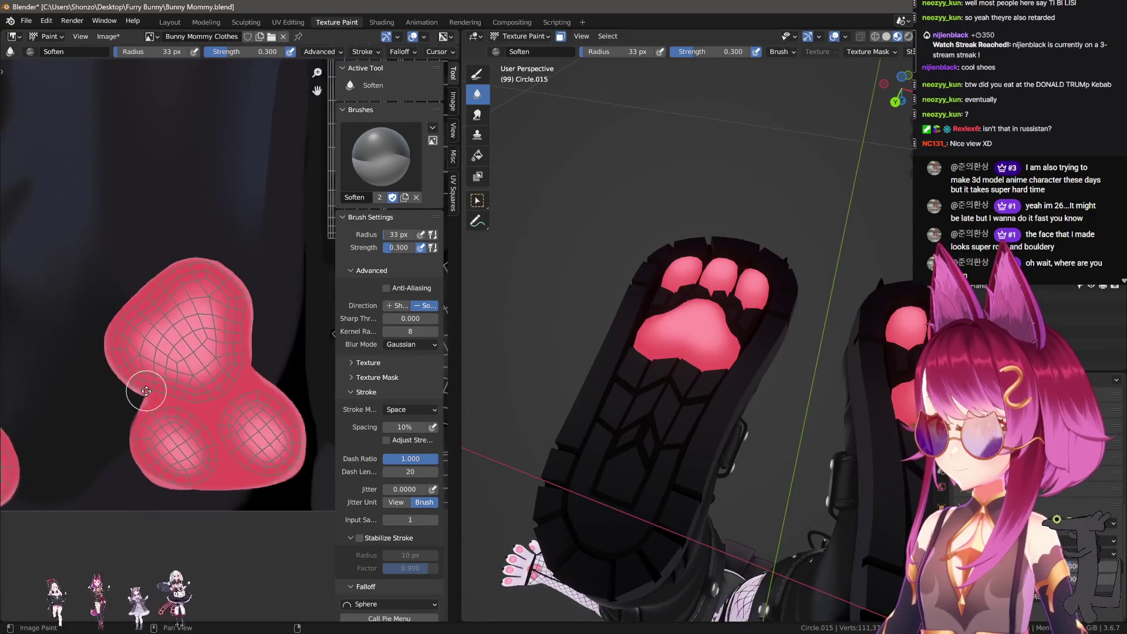
key(f)
click(174, 357)
scroll(174, 357, up, 2)
key(f)
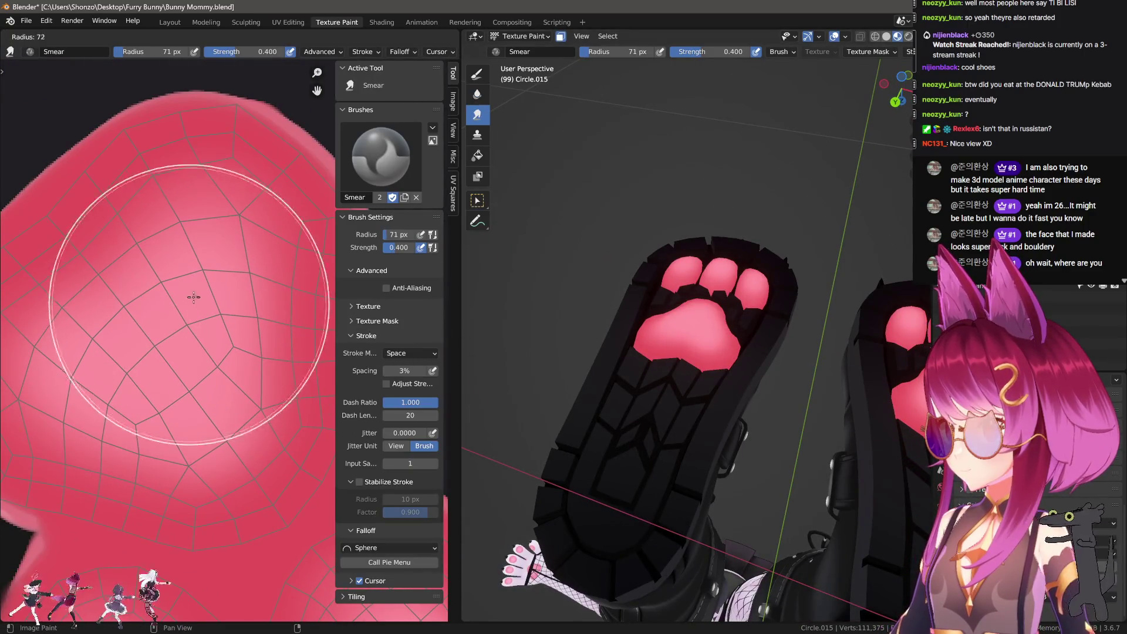
click(191, 367)
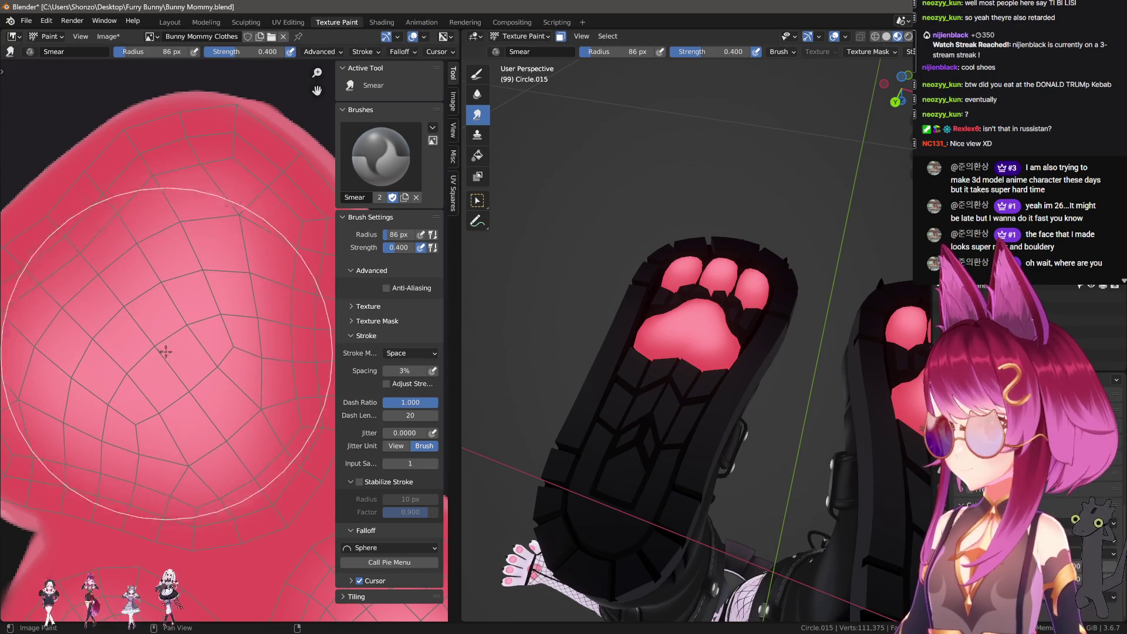
scroll(176, 335, down, 1)
key(bracketleft)
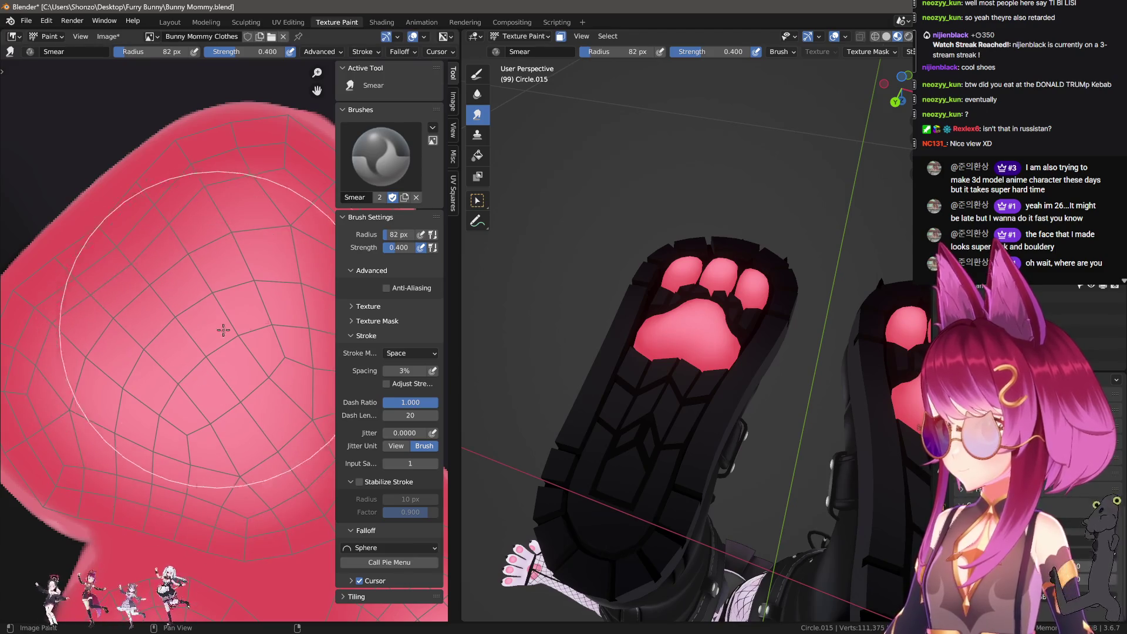
mouse_move(675, 246)
middle_down()
mouse_move(707, 328)
mouse_move(691, 371)
mouse_move(745, 377)
mouse_move(712, 395)
mouse_move(731, 379)
mouse_move(735, 302)
mouse_move(767, 364)
middle_up()
scroll(767, 364, down, 3)
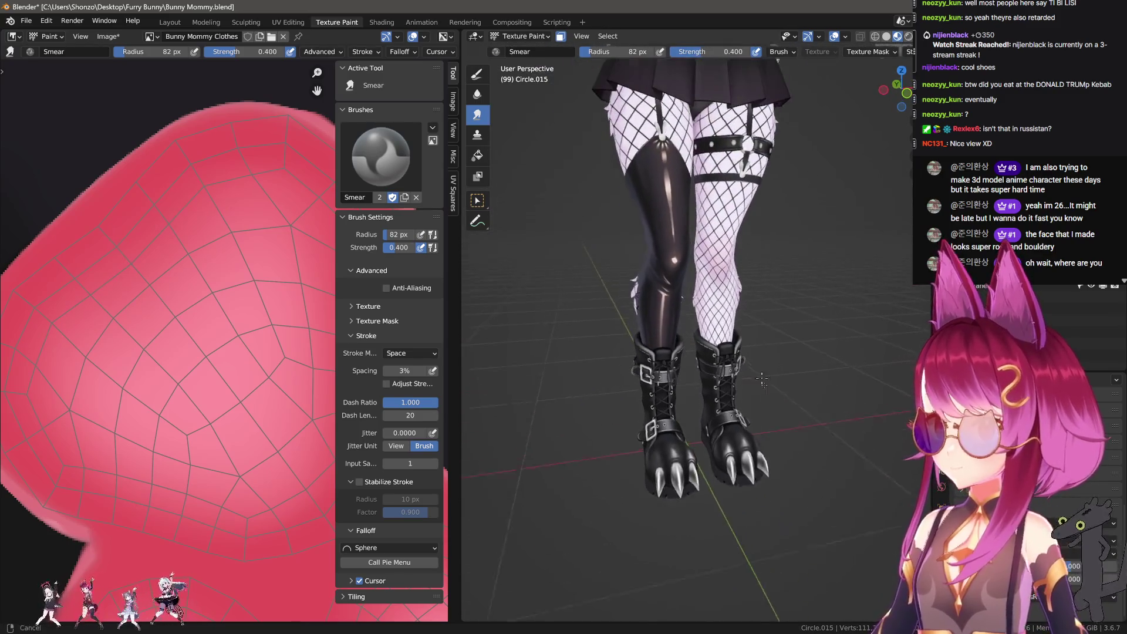
Save all painted images with Image > Save All Images.
scroll(768, 364, up, 2)
click(107, 37)
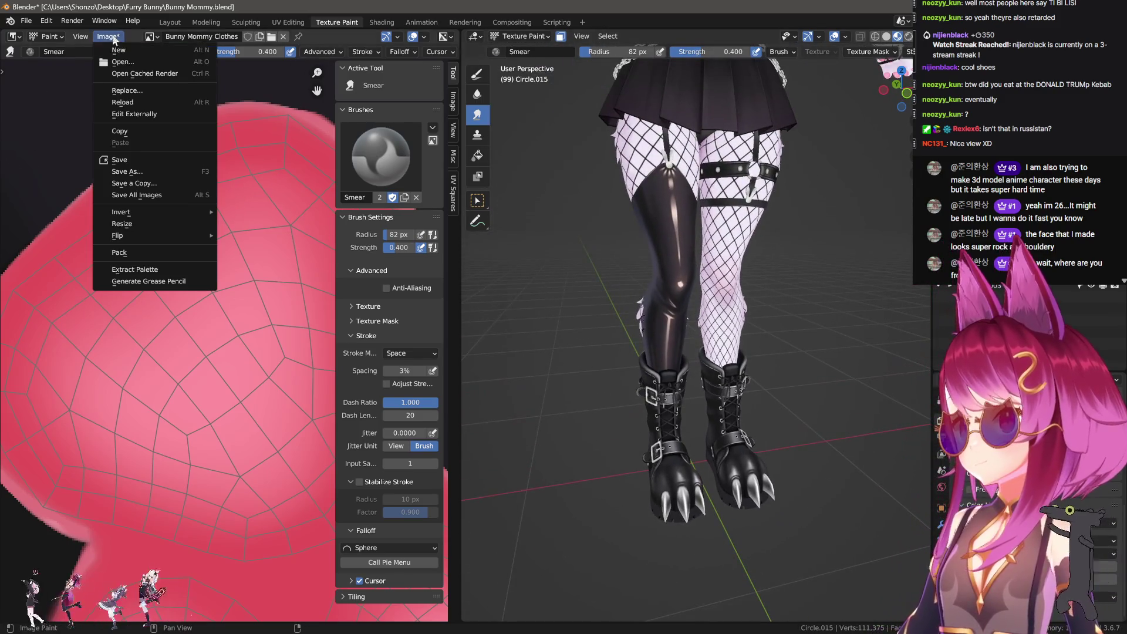
click(698, 221)
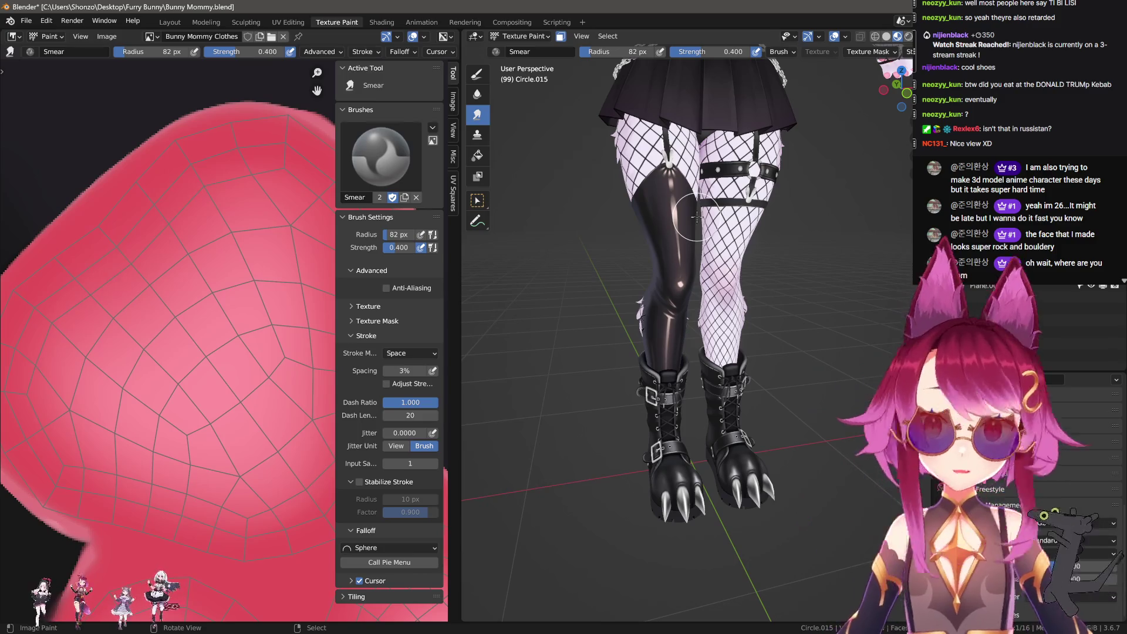
Look up at the soles, then switch to the Layout workspace.
mouse_move(711, 242)
middle_down()
mouse_move(853, 241)
mouse_move(722, 337)
mouse_move(697, 318)
mouse_move(775, 315)
mouse_move(665, 324)
mouse_move(705, 312)
mouse_move(516, 271)
mouse_move(700, 312)
middle_up()
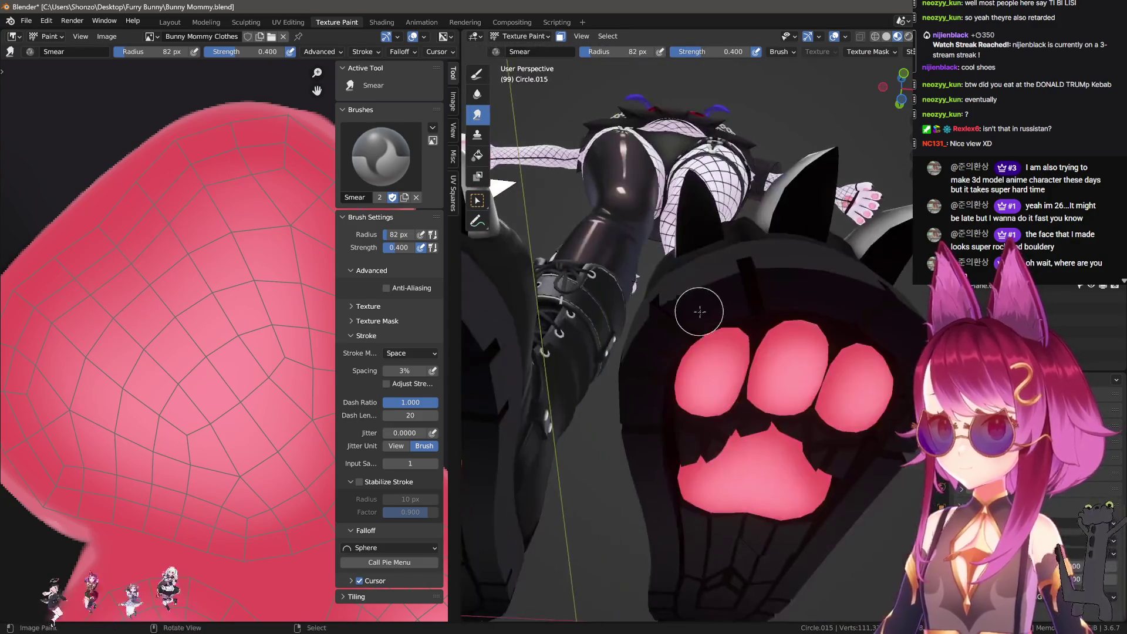
scroll(699, 311, down, 5)
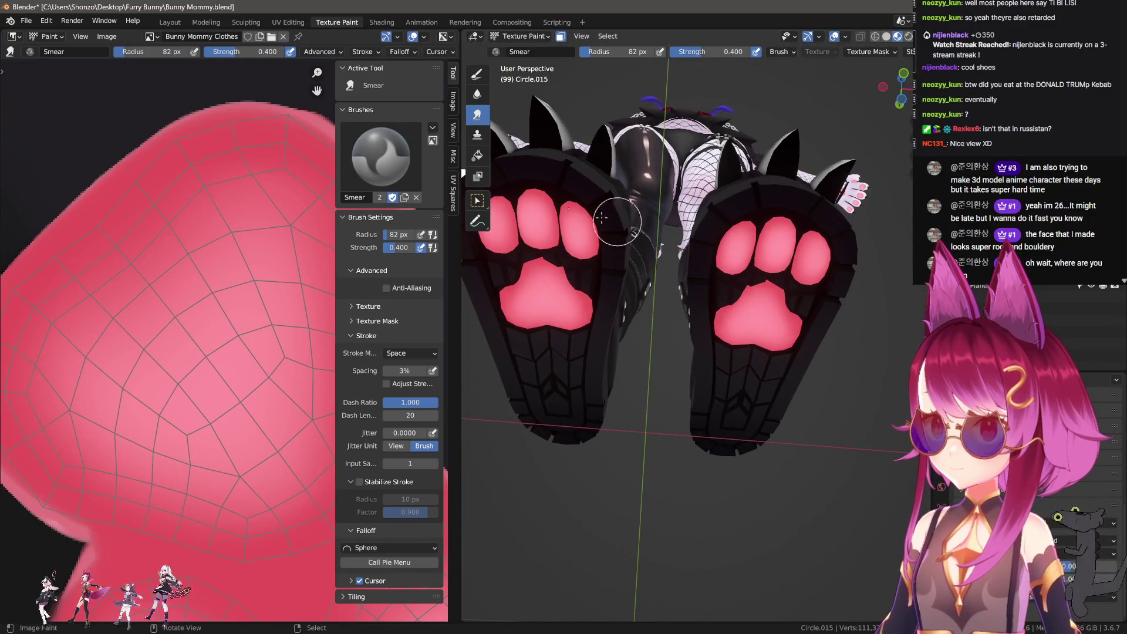
click(176, 26)
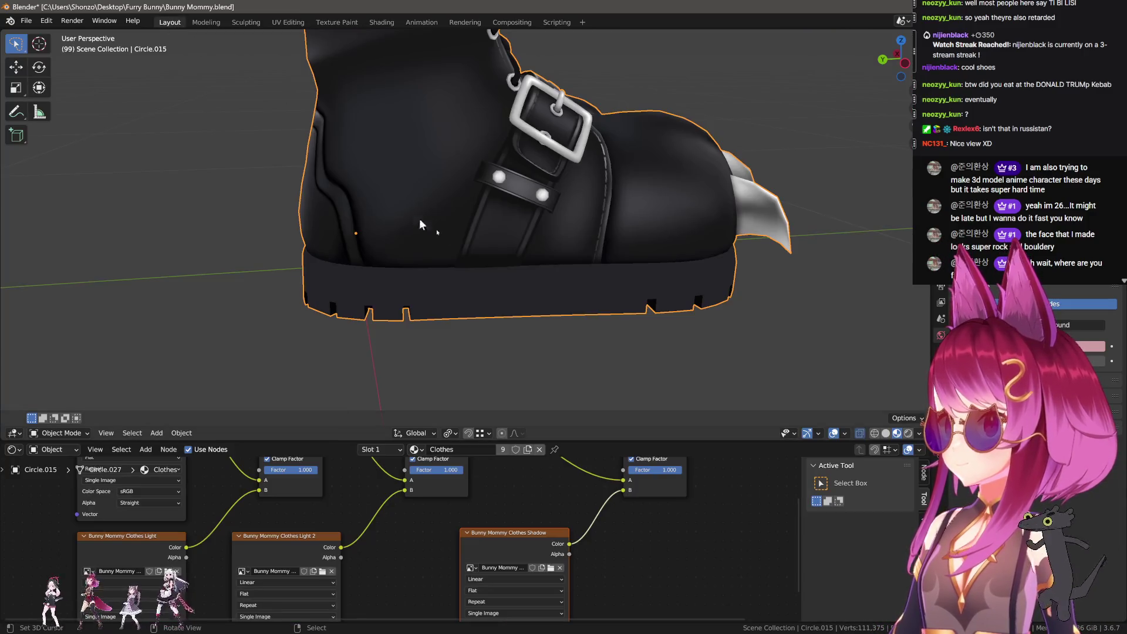
Go back to the texture painting workspace and view the boots from the front.
mouse_move(419, 218)
middle_down()
mouse_move(438, 271)
mouse_move(475, 265)
middle_up()
scroll(476, 264, up, 3)
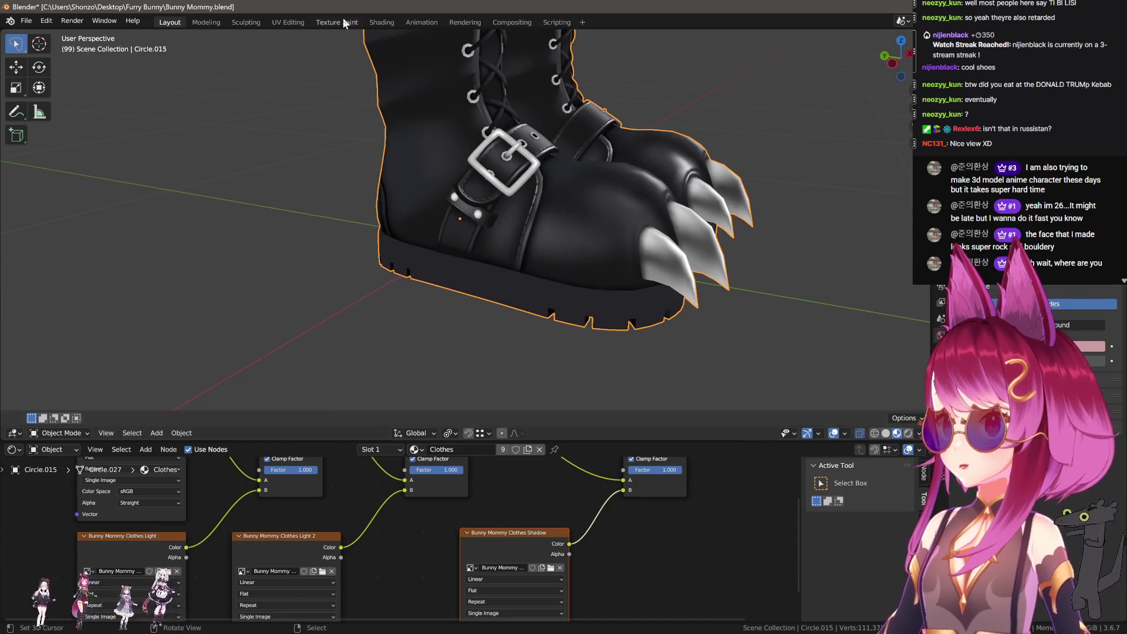
click(344, 22)
scroll(200, 253, down, 6)
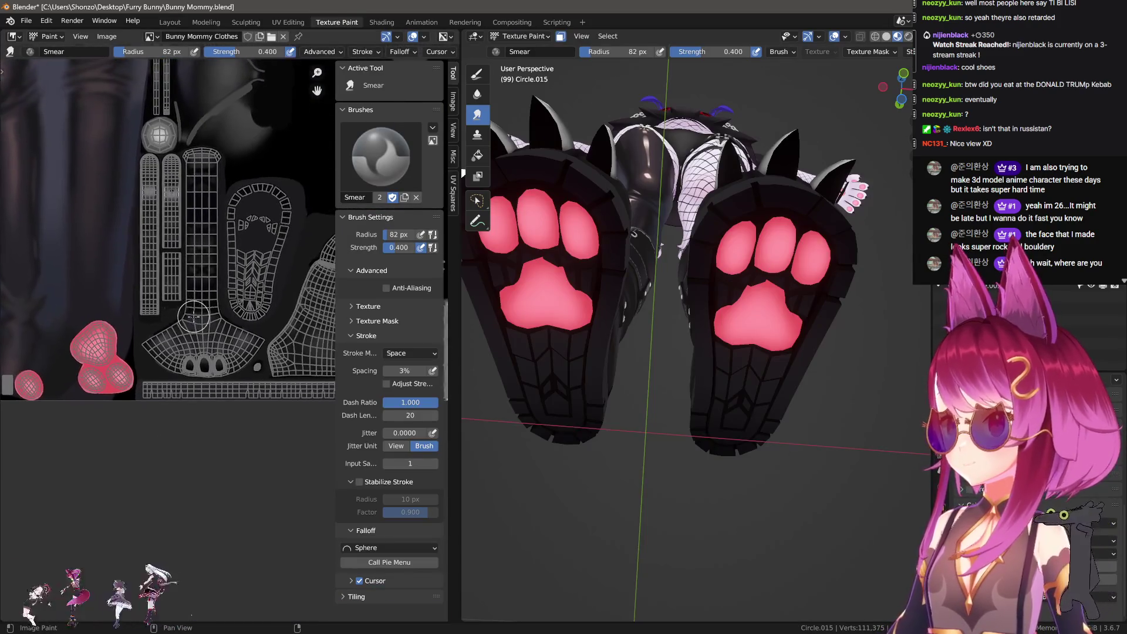
scroll(194, 317, up, 4)
mouse_move(581, 347)
middle_down()
mouse_move(652, 364)
mouse_move(681, 352)
middle_up()
scroll(693, 346, up, 4)
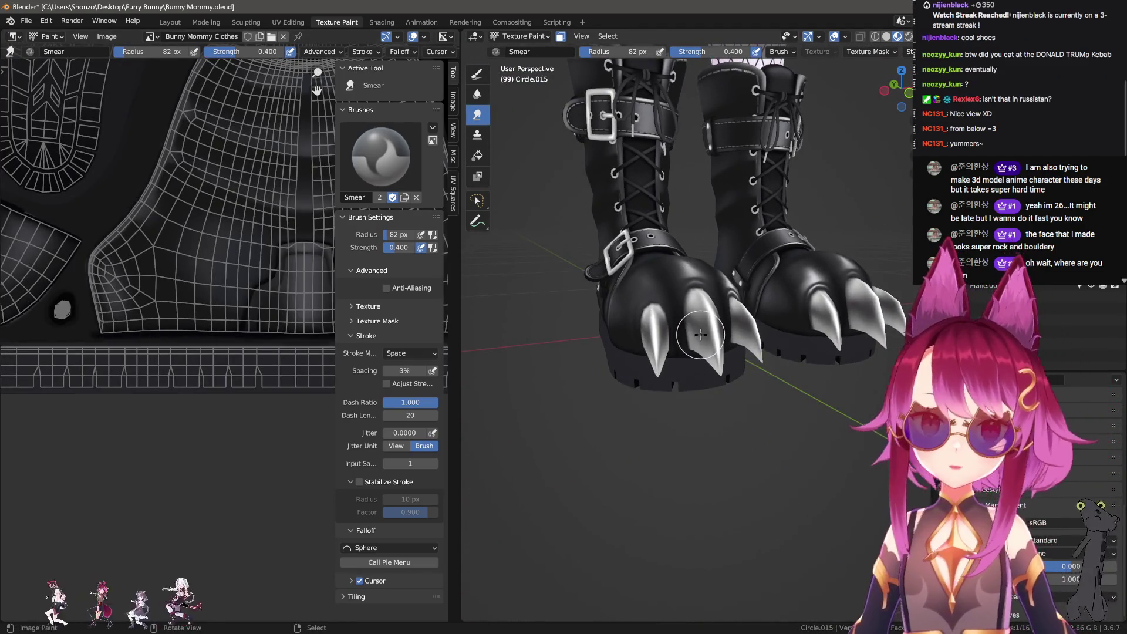
In Object Mode, move the reference image plane along X, then along Y (-0.38766 m).
key(ctrl+Tab)
click(605, 318)
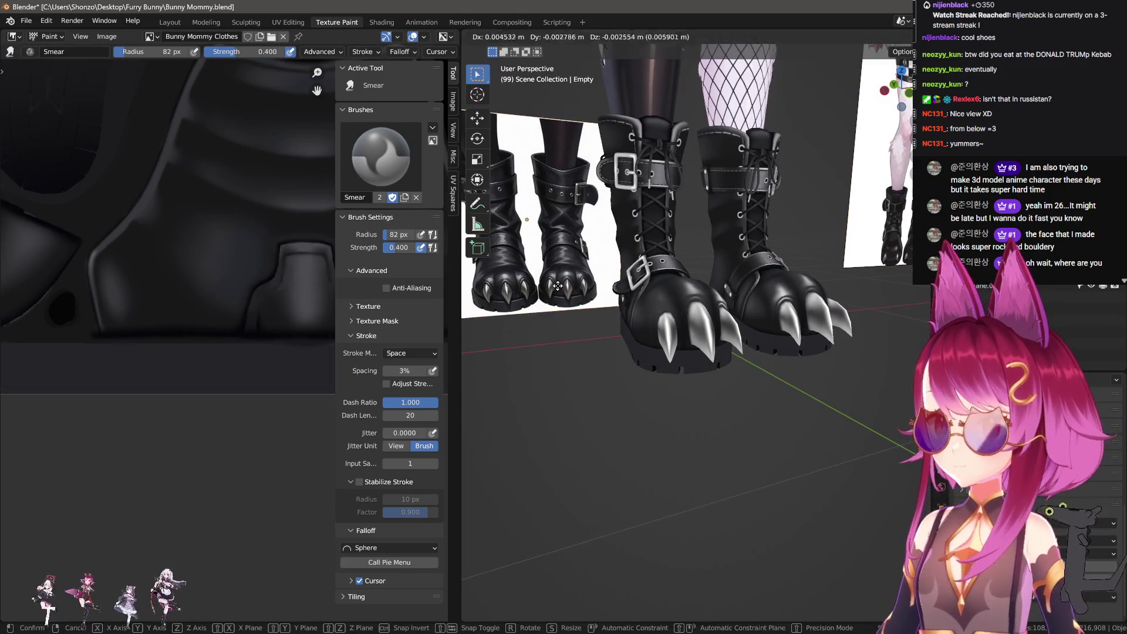
key(g)
key(x)
click(627, 301)
key(g)
key(y)
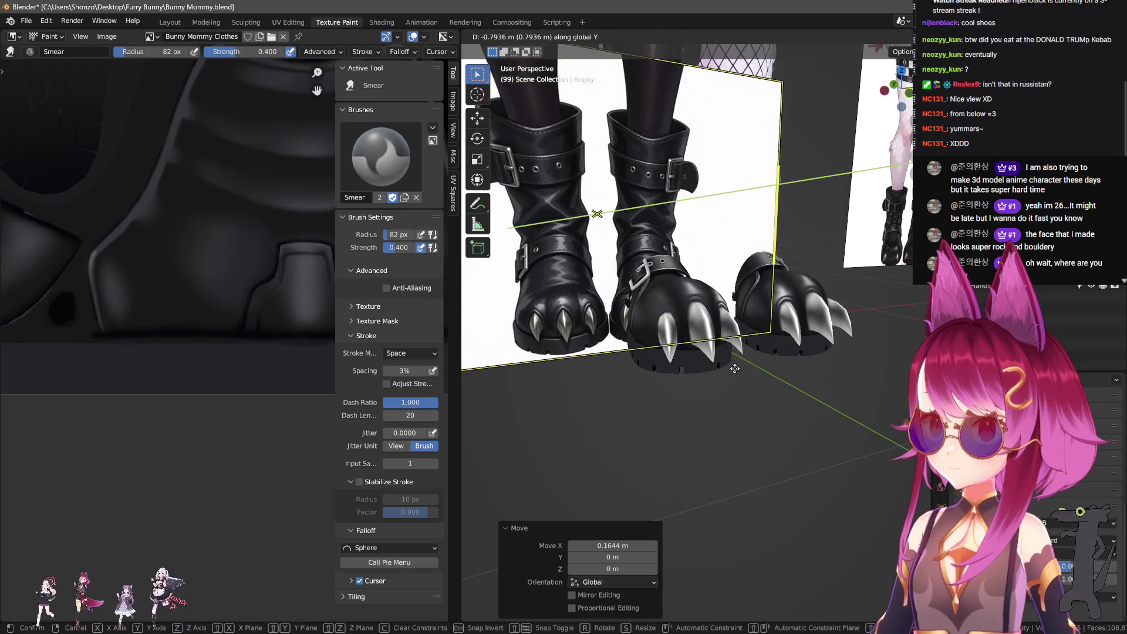
click(699, 337)
Reselect the boot and put it back into Texture Paint mode.
scroll(700, 337, up, 5)
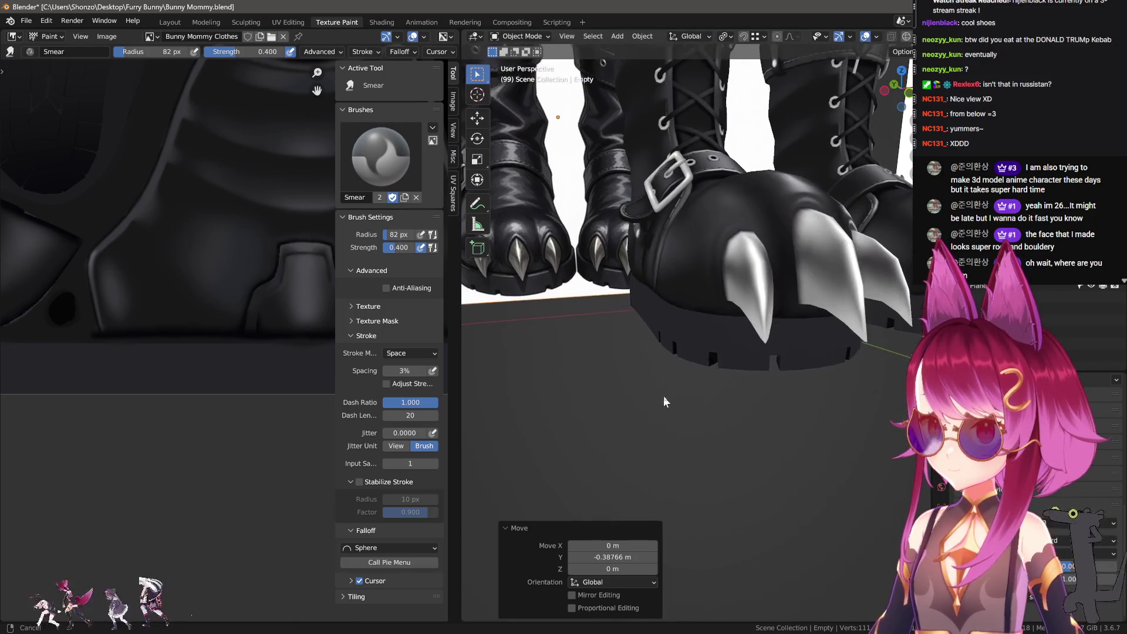
click(716, 337)
click(520, 36)
click(517, 115)
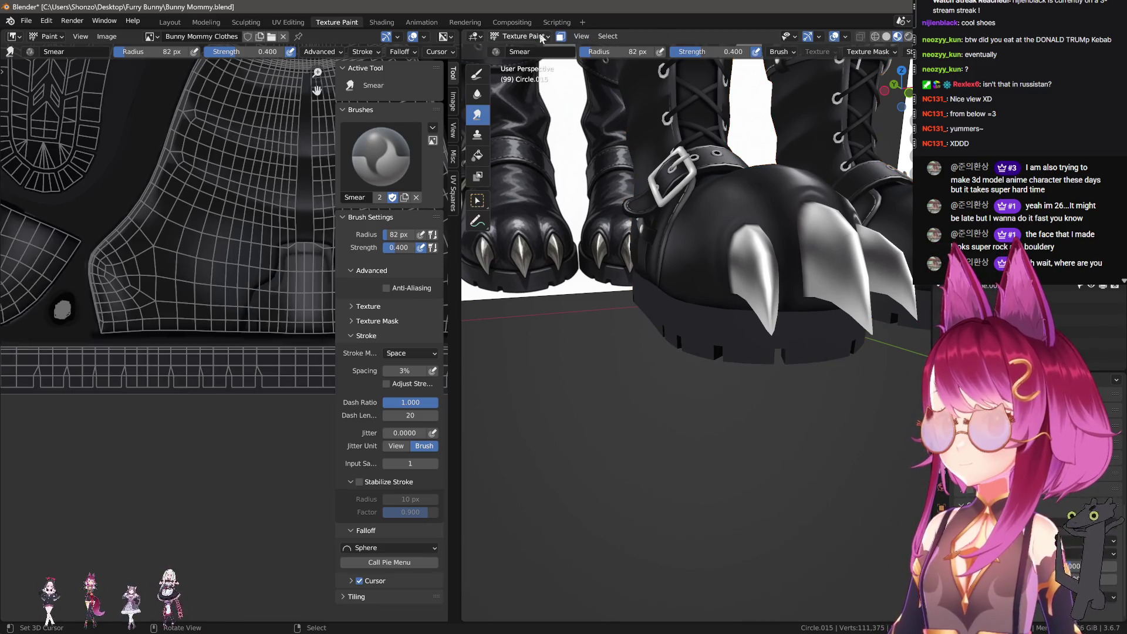
Bring the tread strip into view, sample a texture colour, and size the brush to 53 px.
middle_drag(561, 264, 541, 273)
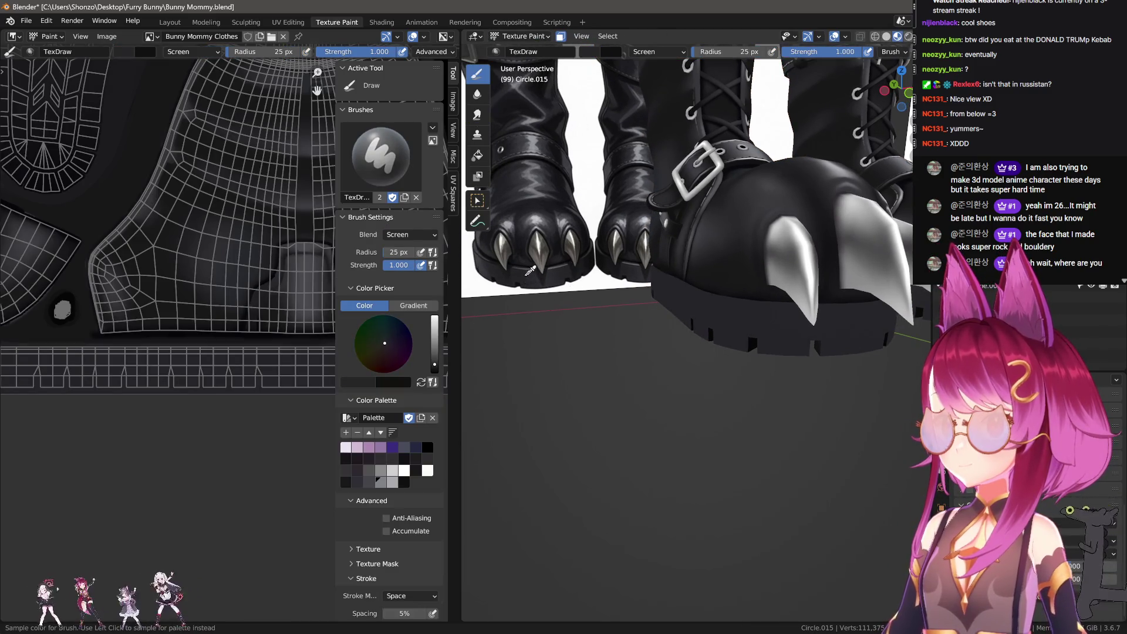
middle_drag(194, 376, 239, 370)
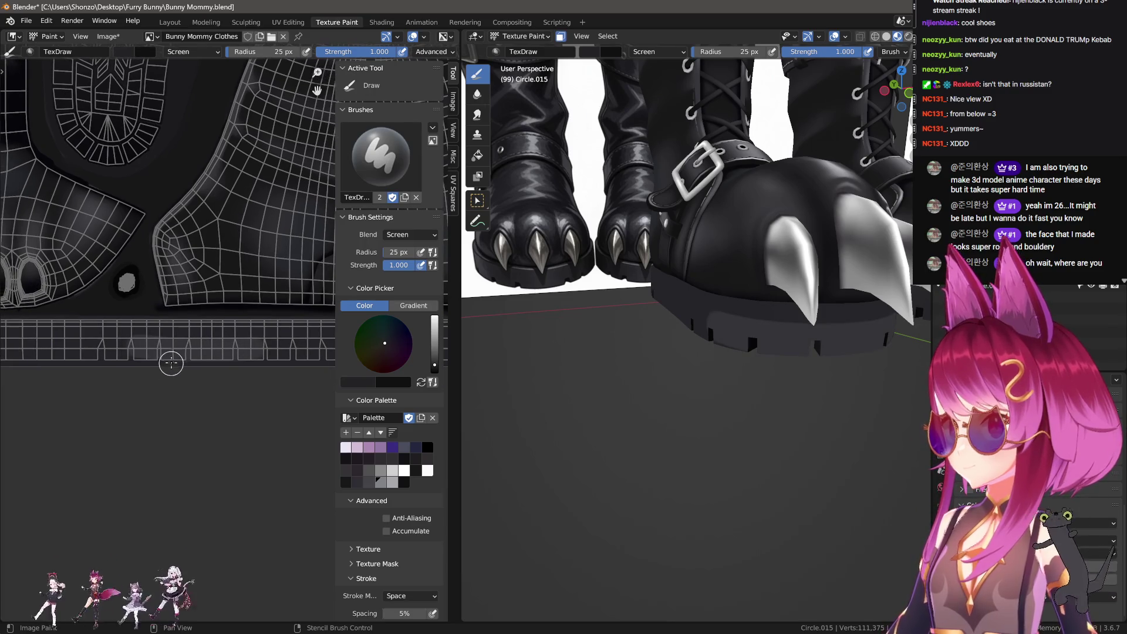
middle_drag(155, 382, 172, 361)
key(s)
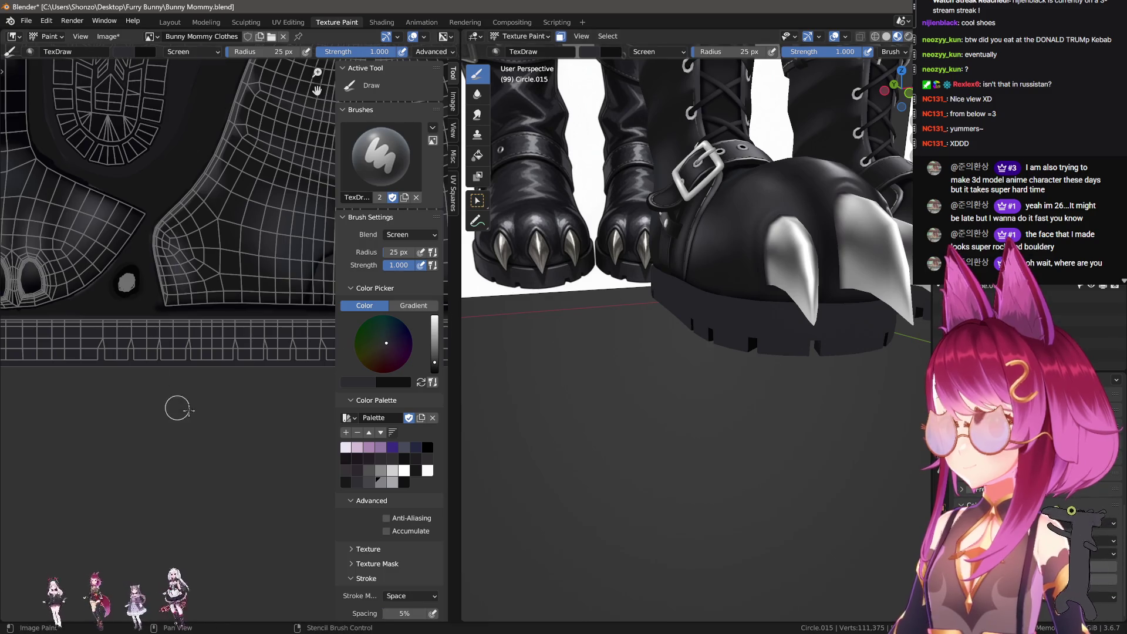
key(n)
key(f)
click(227, 347)
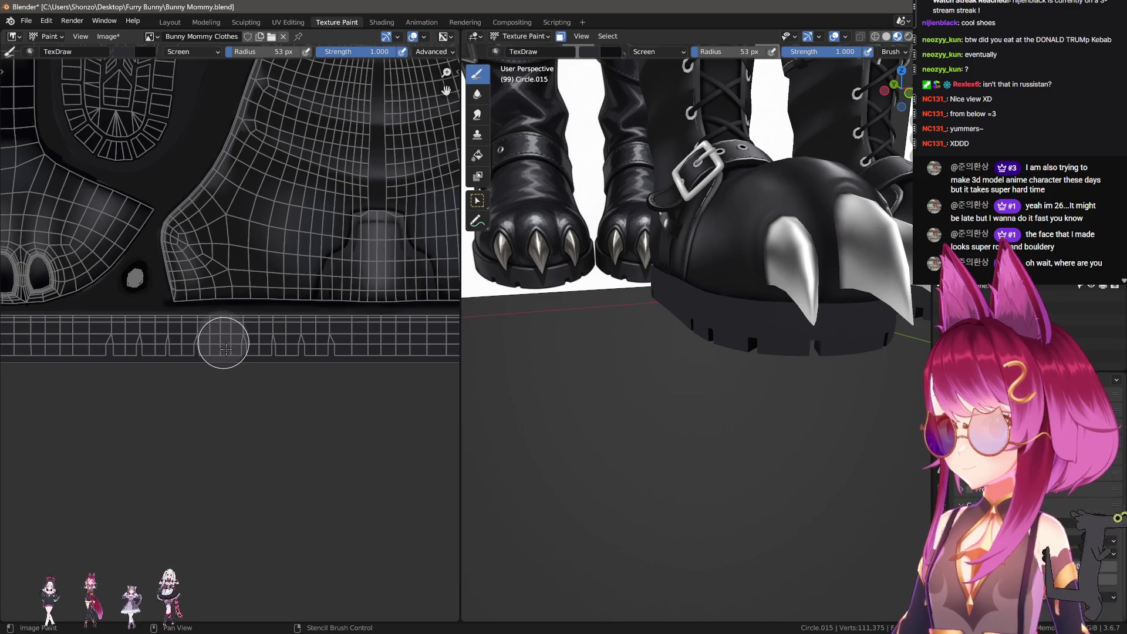
Shrink the Draw brush to 28 px and set its blend mode to Mix.
scroll(224, 348, up, 2)
key(f)
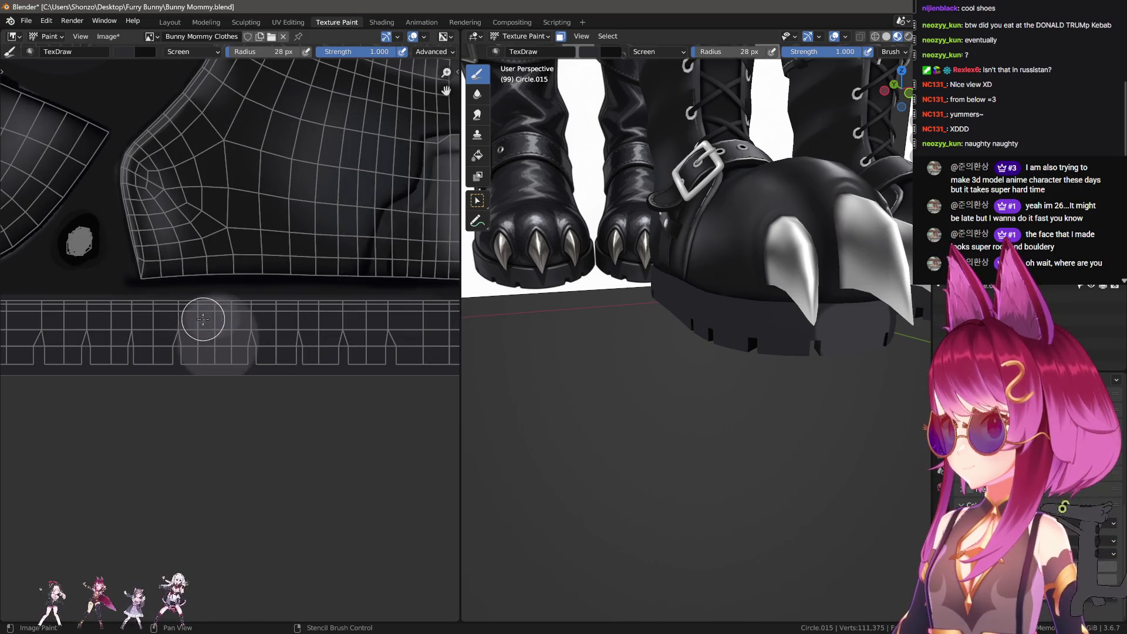
right_click(177, 317)
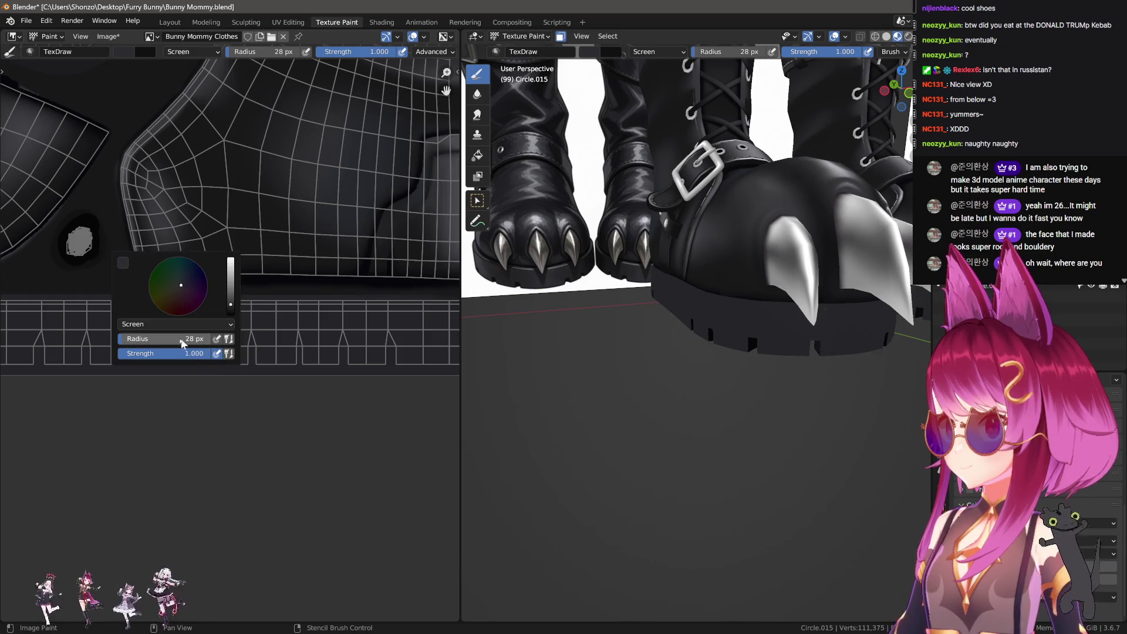
click(177, 324)
click(148, 340)
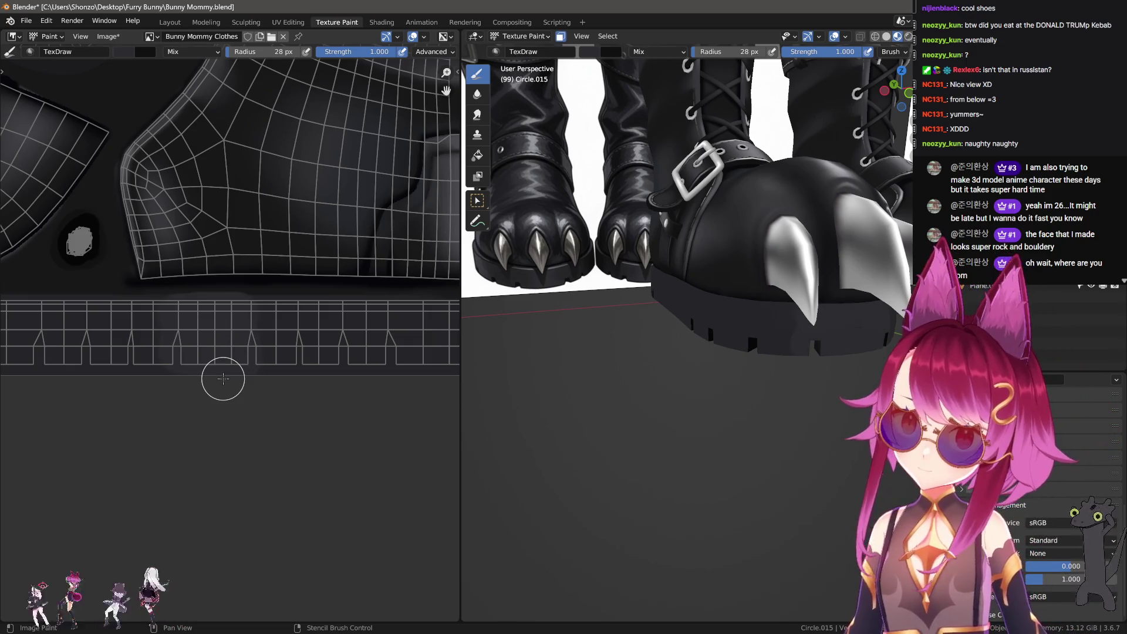
Give the Smear brush a Line stroke, 0.300 strength and 84 px radius.
scroll(192, 385, up, 2)
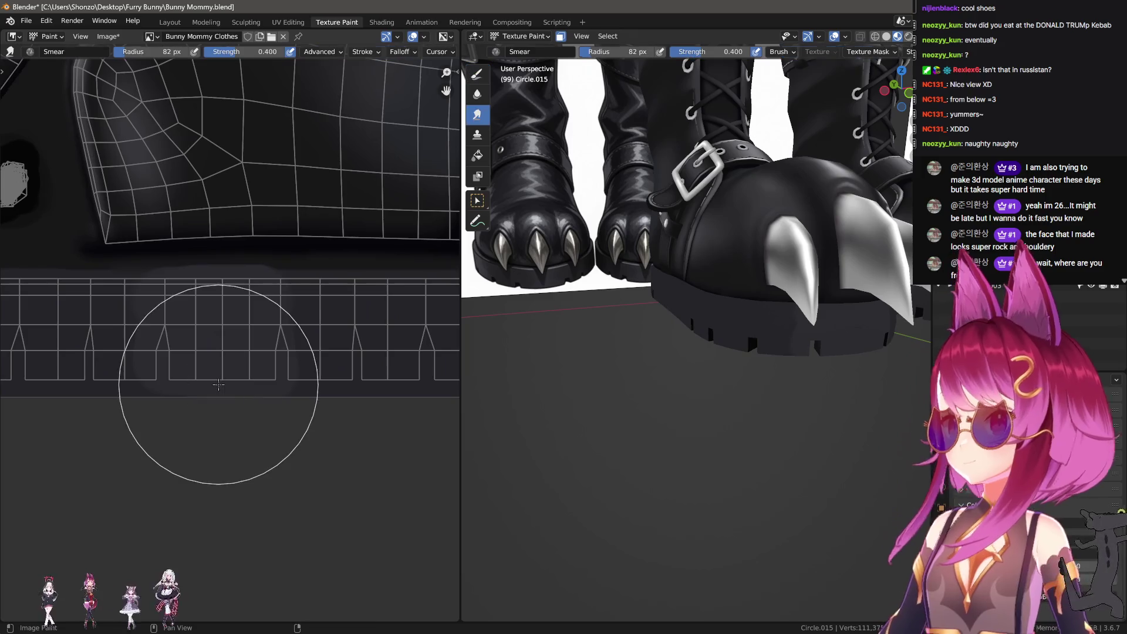
key(e)
click(210, 352)
middle_drag(210, 352, 278, 358)
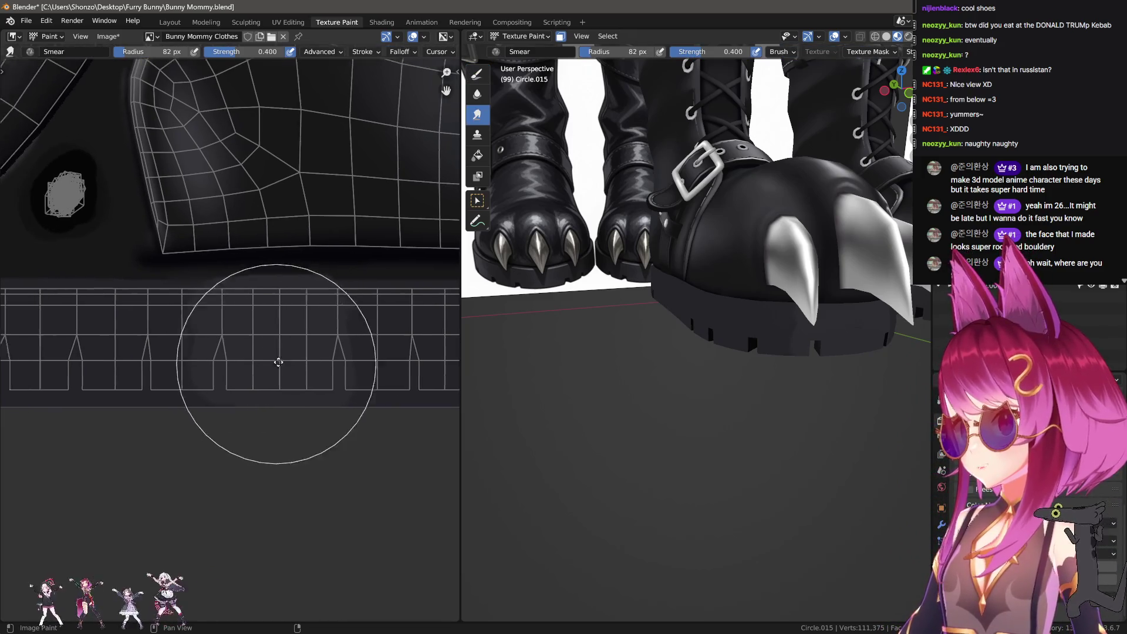
key(f)
click(229, 351)
key(shift+f)
click(229, 351)
key(f)
click(233, 351)
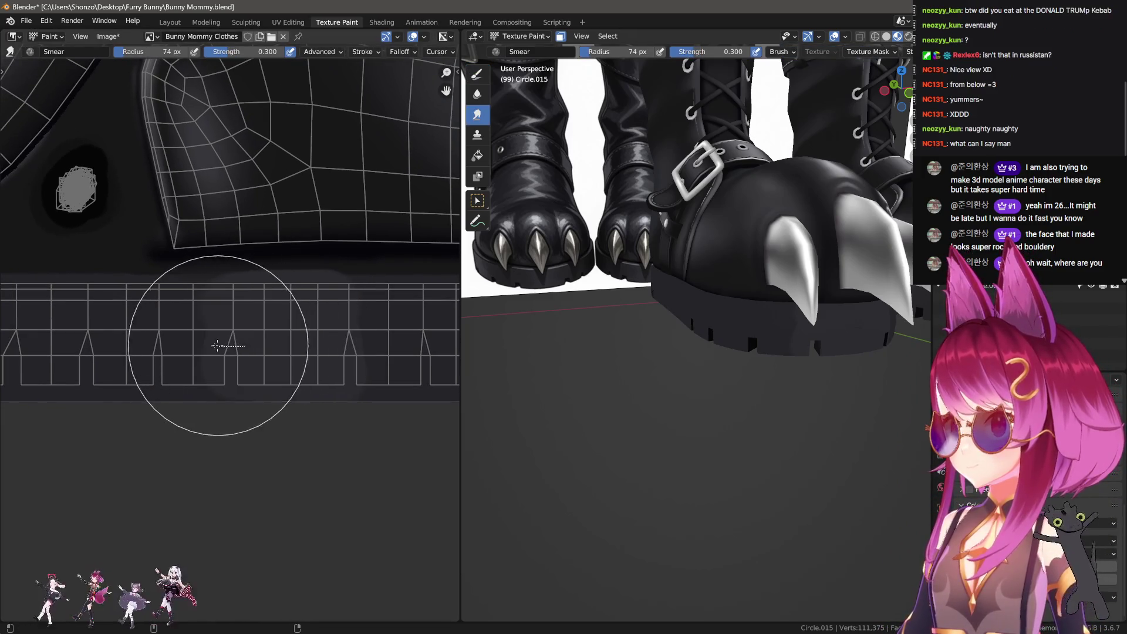
Smear the shading in a straight line along the tread strip.
drag(137, 354, 250, 352)
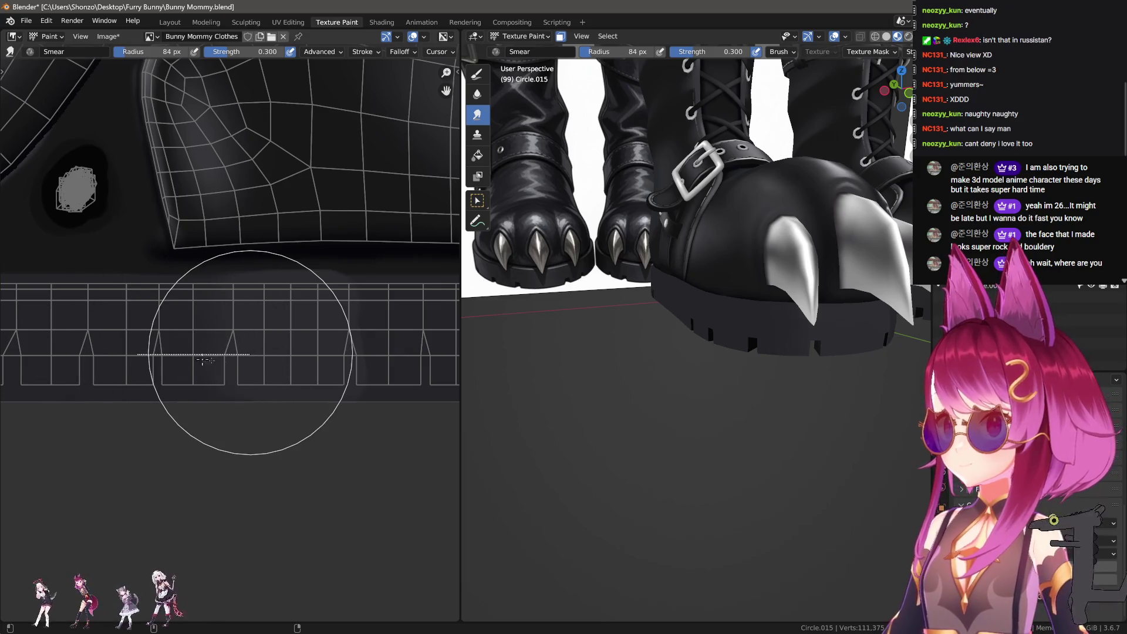
middle_drag(250, 352, 214, 360)
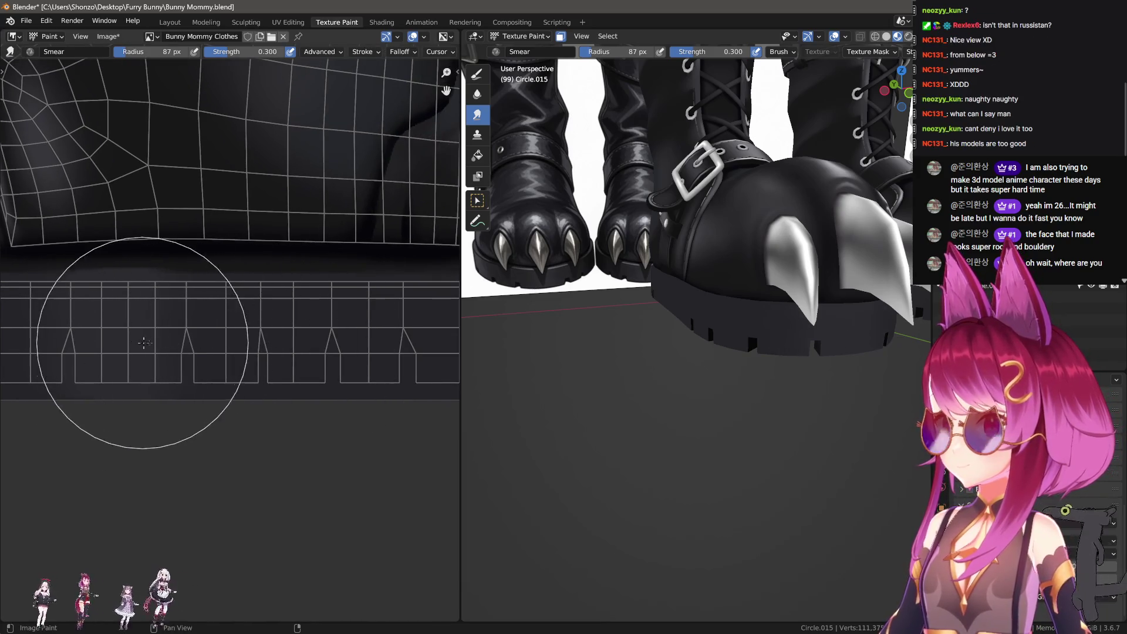
click(477, 74)
Sample a colour and bring the tread strip of the UV layout into view.
key(s)
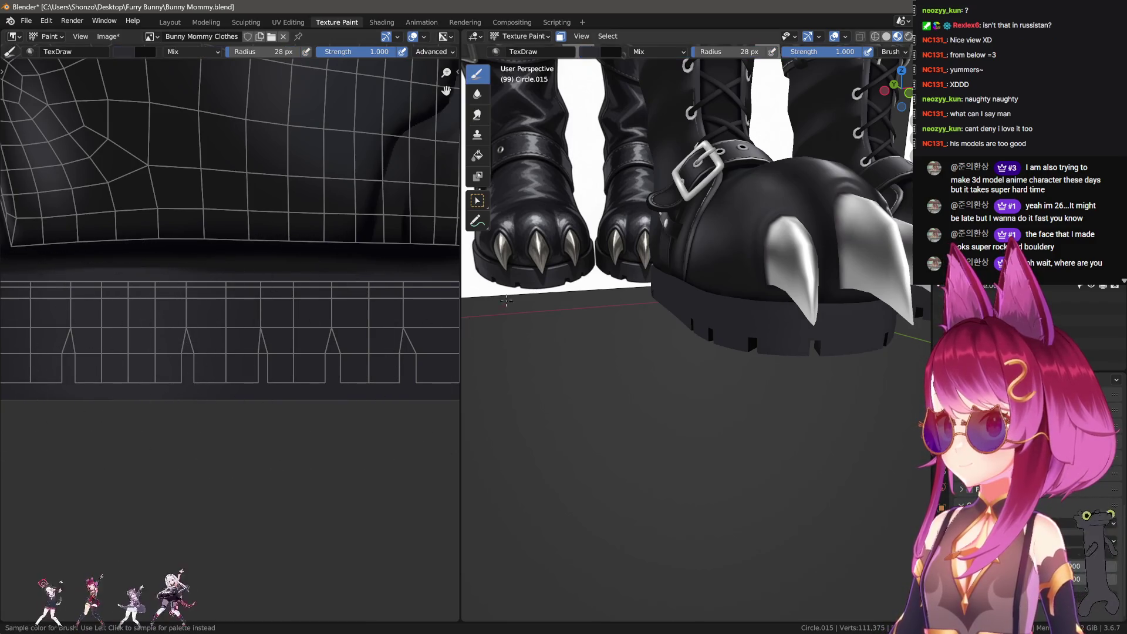
scroll(221, 360, down, 1)
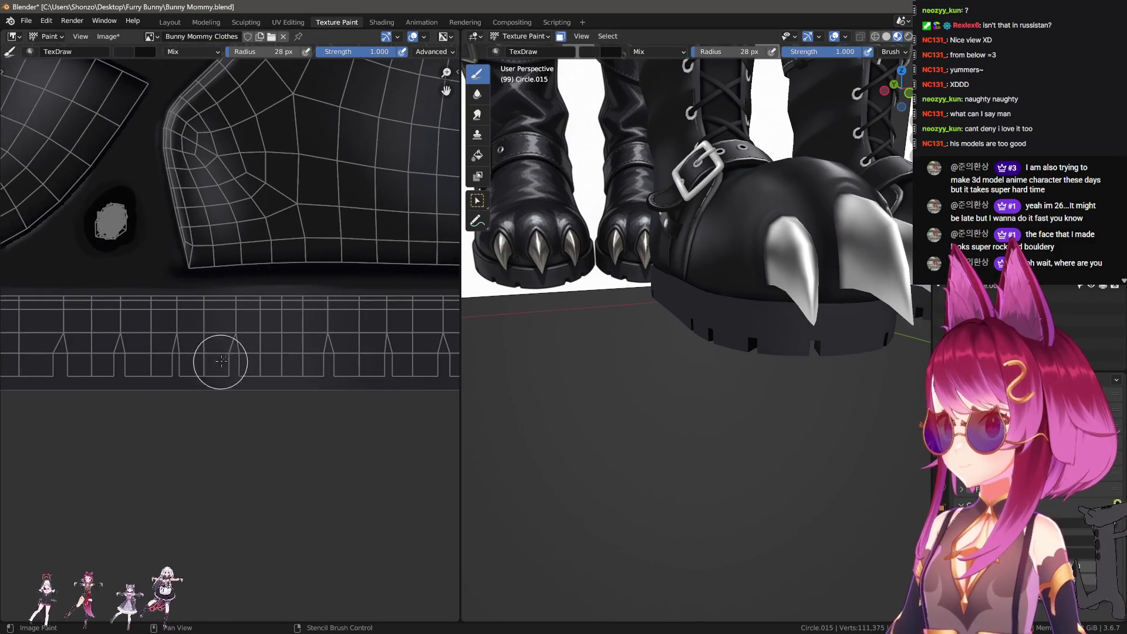
middle_drag(178, 391, 198, 395)
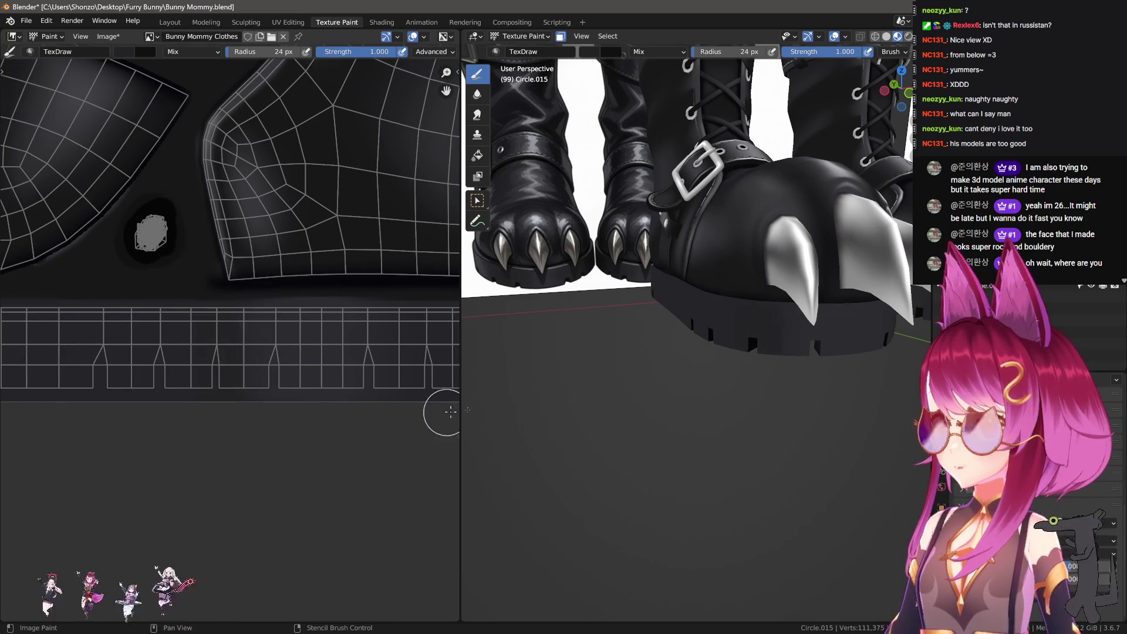
scroll(221, 360, up, 5)
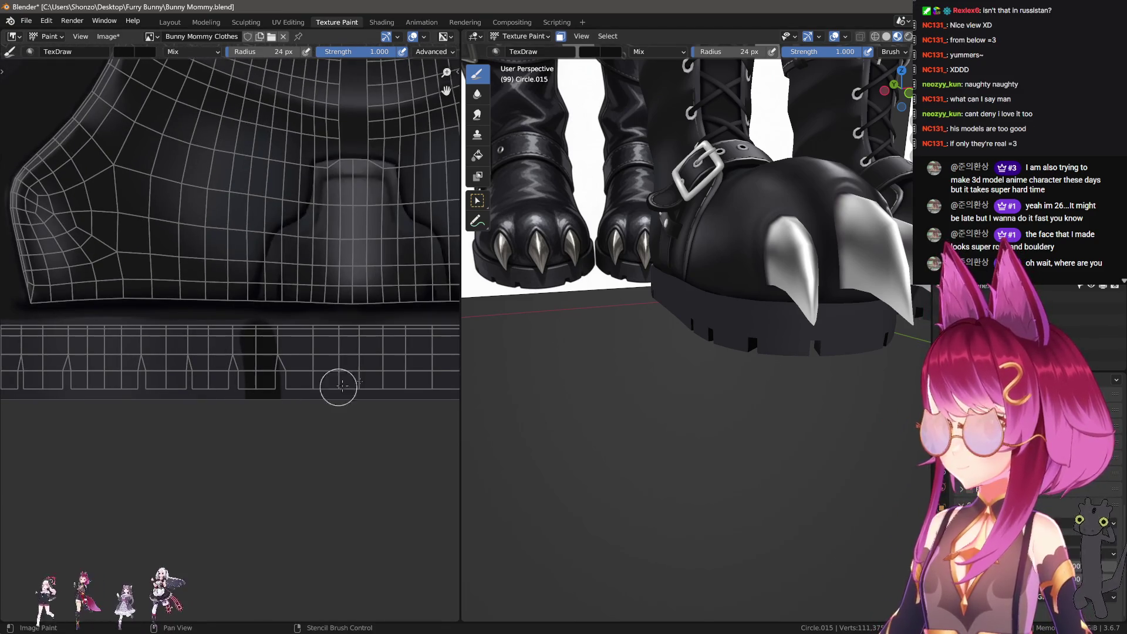
mouse_move(675, 317)
middle_down()
mouse_move(705, 312)
mouse_move(637, 326)
mouse_move(687, 329)
mouse_move(675, 327)
mouse_move(679, 355)
mouse_move(599, 367)
middle_up()
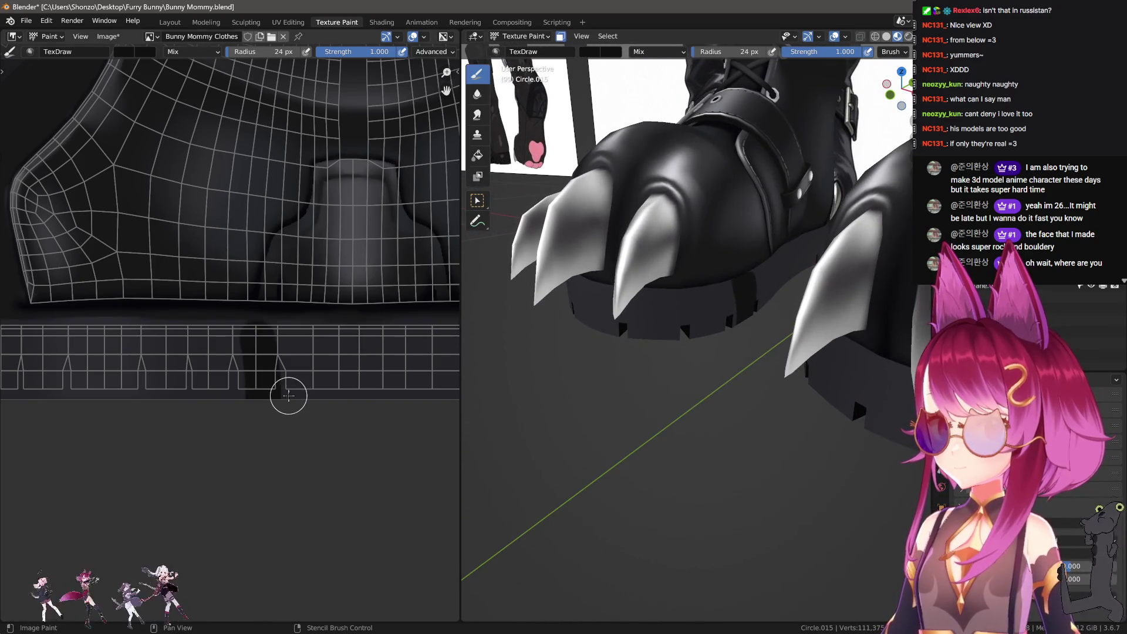
middle_drag(288, 396, 255, 379)
Paint dark shading along the length of the tread strip.
drag(179, 320, 184, 358)
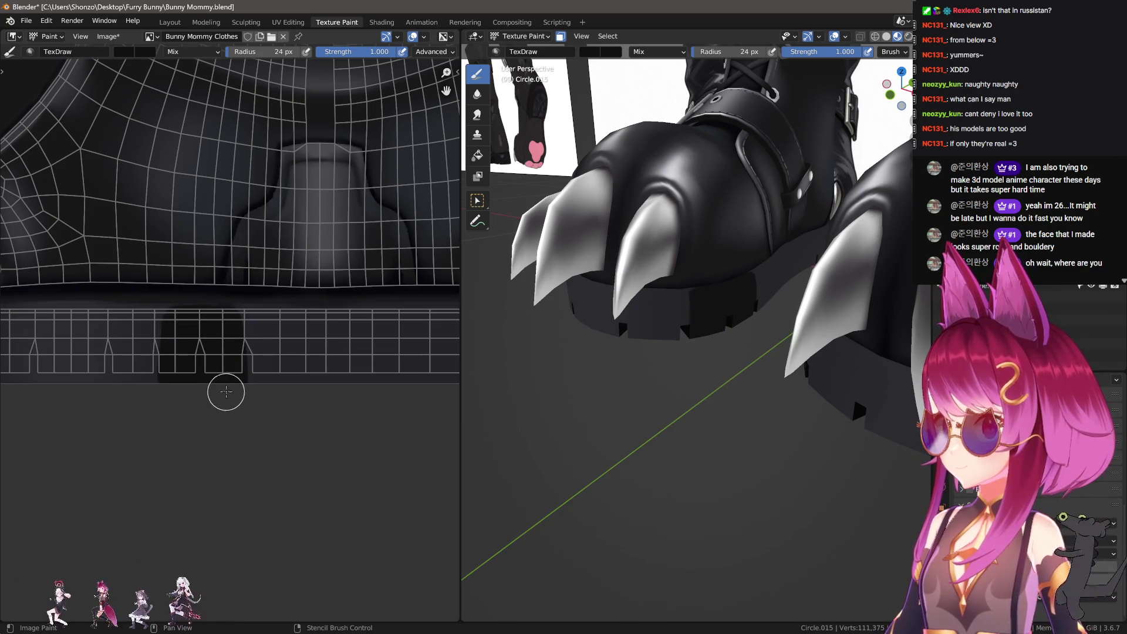
middle_drag(269, 371, 264, 371)
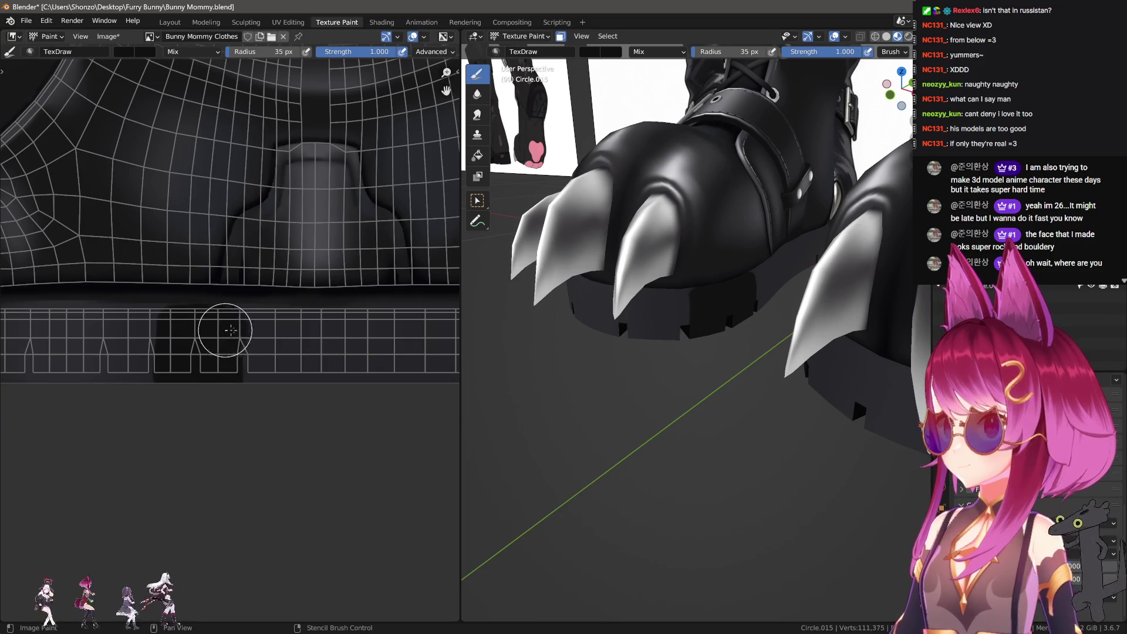
mouse_move(231, 330)
mouse_down()
mouse_move(327, 327)
mouse_move(327, 372)
mouse_move(344, 378)
mouse_up()
middle_drag(345, 378, 245, 384)
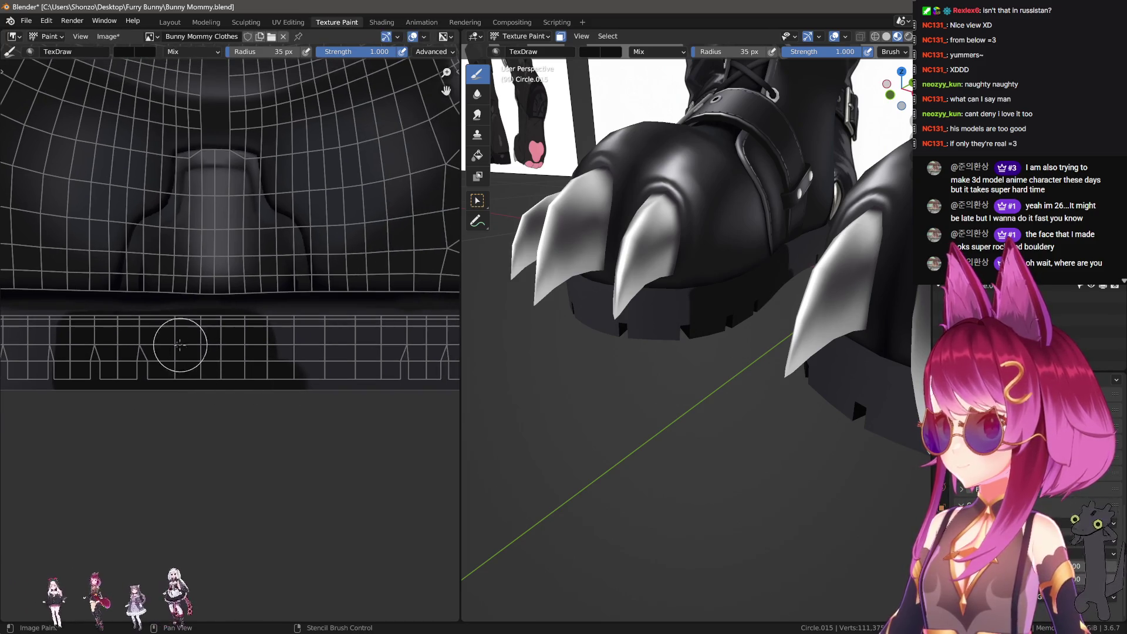
mouse_move(281, 335)
mouse_down()
mouse_move(432, 327)
mouse_move(239, 385)
mouse_up()
scroll(226, 367, up, 2)
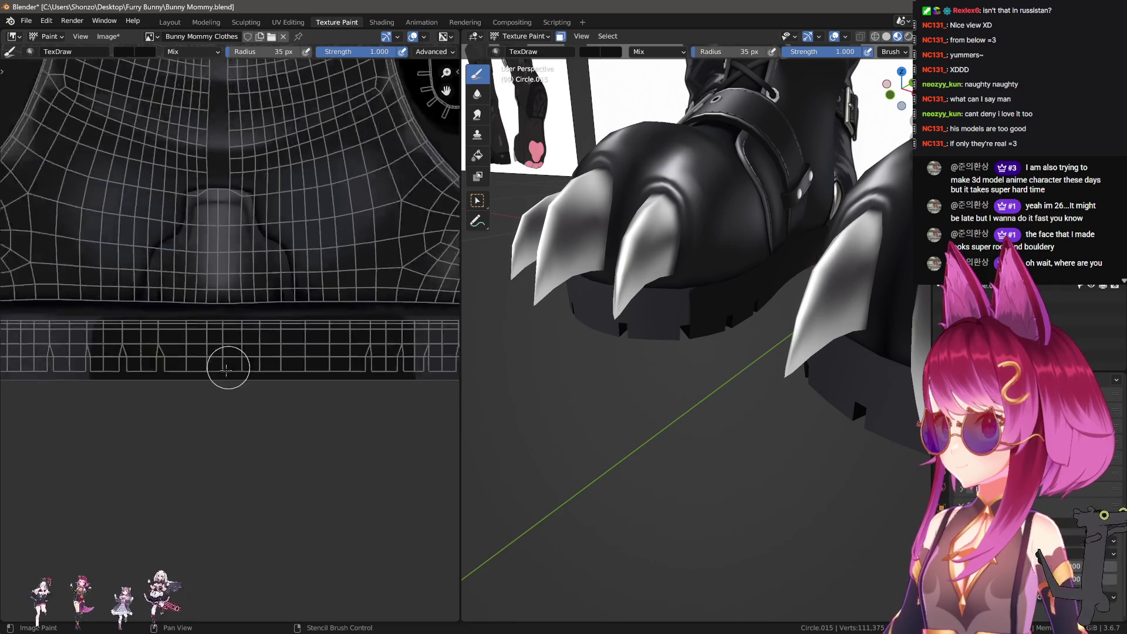
middle_drag(227, 367, 311, 425)
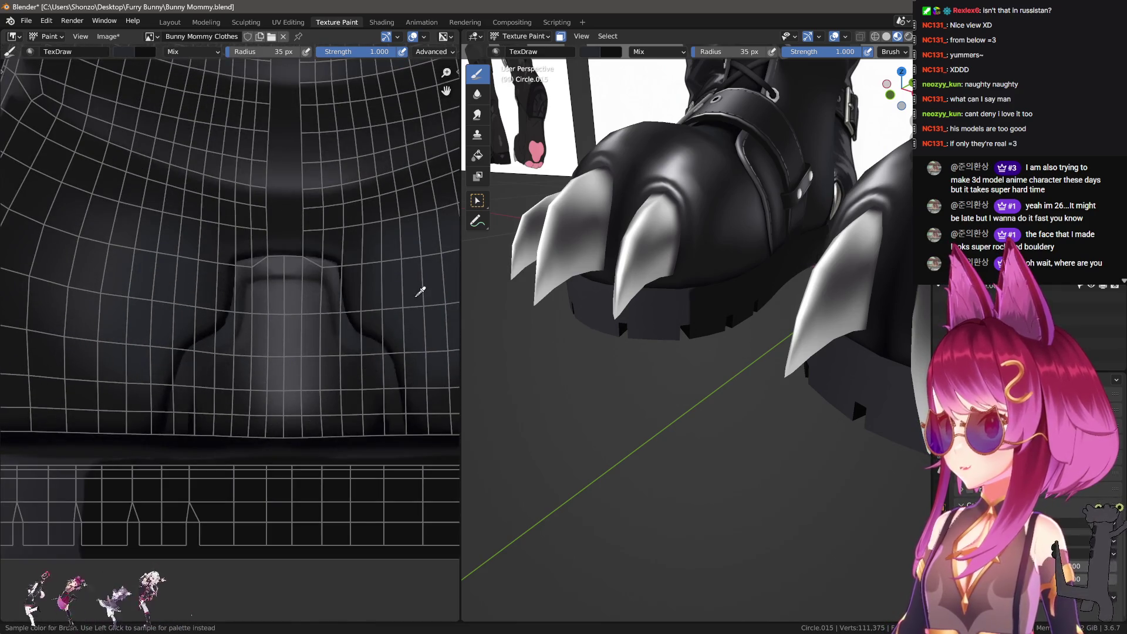
scroll(284, 491, down, 3)
Adjust the brush colour's brightness in the sidebar, then zoom in on the texture.
key(n)
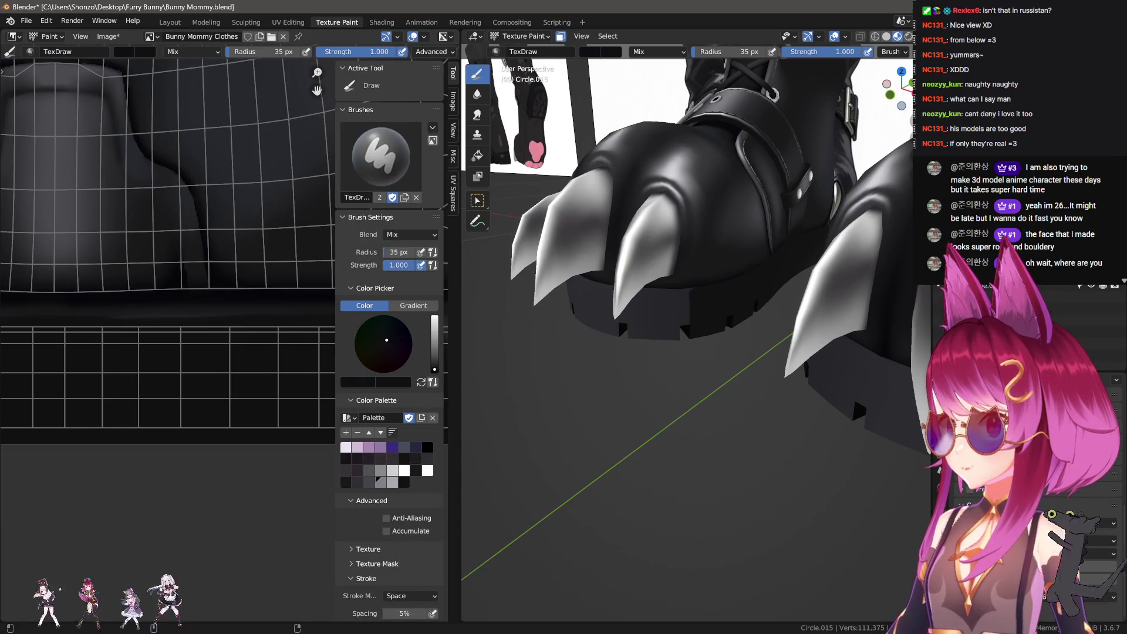
mouse_move(435, 369)
mouse_down()
mouse_move(434, 335)
mouse_move(435, 369)
mouse_up()
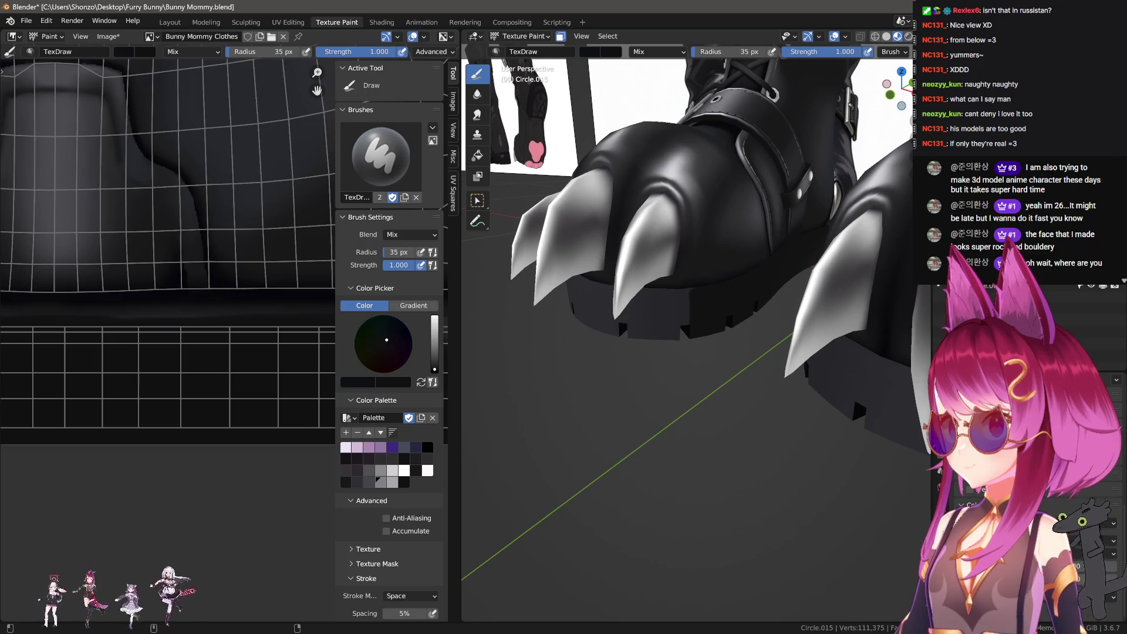
key(n)
scroll(126, 369, down, 1)
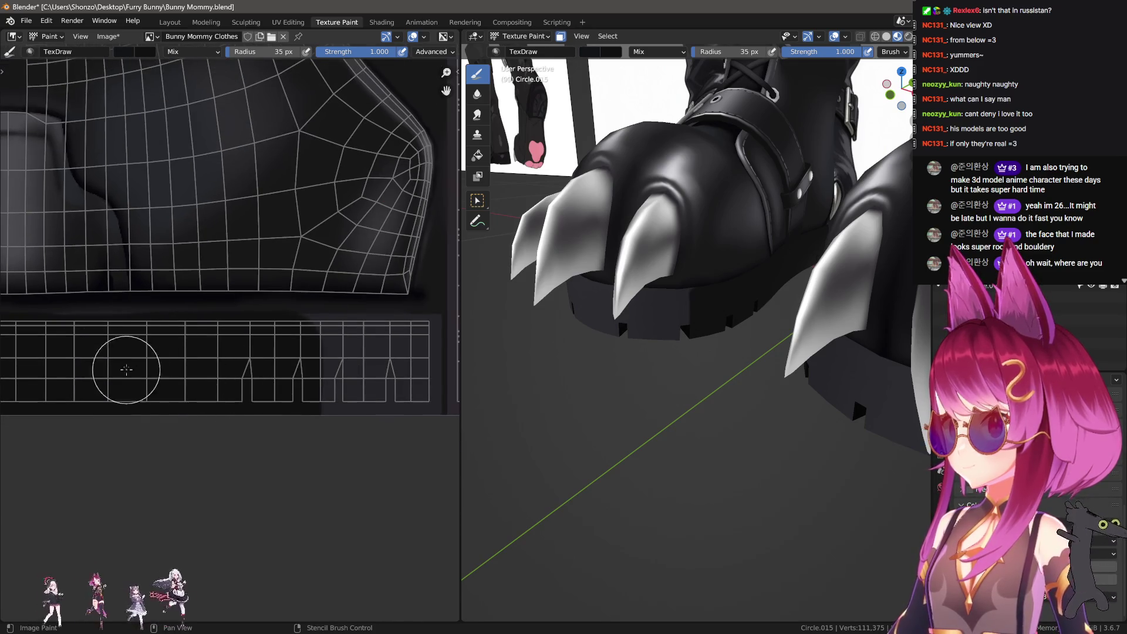
ctrl+middle_drag(126, 372, 203, 364)
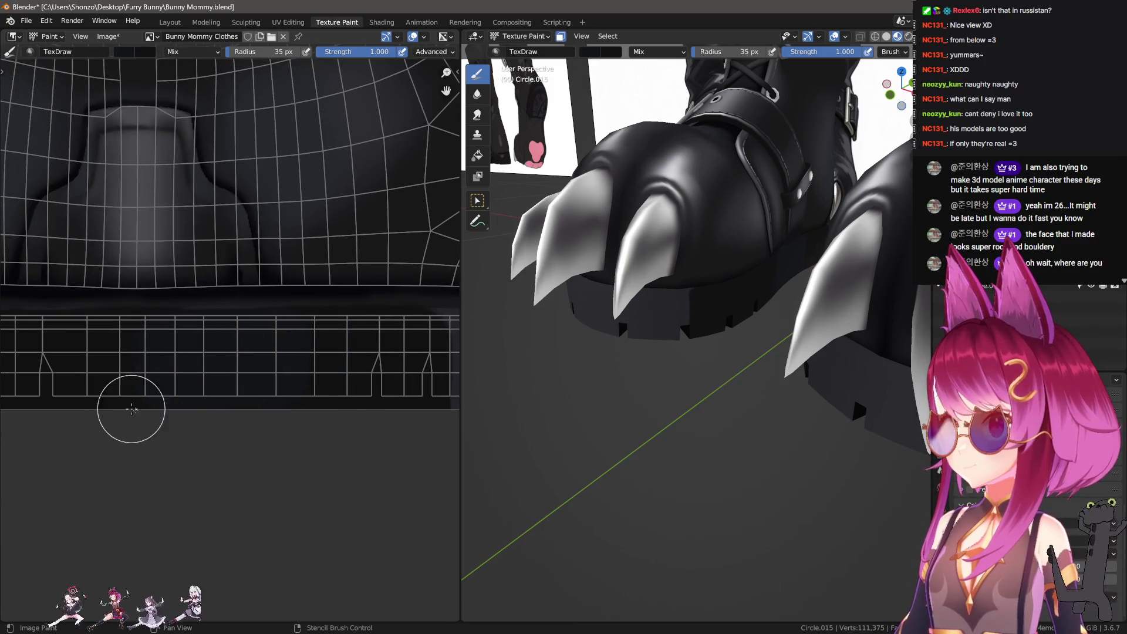
Smear the dark shading in straight strokes along the tread strip at 88 px radius.
ctrl+middle_drag(132, 409, 189, 411)
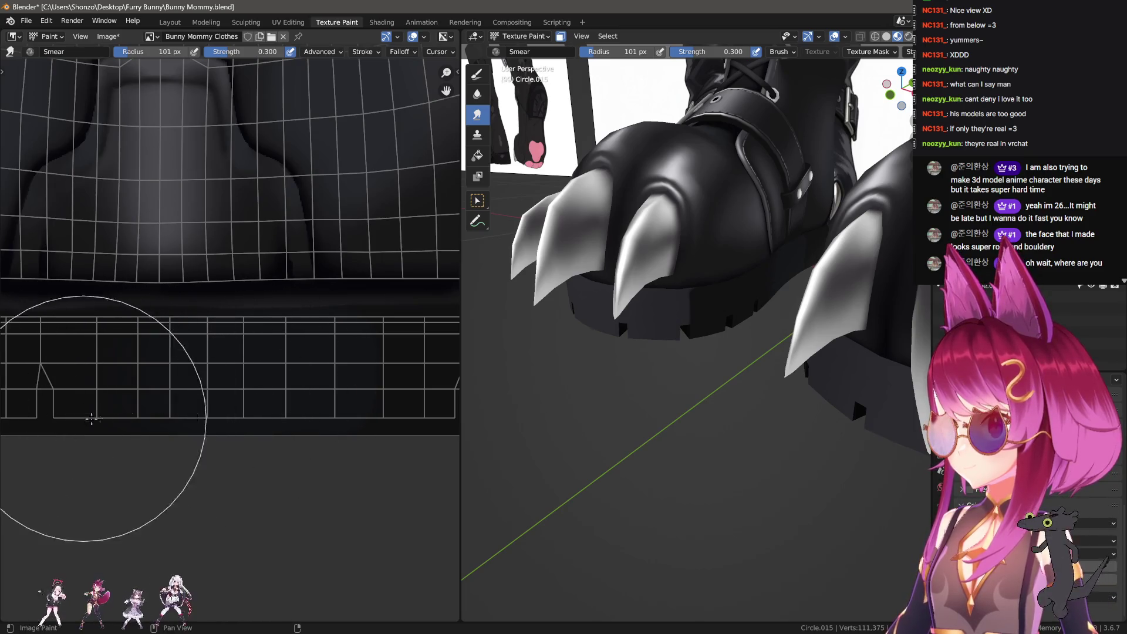
key(bracketleft)
key(bracketleft)
key(bracketleft)
scroll(151, 428, down, 1)
scroll(252, 395, down, 1)
drag(183, 384, 304, 381)
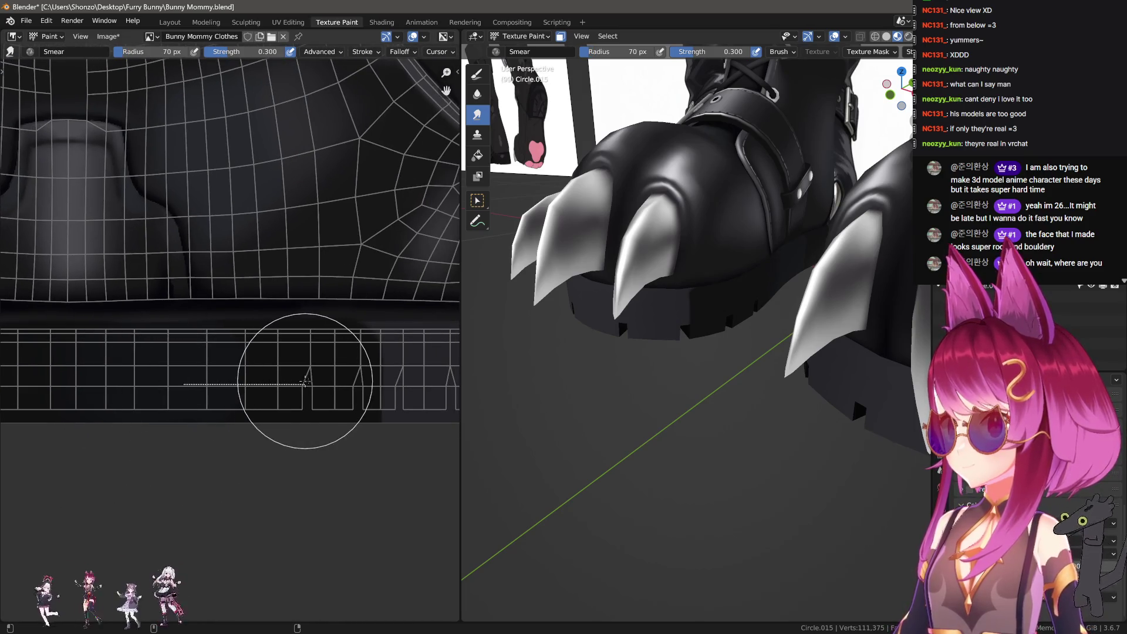
key(bracketright)
key(bracketright)
middle_drag(276, 389, 131, 395)
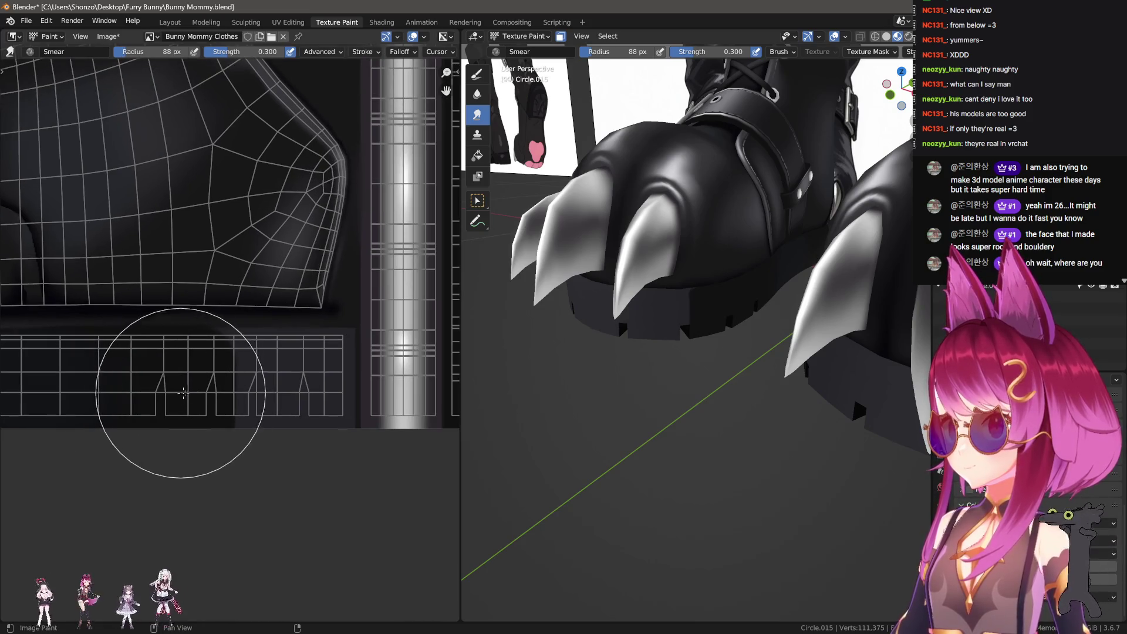
drag(215, 389, 103, 391)
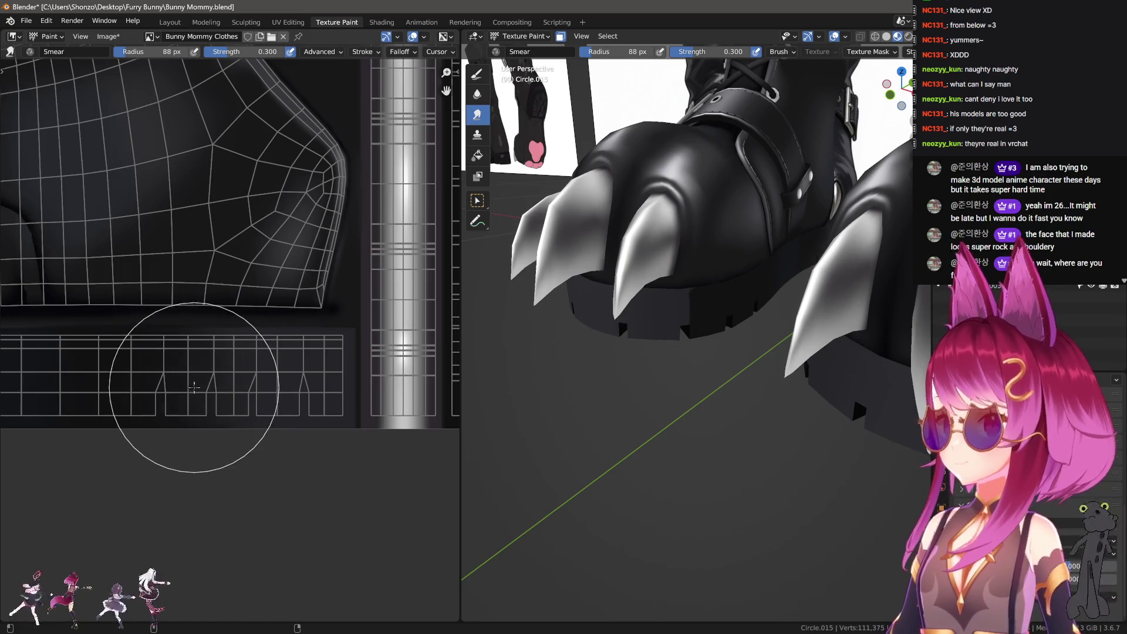
middle_drag(614, 327, 712, 312)
key(ctrl+Tab)
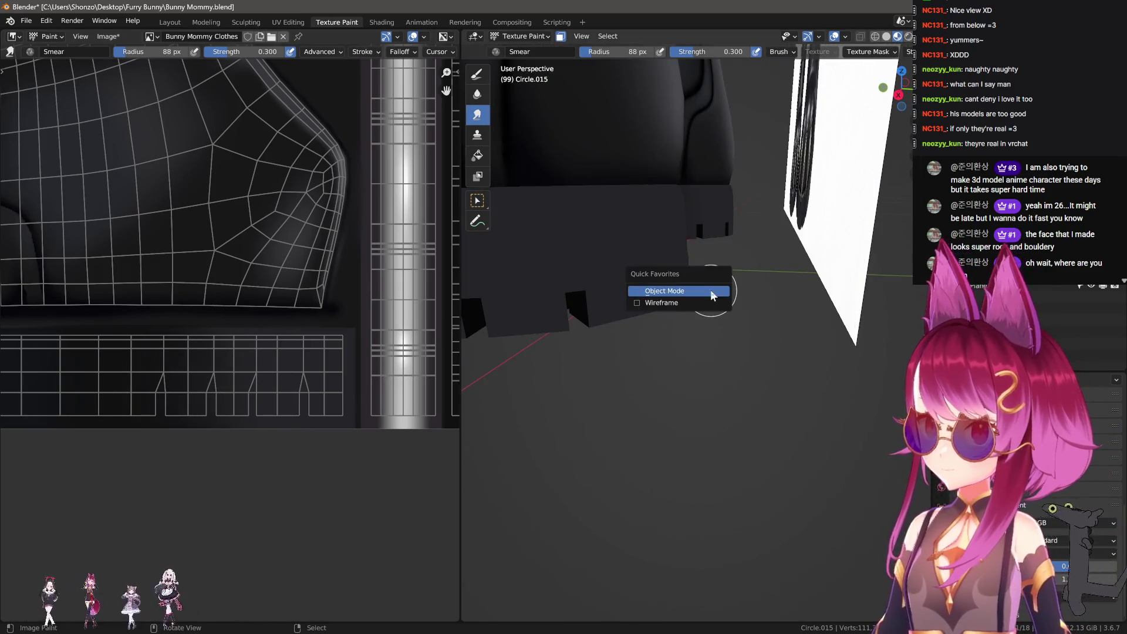
Return to Object Mode, select the boot sole Circle.015, and re-enter Texture Paint mode.
click(711, 290)
click(740, 215)
scroll(677, 315, up, 8)
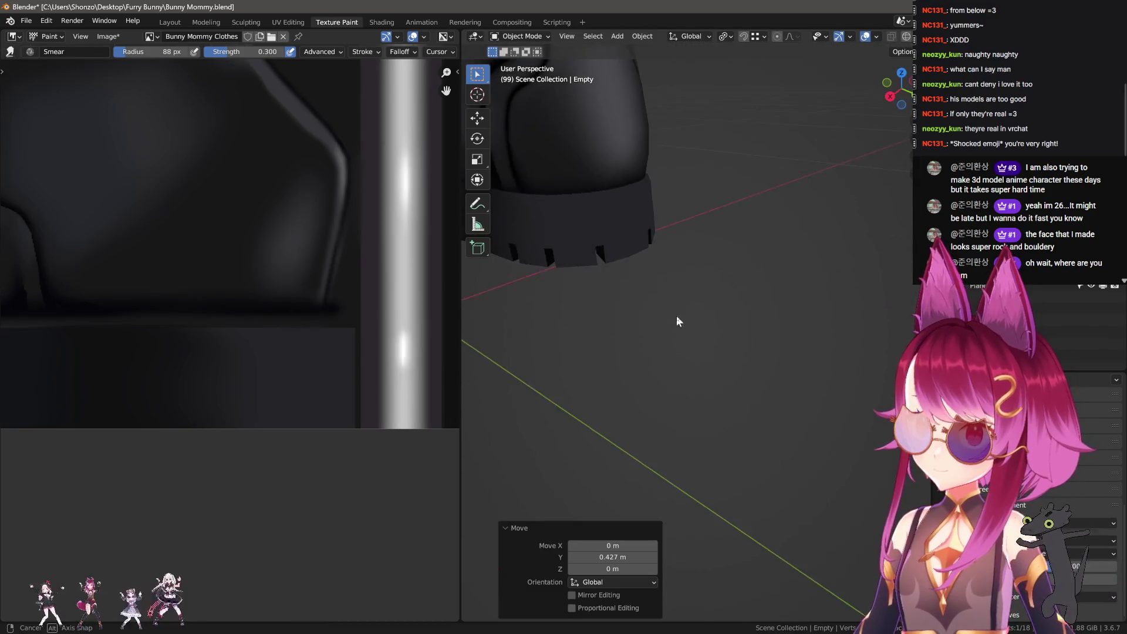
click(677, 282)
click(529, 37)
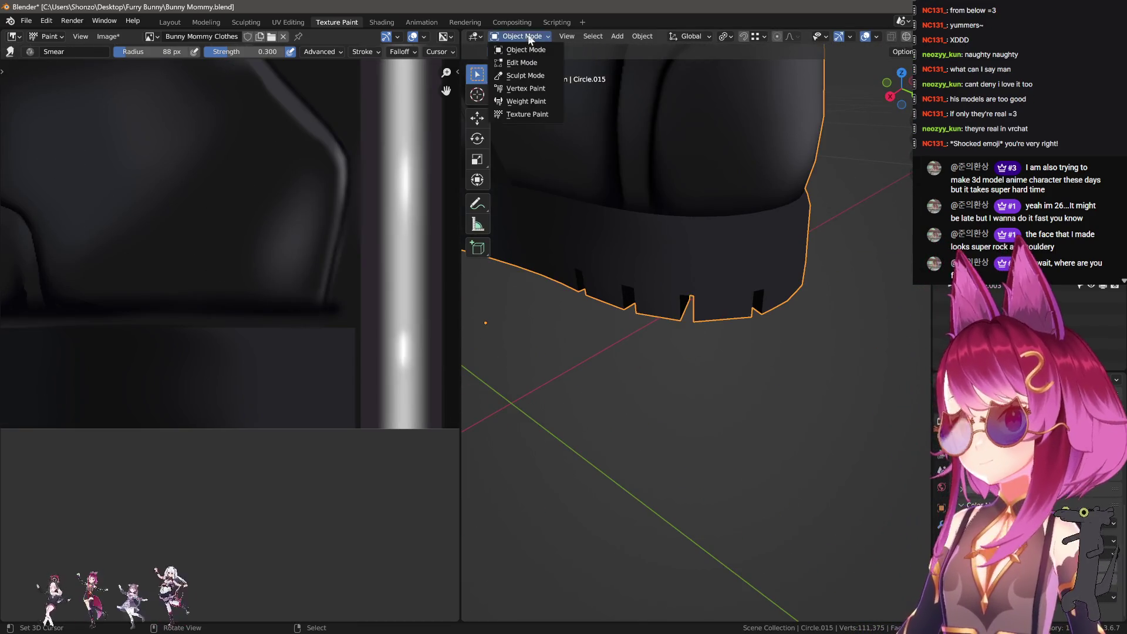
click(528, 113)
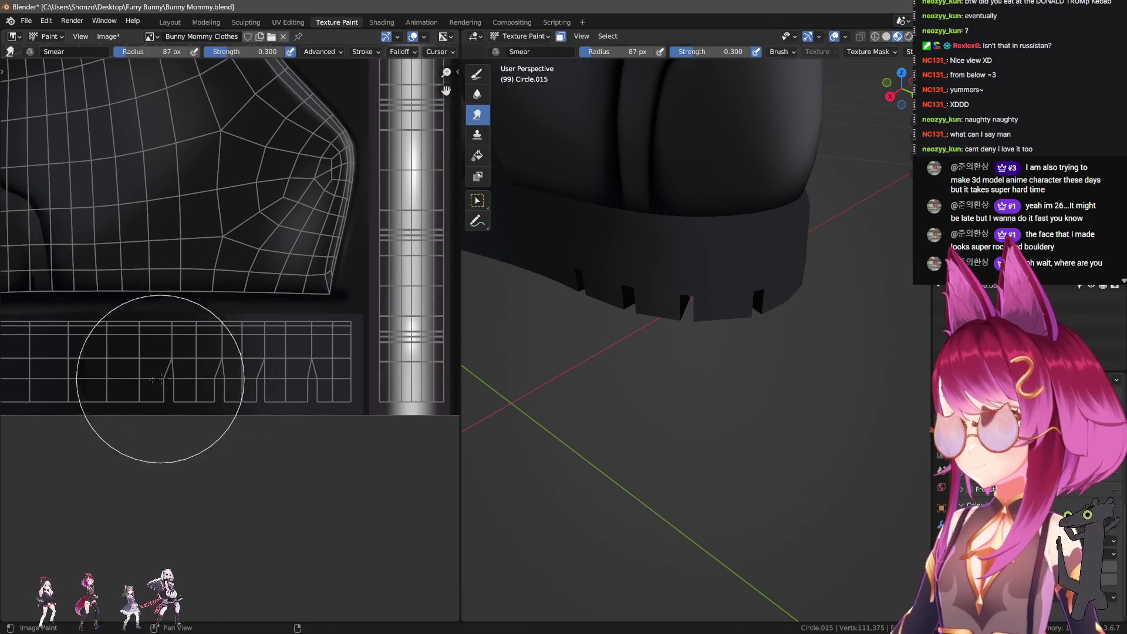
Smear the tread strip's dark band smoother, then restore the Draw brush at 14 px.
mouse_move(150, 392)
middle_down()
mouse_move(244, 390)
mouse_move(252, 352)
middle_up()
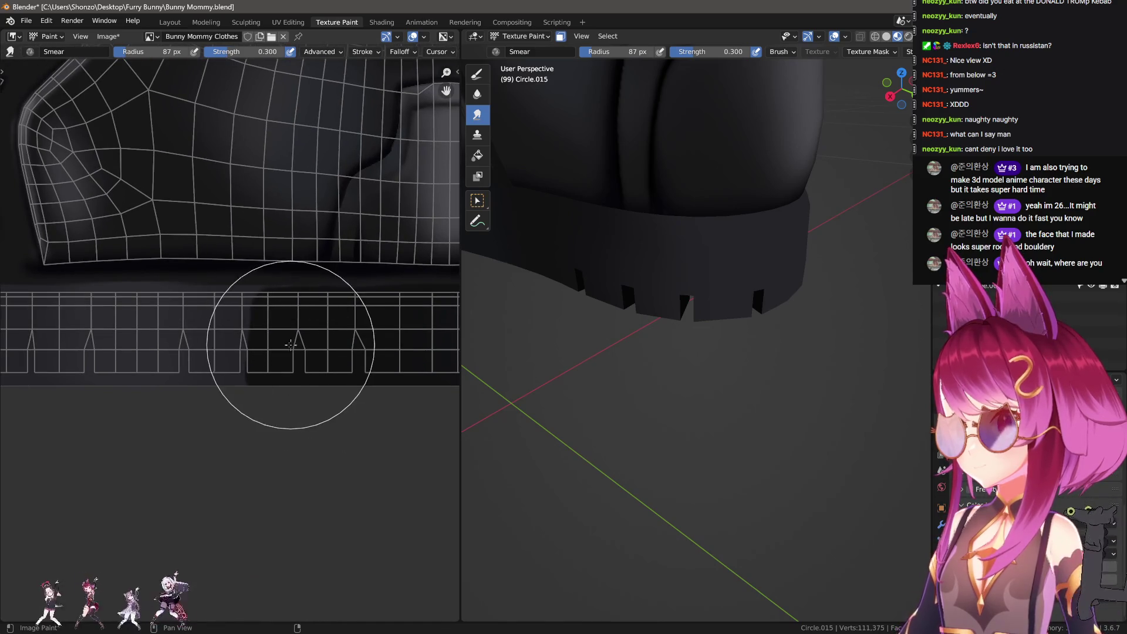
mouse_move(224, 350)
mouse_down()
mouse_move(130, 350)
mouse_move(268, 350)
mouse_move(125, 350)
mouse_up()
mouse_move(528, 318)
middle_down()
mouse_move(724, 307)
mouse_move(687, 330)
mouse_move(602, 284)
middle_up()
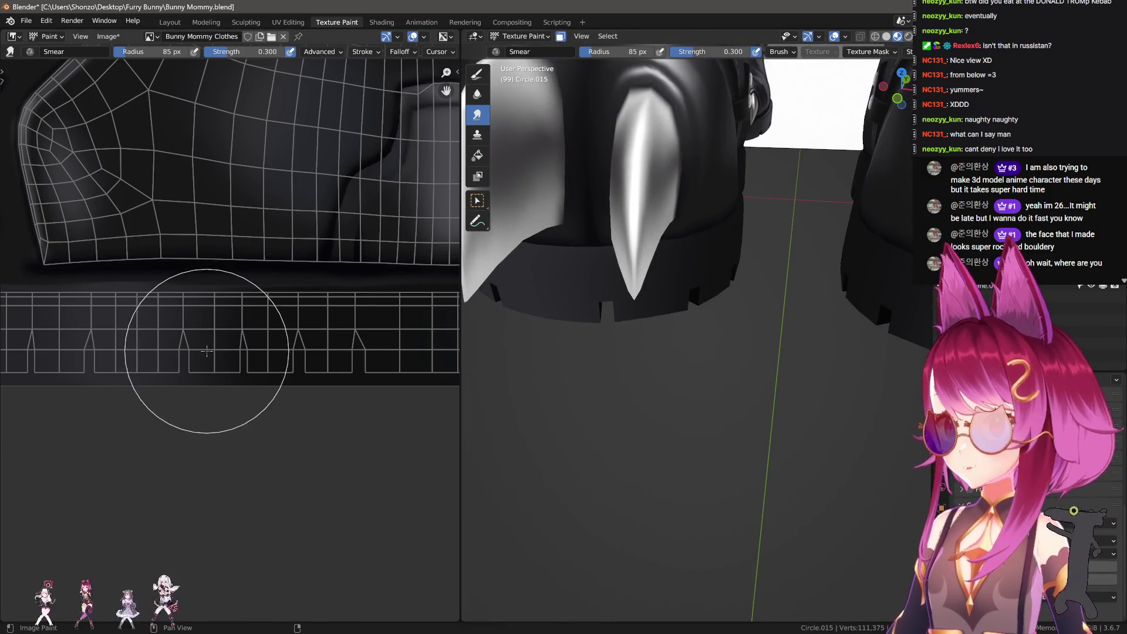
mouse_move(172, 342)
mouse_down()
mouse_move(238, 342)
mouse_move(196, 342)
mouse_move(213, 342)
mouse_up()
middle_drag(195, 351, 235, 348)
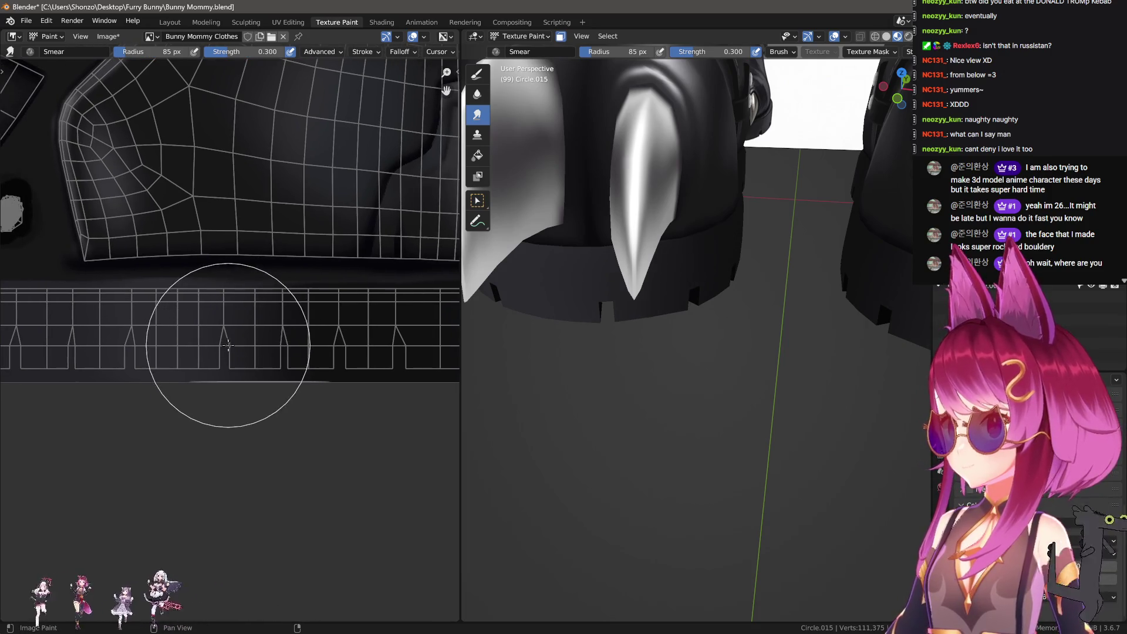
ctrl+scroll(228, 344, up, 8)
key(d)
ctrl+scroll(300, 403, up, 5)
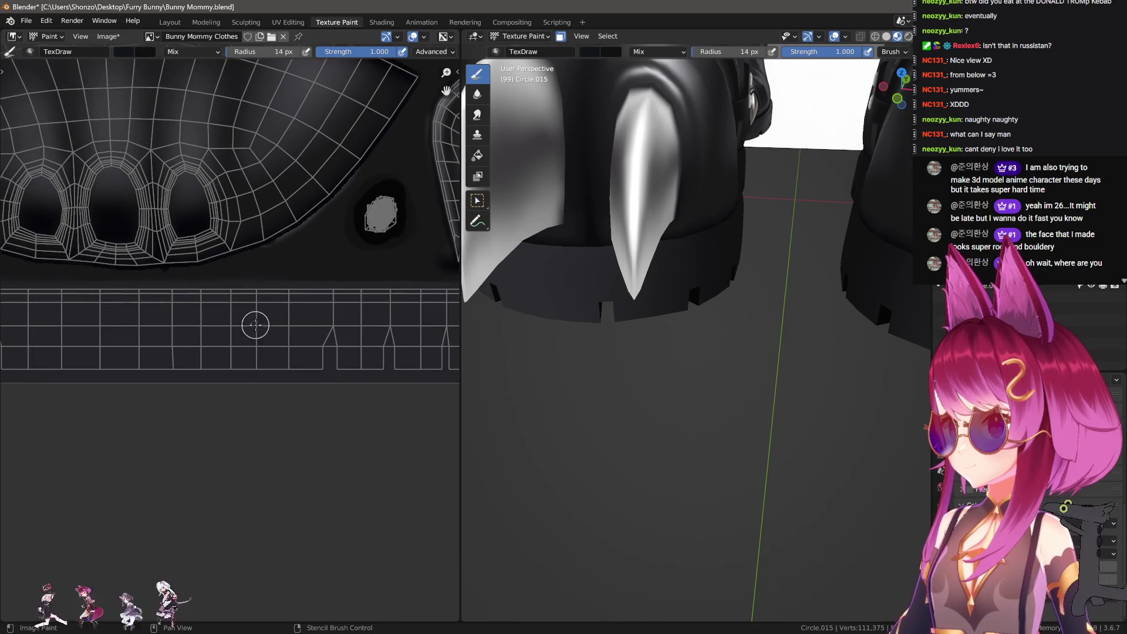
Paint dark strokes across the tread strip and along its lower edge.
scroll(290, 334, down, 2)
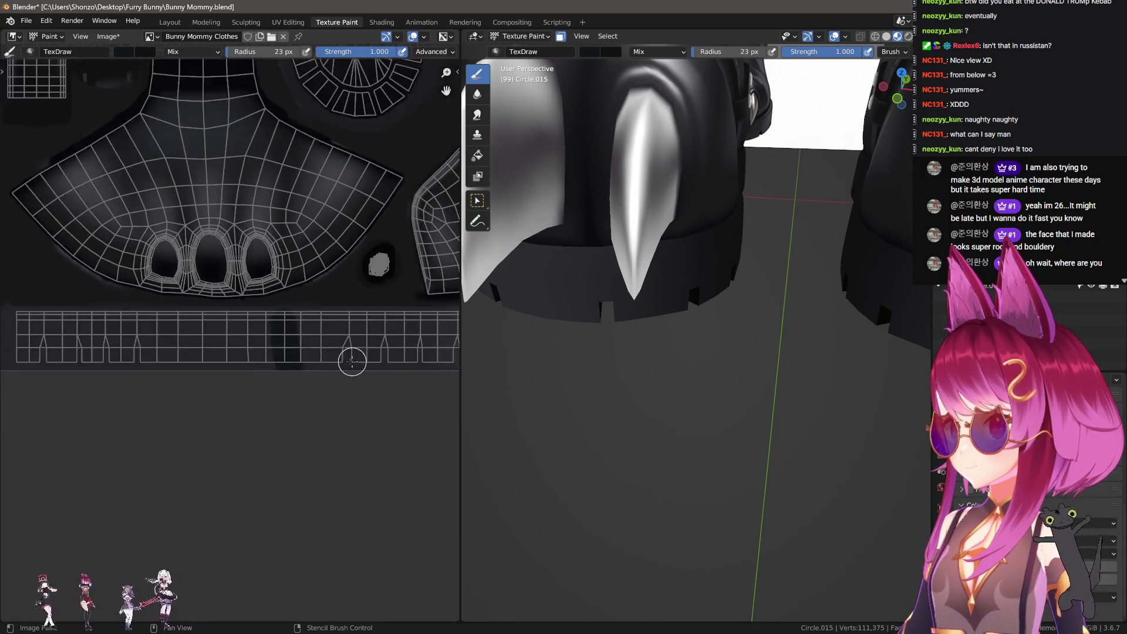
ctrl+scroll(330, 374, down, 4)
ctrl+scroll(296, 354, down, 4)
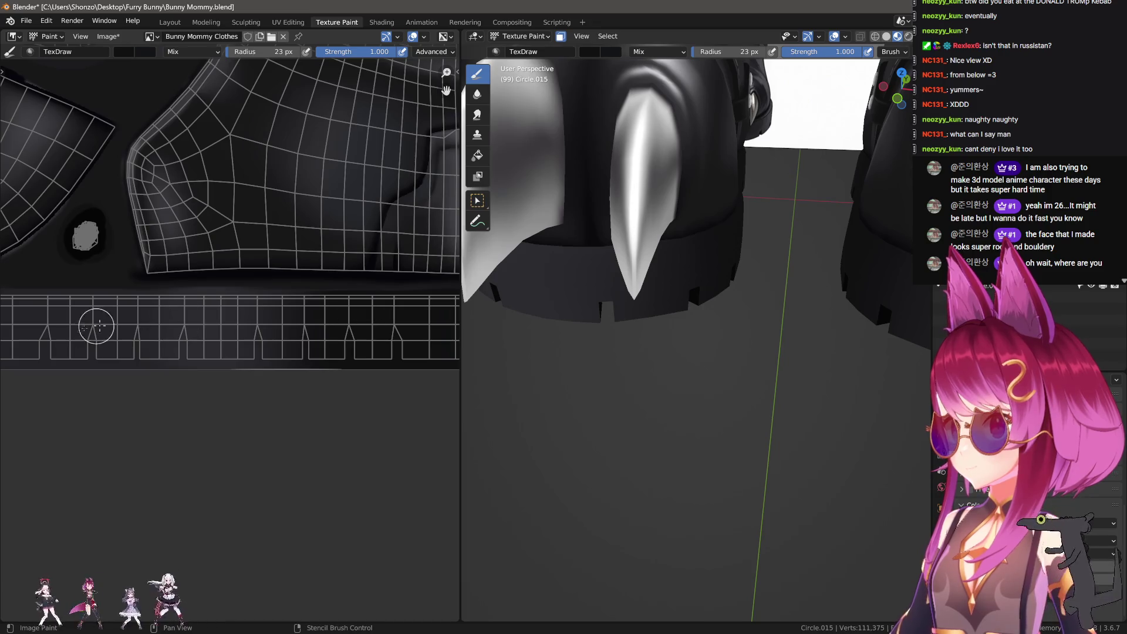
ctrl+scroll(97, 326, up, 5)
drag(196, 311, 97, 307)
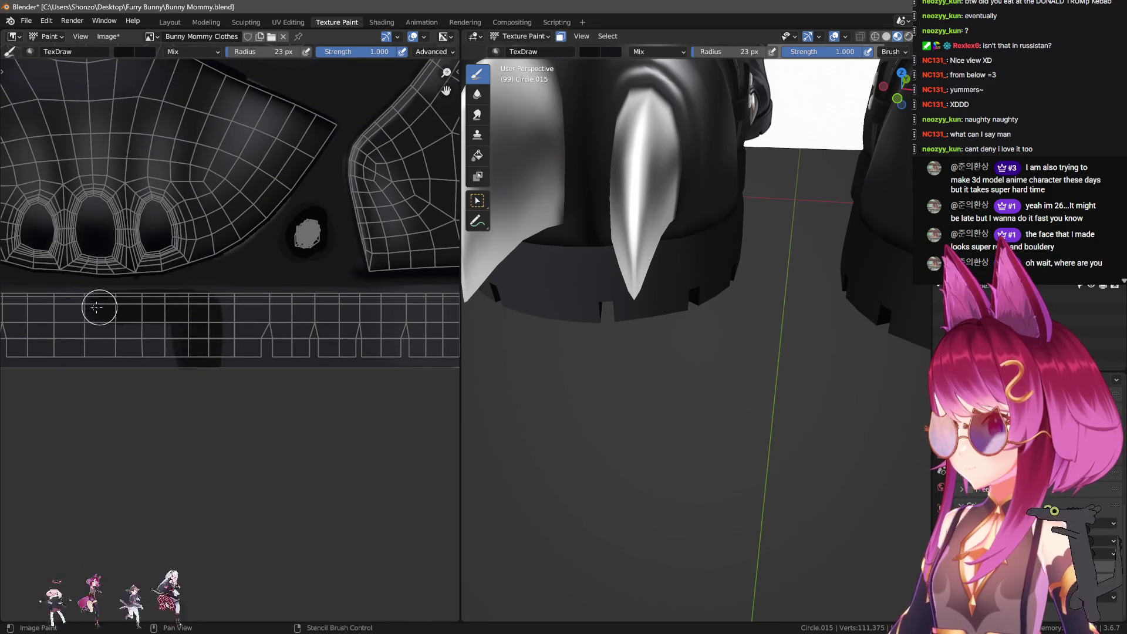
drag(188, 351, 51, 347)
middle_drag(50, 347, 170, 320)
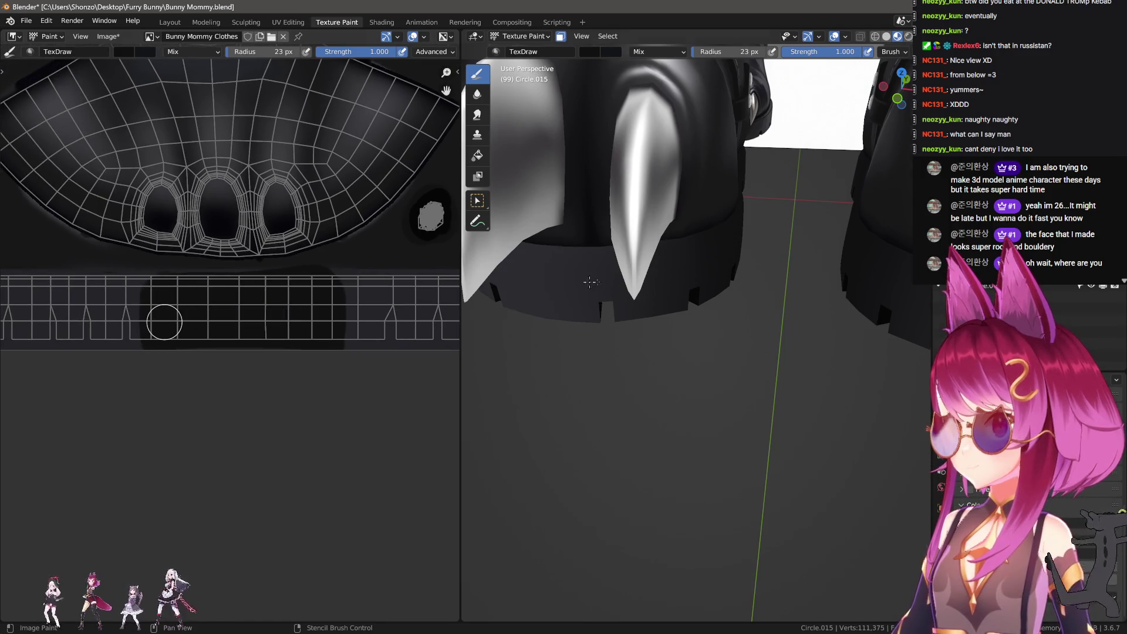
mouse_move(590, 282)
middle_down()
mouse_move(712, 274)
mouse_move(757, 311)
middle_up()
scroll(236, 332, up, 2)
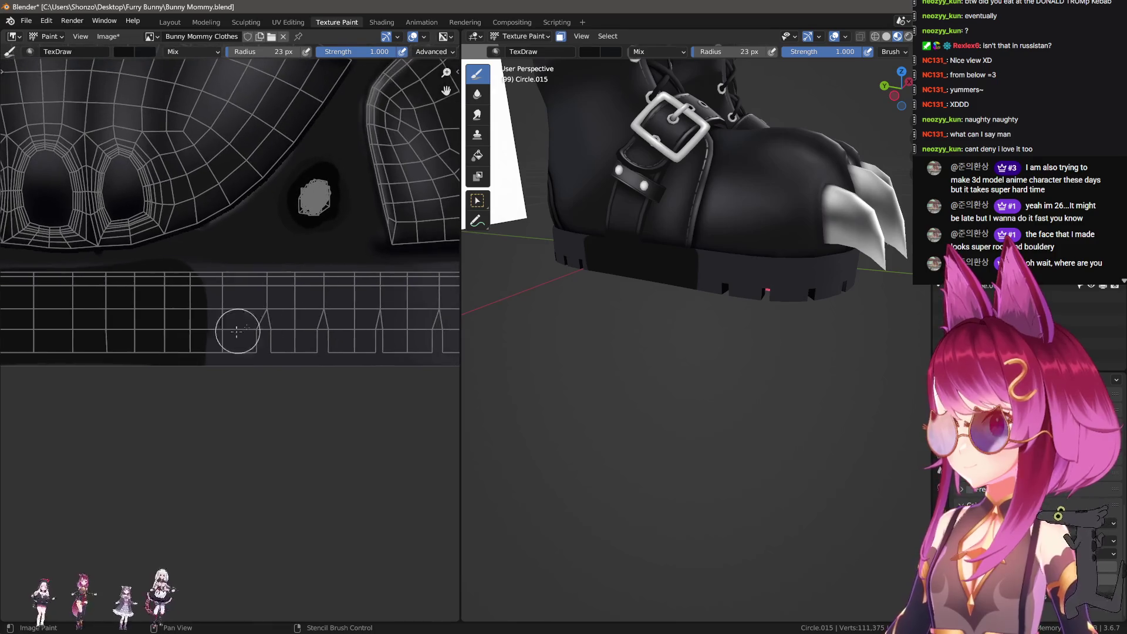
mouse_move(272, 286)
mouse_down()
mouse_move(279, 337)
mouse_move(205, 299)
mouse_up()
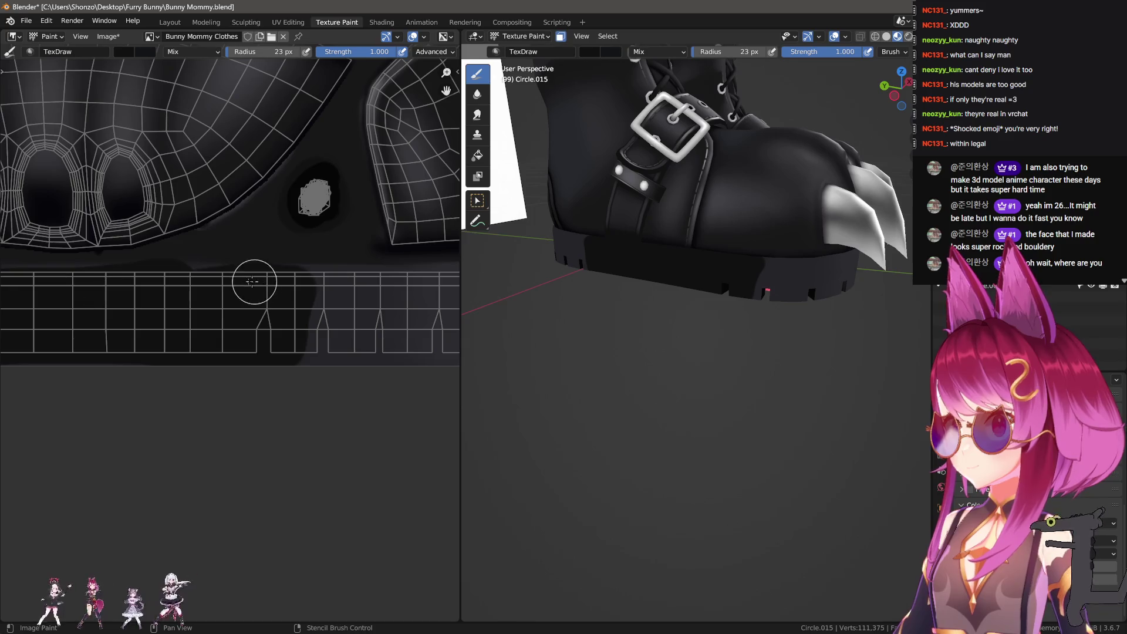
middle_drag(80, 285, 257, 281)
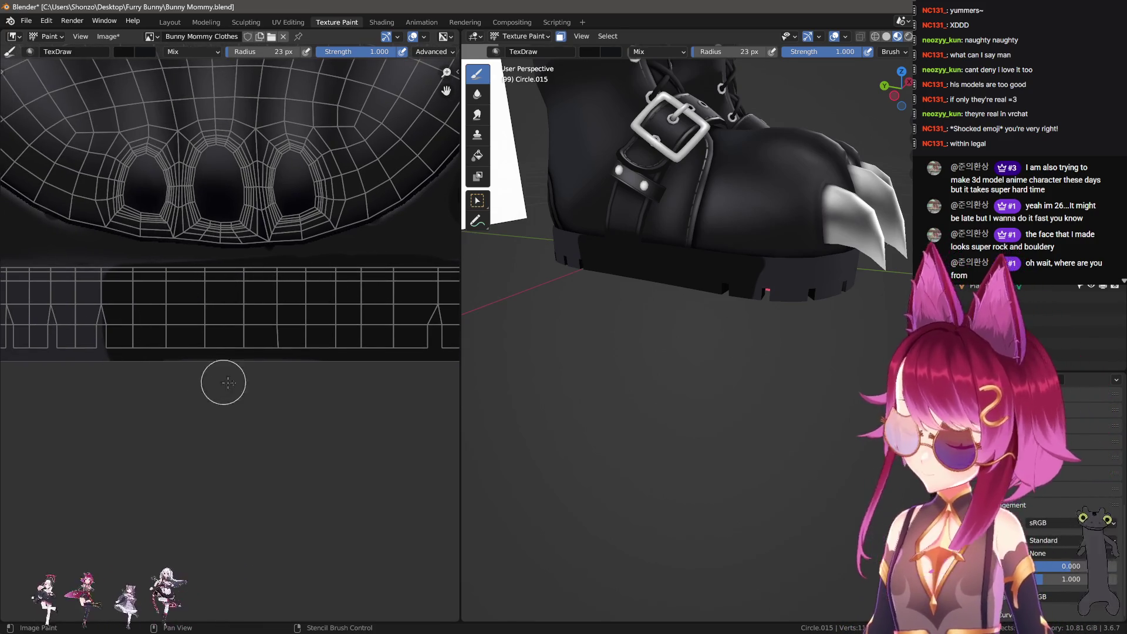
middle_drag(221, 380, 157, 386)
middle_drag(517, 317, 642, 285)
Switch to the Smear brush and shrink its radius.
key(s)
ctrl+scroll(226, 327, down, 6)
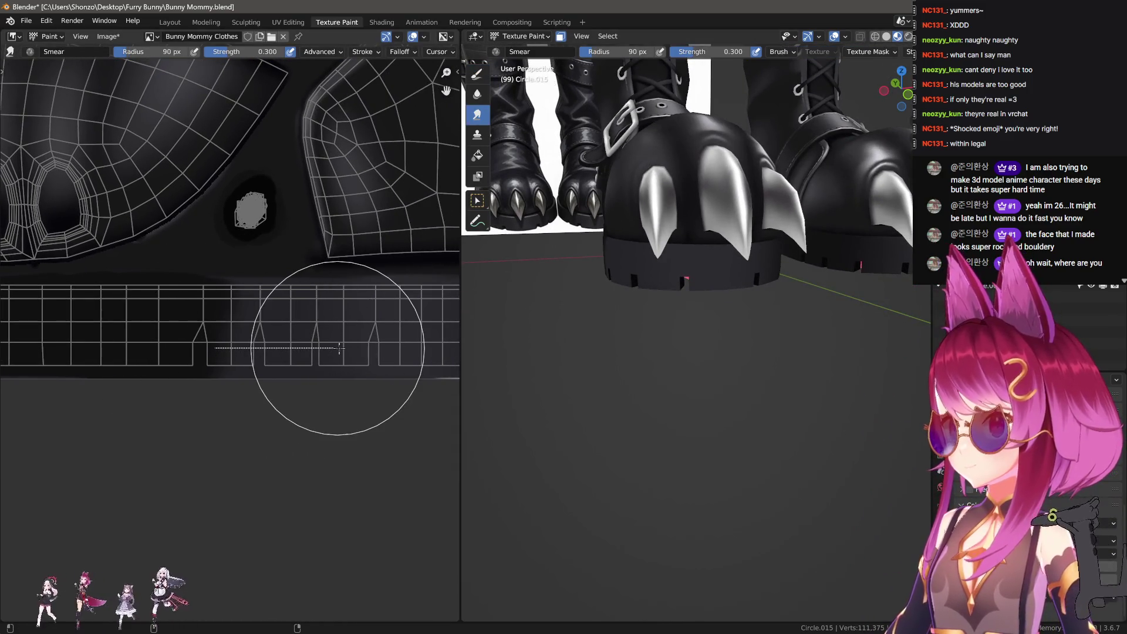
ctrl+scroll(350, 354, down, 3)
key(bracketleft)
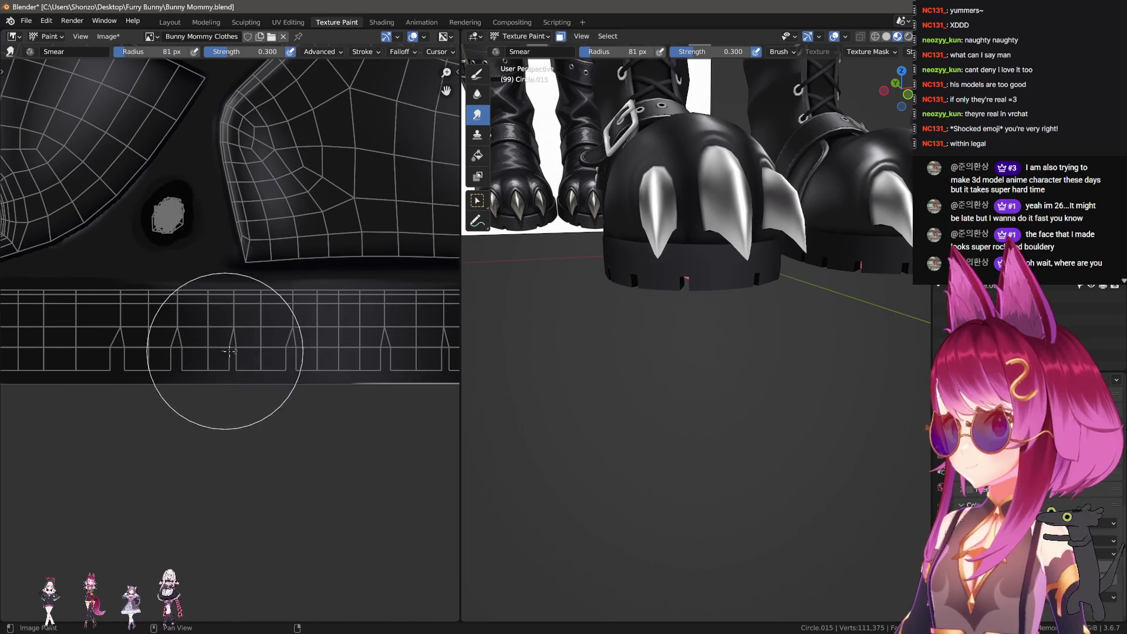
click(295, 348)
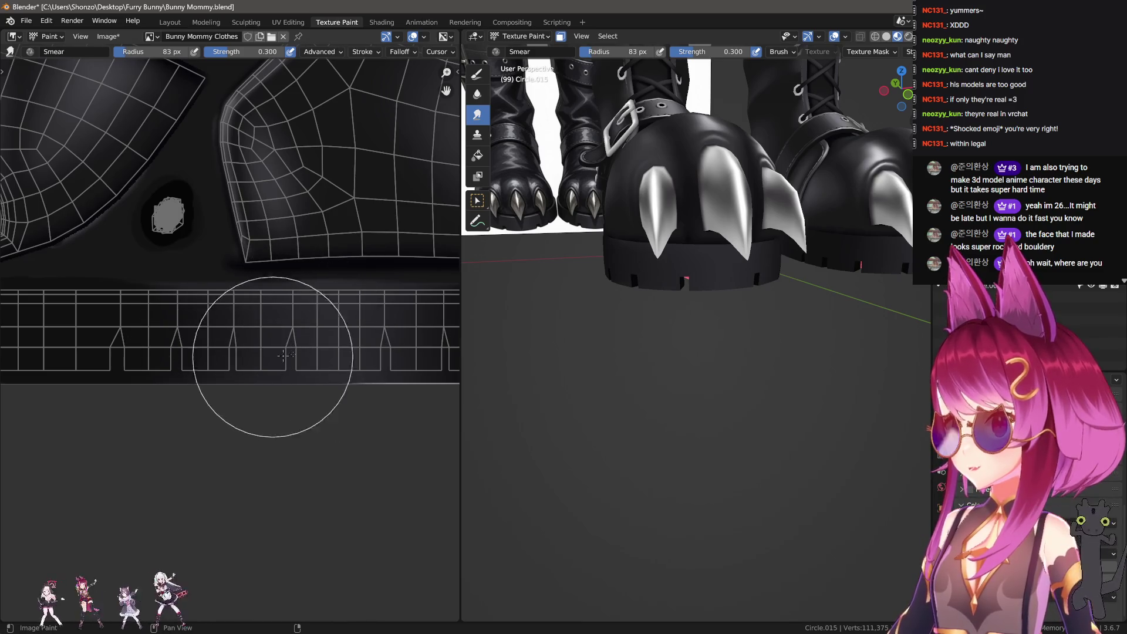
ctrl+scroll(276, 356, down, 6)
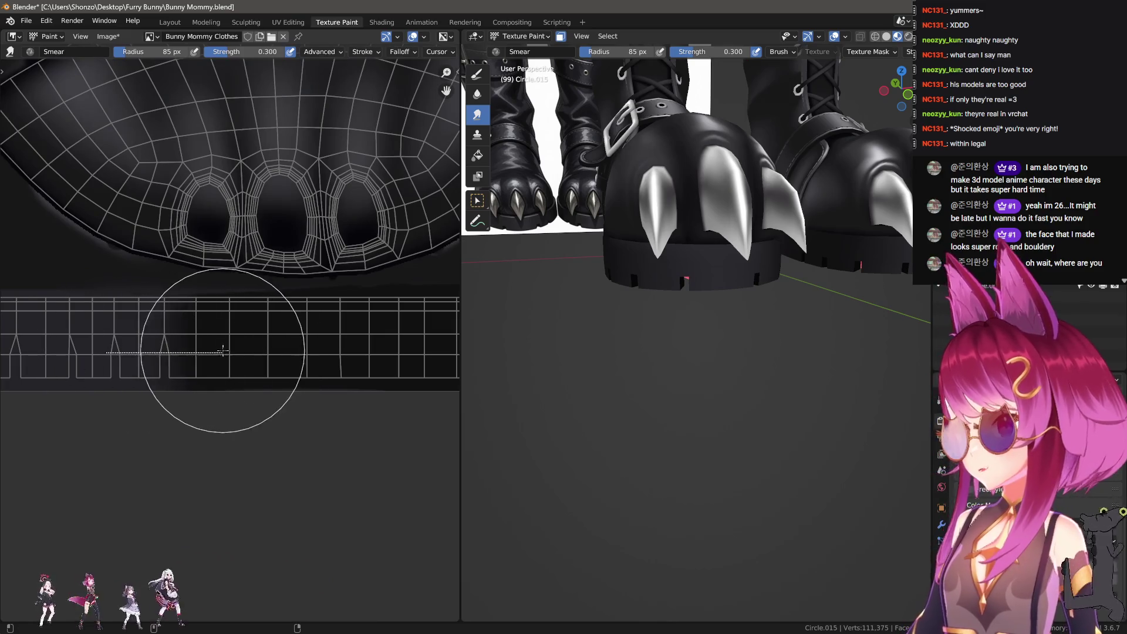
ctrl+scroll(223, 351, up, 3)
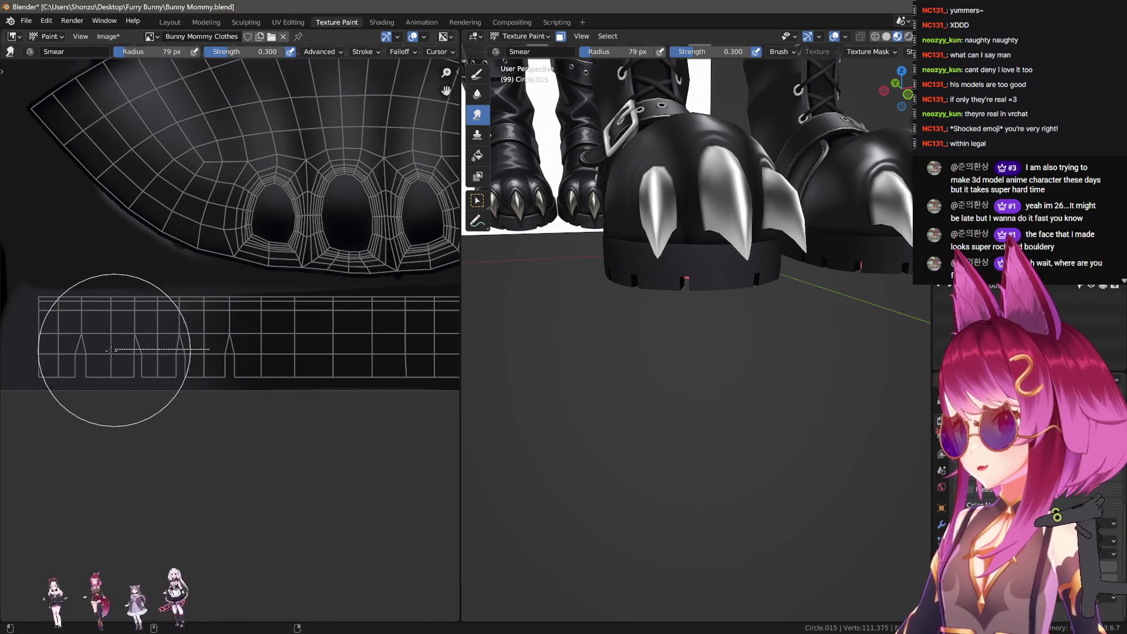
click(253, 348)
key(1)
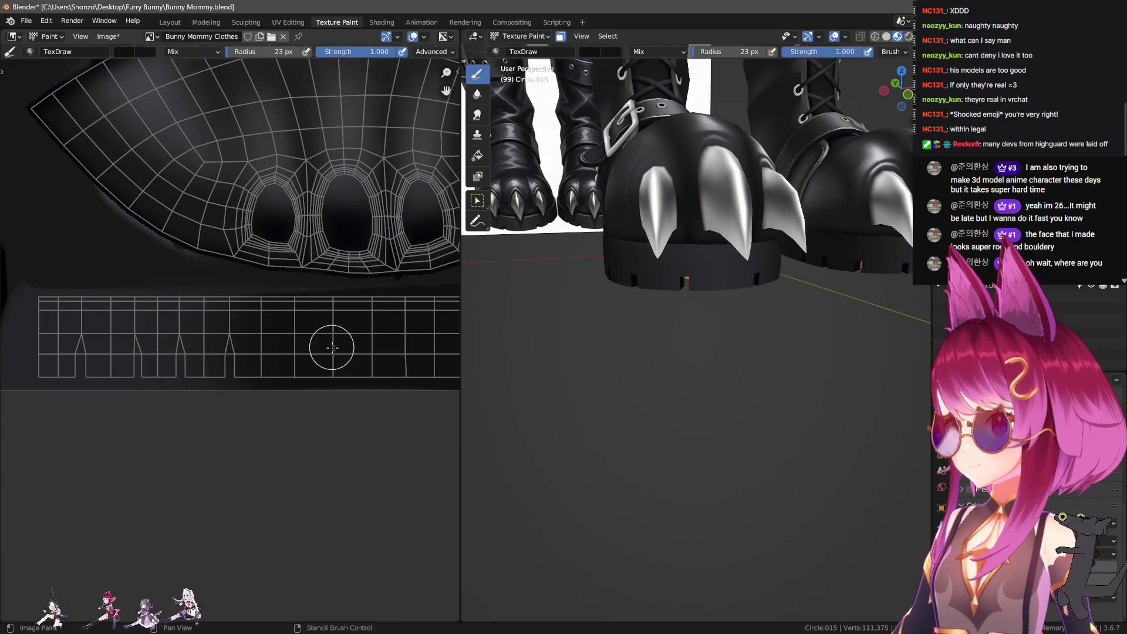
Return to the drawing brush and add more dark shading on the tread strip.
mouse_move(333, 410)
middle_down()
mouse_move(228, 370)
mouse_move(191, 375)
middle_up()
scroll(190, 375, up, 2)
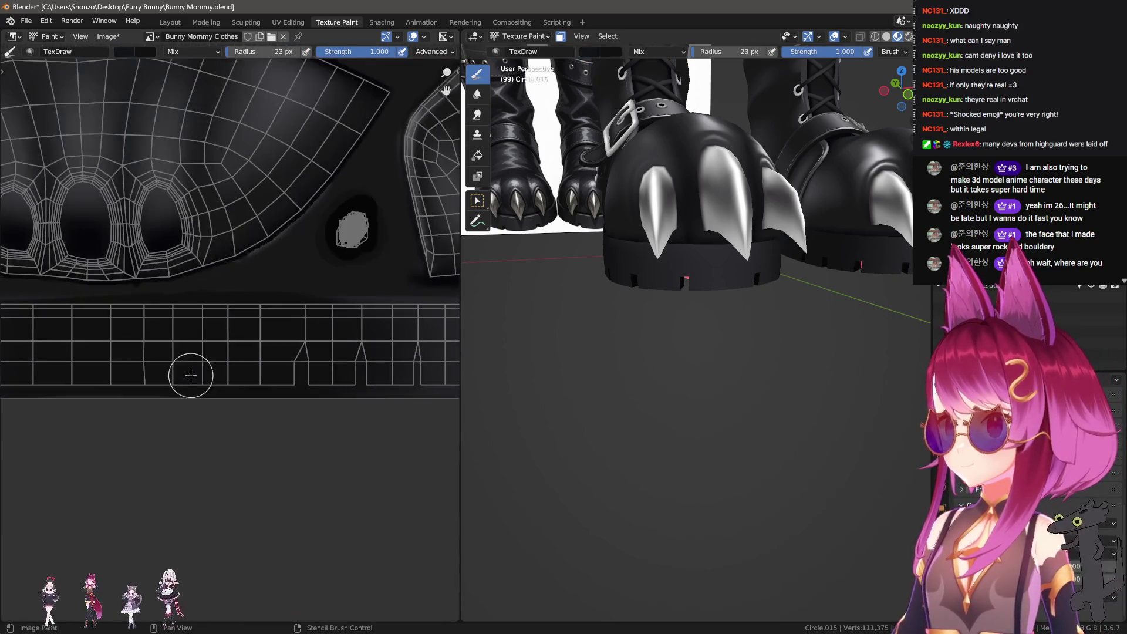
scroll(592, 313, up, 4)
mouse_move(592, 313)
middle_down()
mouse_move(719, 320)
mouse_move(722, 329)
middle_up()
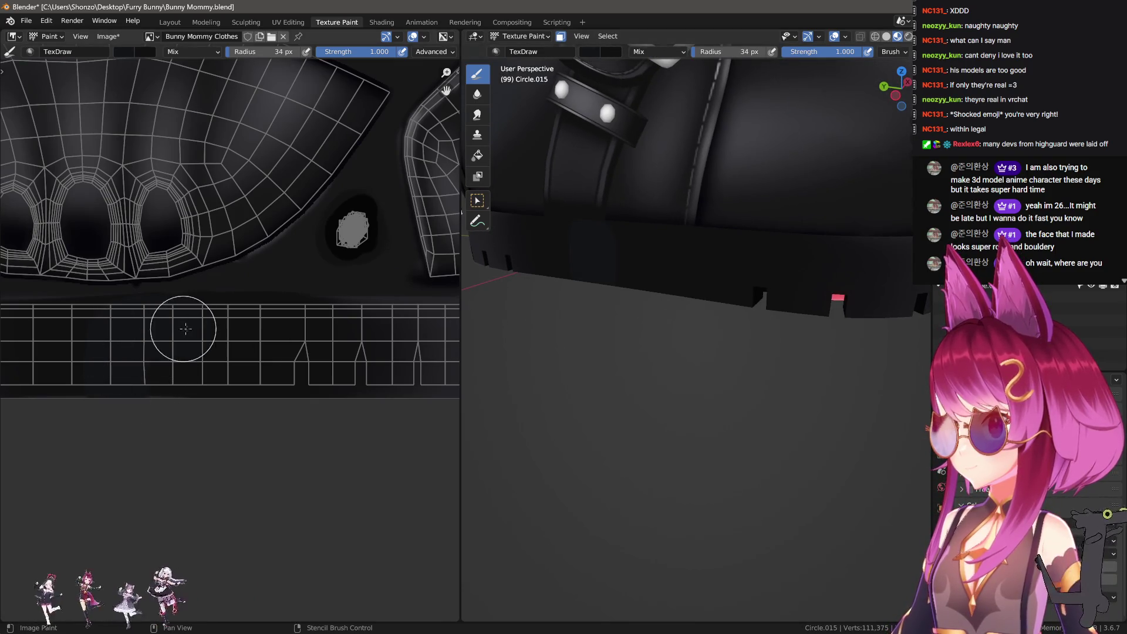
middle_drag(186, 329, 176, 369)
key(3)
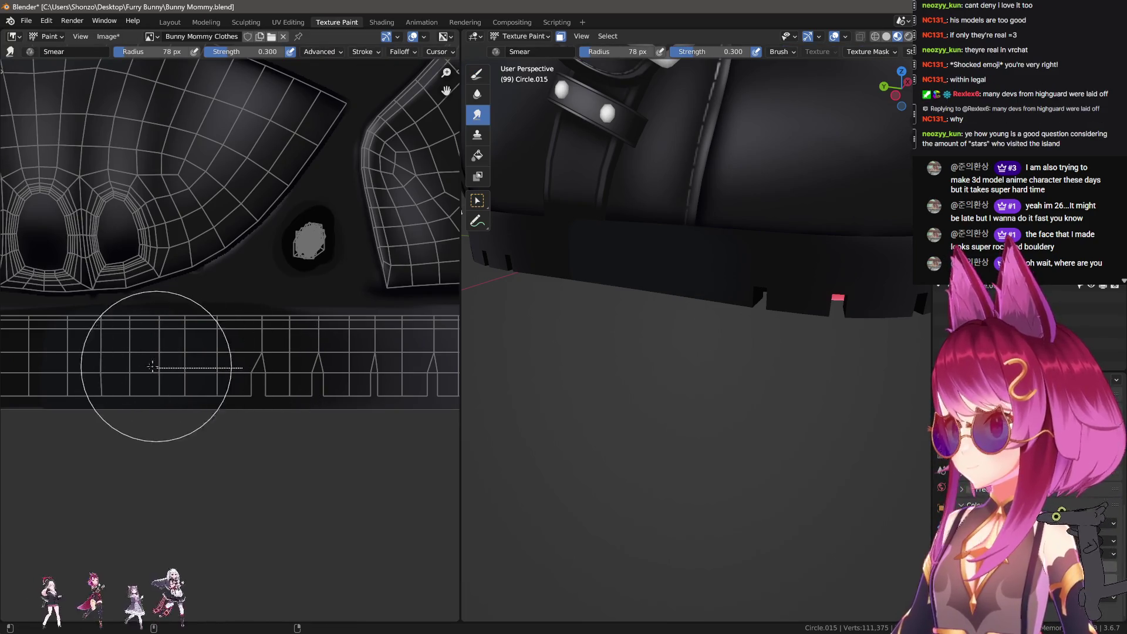
Smear the new dark shading along the strip and set the Smear radius to 77 px.
mouse_move(223, 370)
middle_down()
mouse_move(265, 370)
mouse_move(181, 368)
middle_up()
key(f)
click(173, 365)
key(f)
click(187, 369)
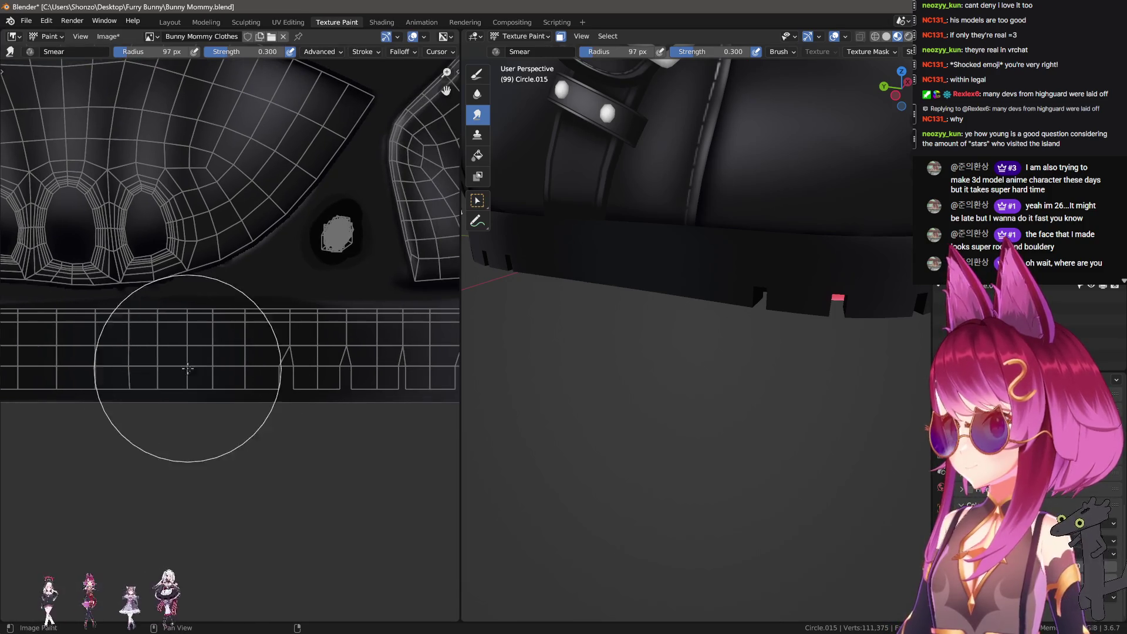
key(f)
click(303, 354)
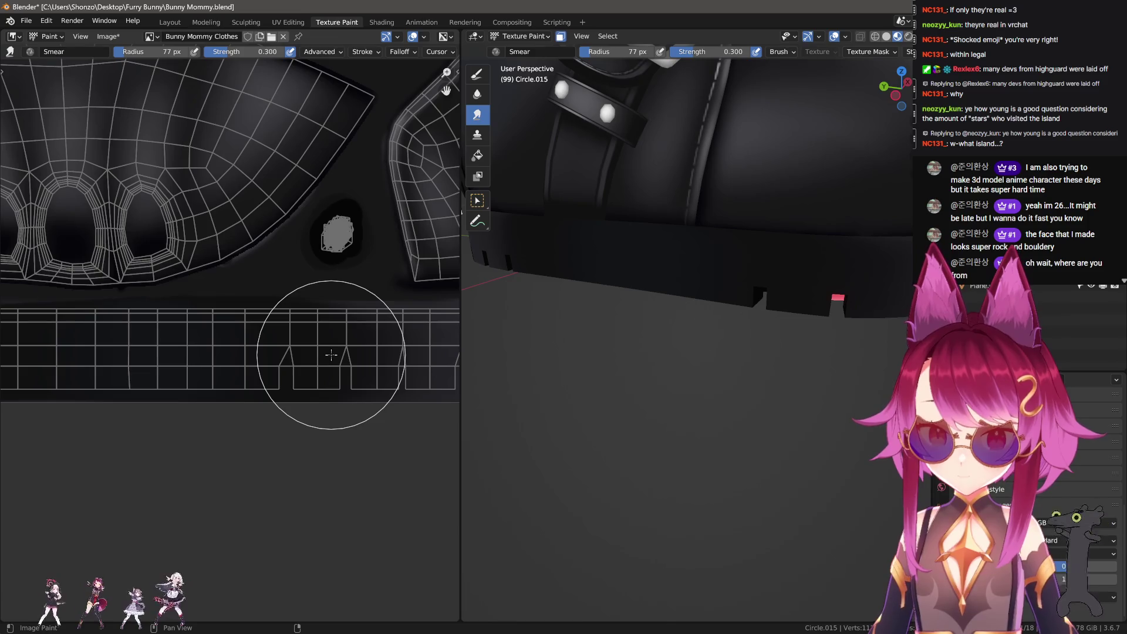
Smear the dark shading further along the tread strip.
scroll(239, 423, down, 2)
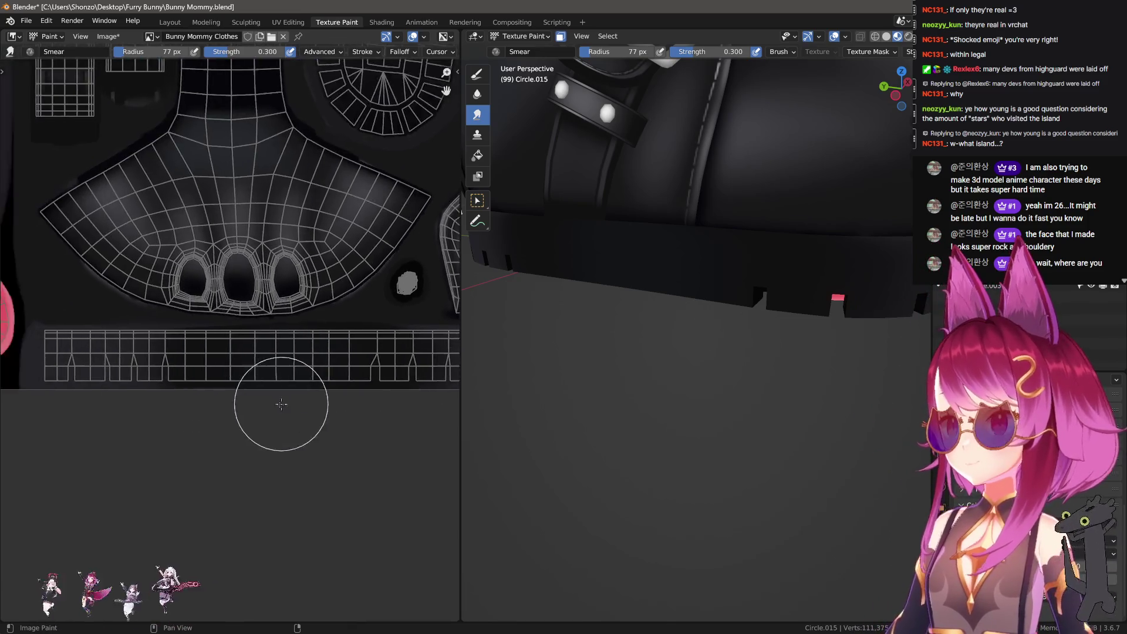
scroll(277, 473, up, 4)
mouse_move(693, 364)
middle_down()
mouse_move(738, 376)
mouse_move(732, 395)
mouse_move(556, 423)
middle_up()
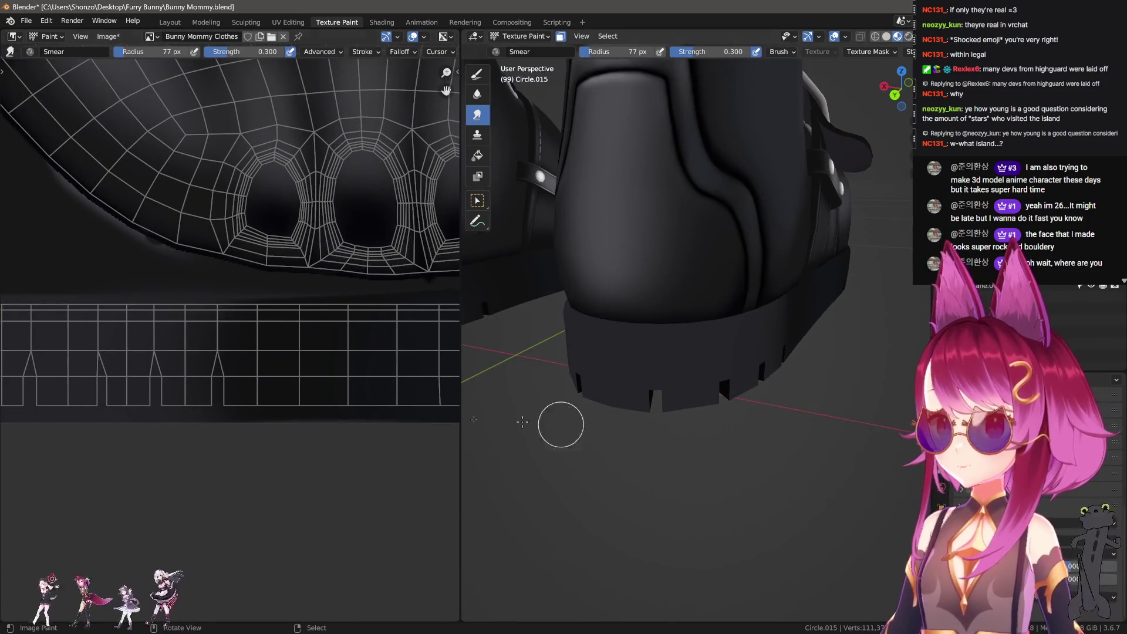
scroll(258, 411, up, 3)
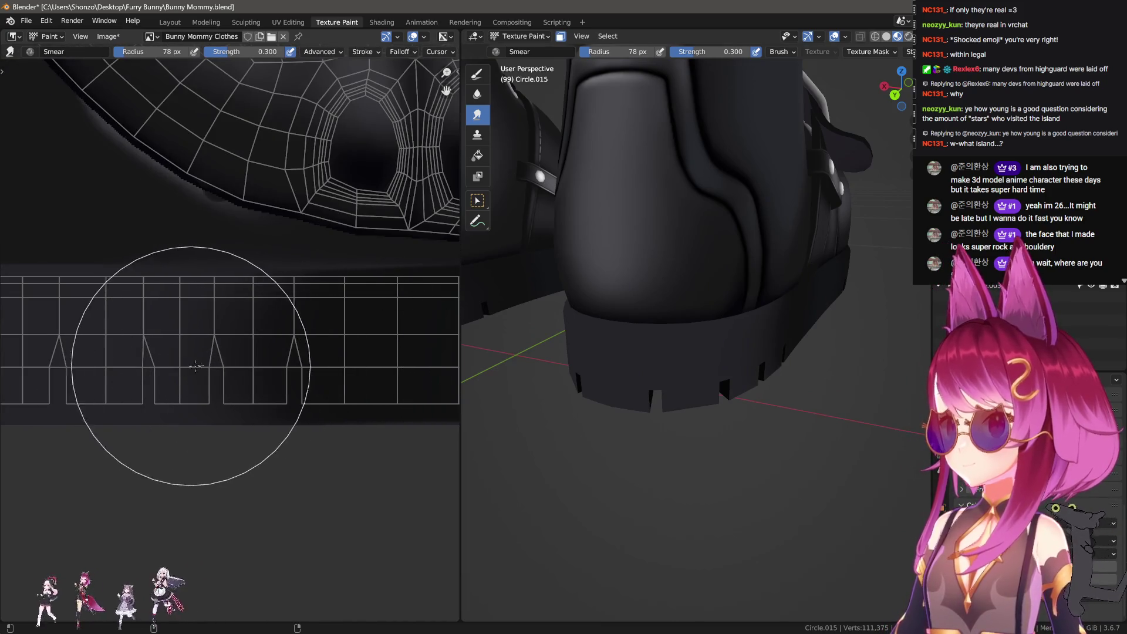
mouse_move(164, 360)
mouse_down()
mouse_move(200, 358)
mouse_move(95, 360)
mouse_move(116, 360)
mouse_up()
middle_drag(558, 352, 652, 346)
scroll(157, 353, down, 1)
scroll(157, 352, down, 2)
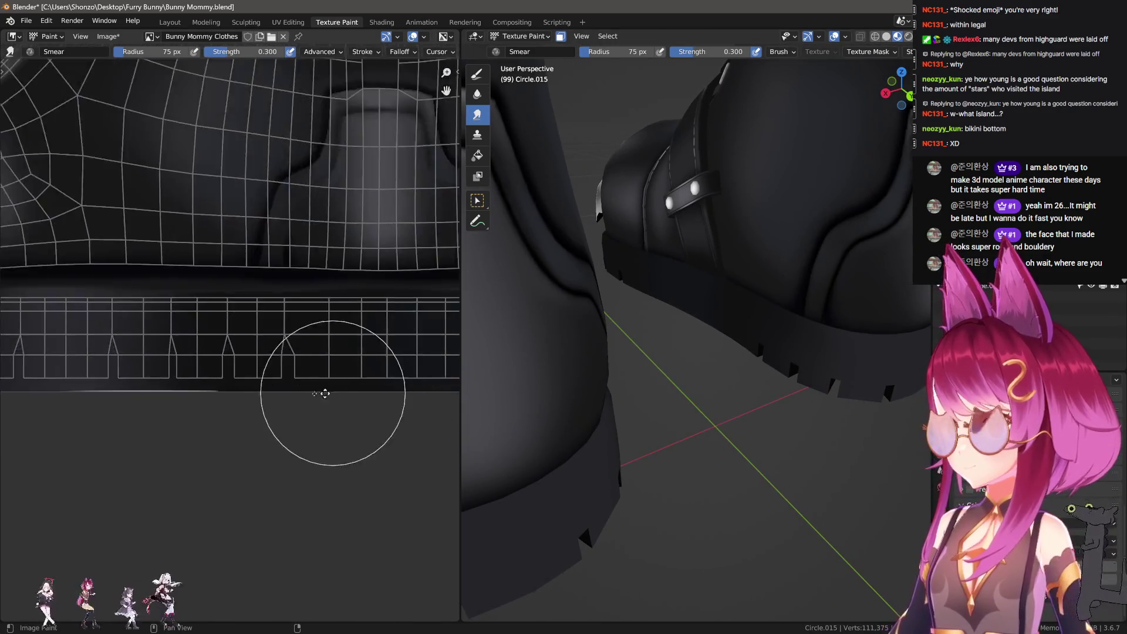
middle_drag(322, 397, 35, 382)
Switch back to the Draw brush at 34 px, 1.000 strength, Mix.
scroll(74, 373, up, 2)
key(f)
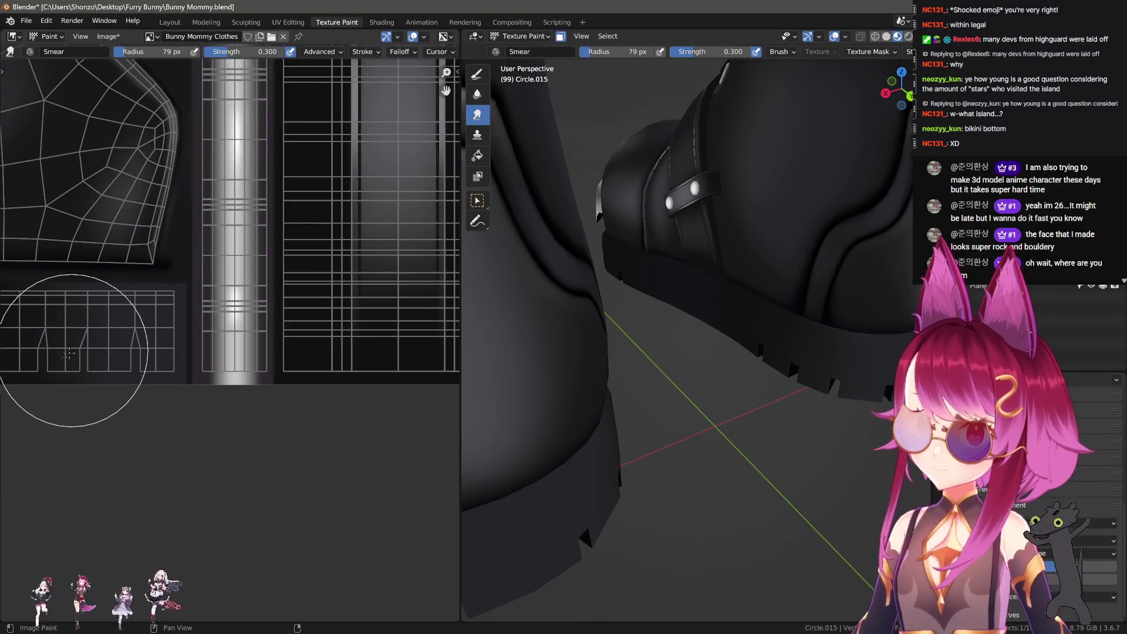
scroll(68, 352, down, 4)
key(1)
scroll(139, 445, up, 5)
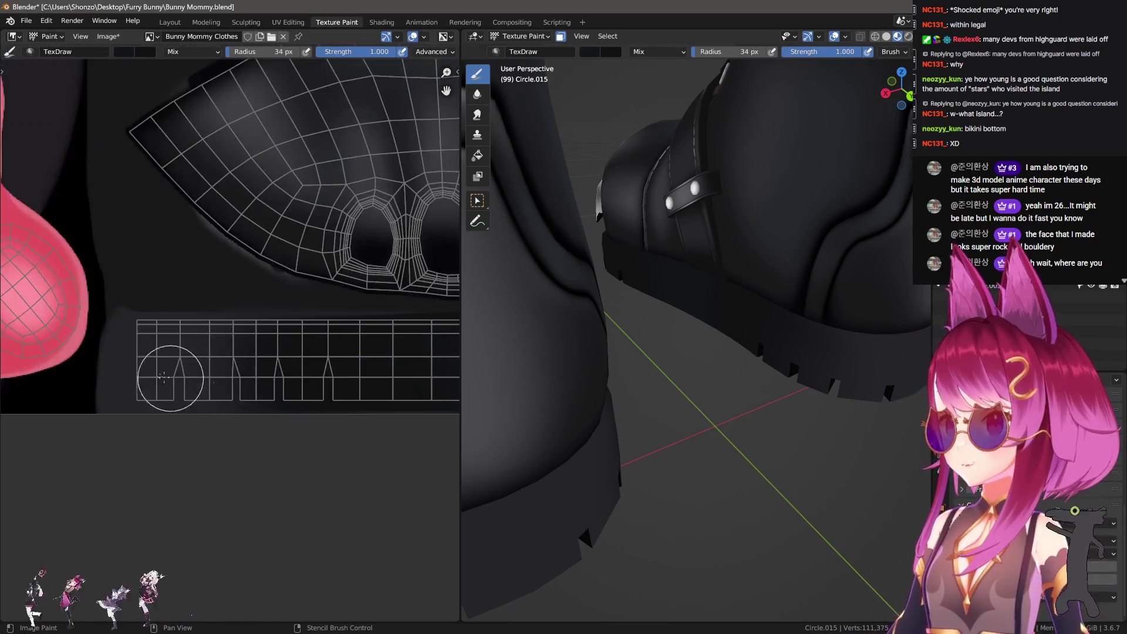
Shrink the painting brush and bring the whole UV layout into view.
right_click(387, 76)
scroll(165, 352, up, 2)
key(bracketleft)
key(bracketleft)
key(bracketleft)
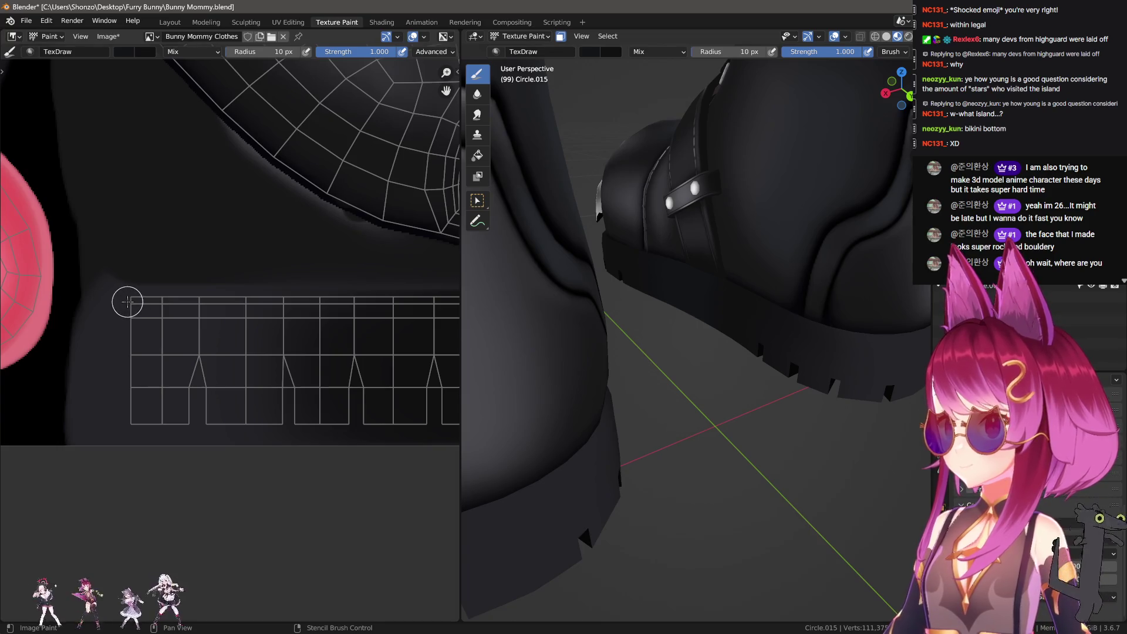
scroll(127, 301, down, 10)
mouse_move(206, 262)
middle_down()
mouse_move(182, 199)
mouse_move(182, 244)
mouse_move(137, 354)
middle_up()
scroll(106, 351, down, 1)
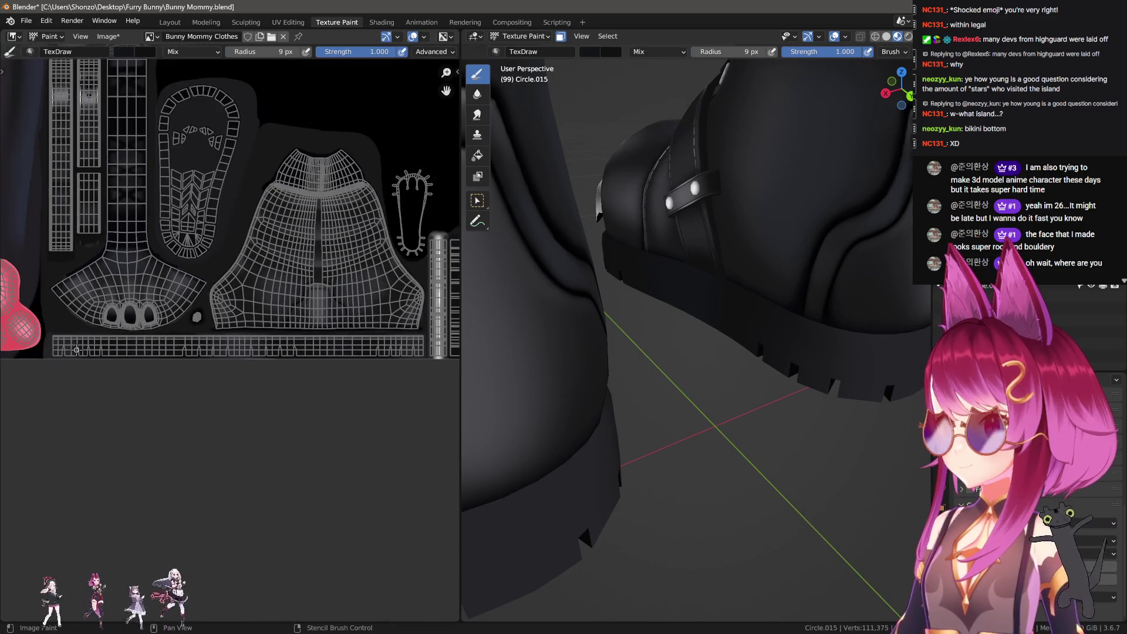
scroll(53, 349, up, 1)
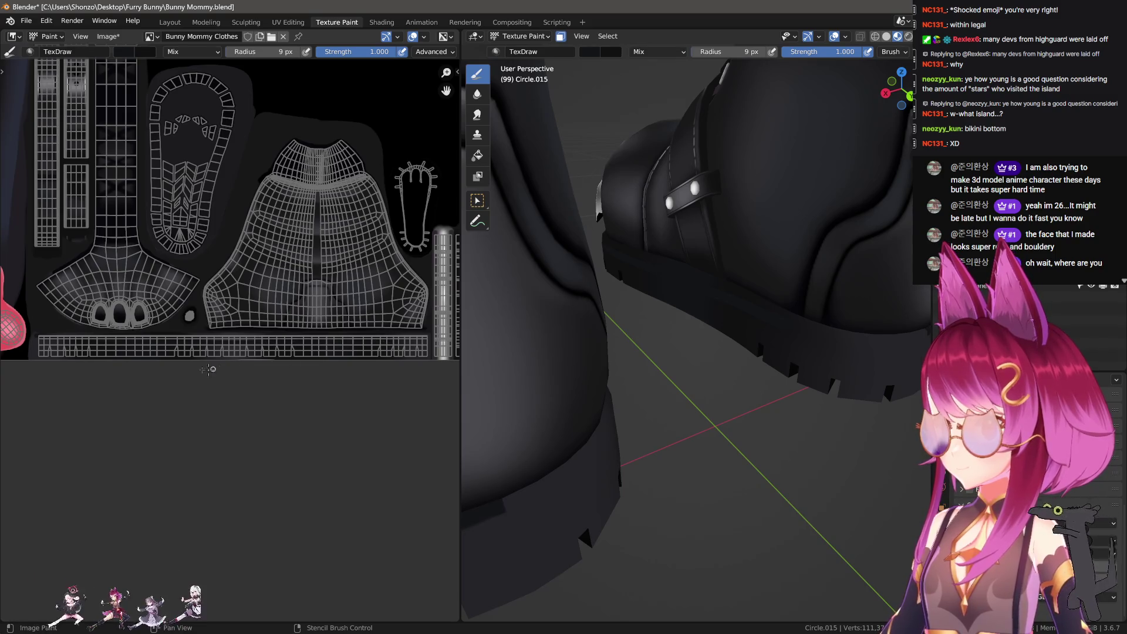
right_click(132, 366)
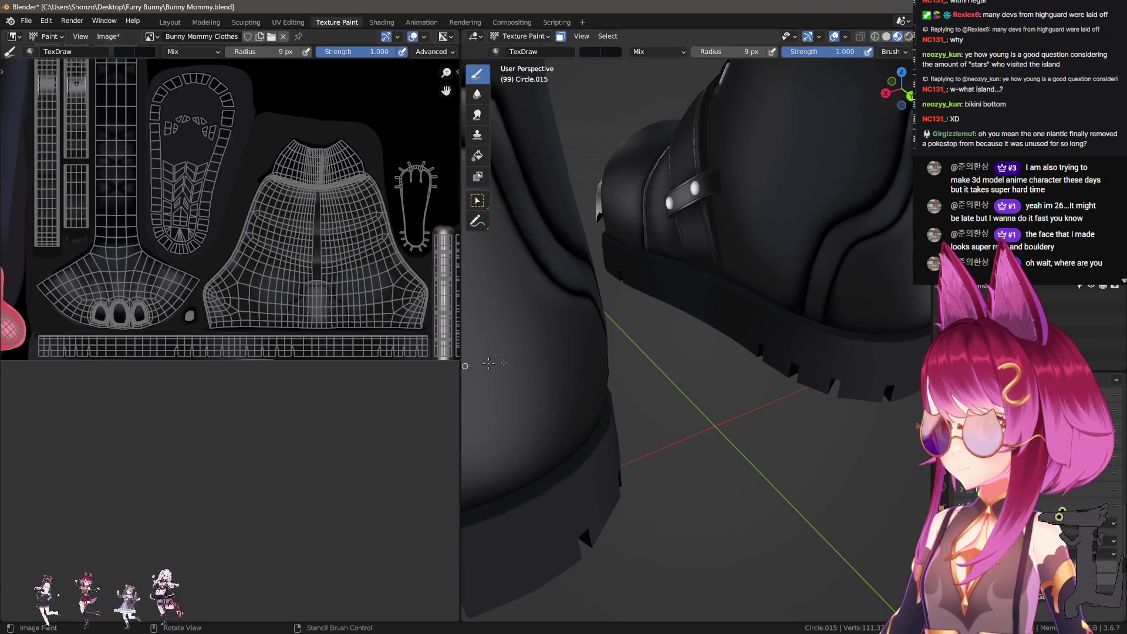
Sample the dark texture colour and paint over the bright line atop the tread strip.
middle_drag(743, 343, 732, 343)
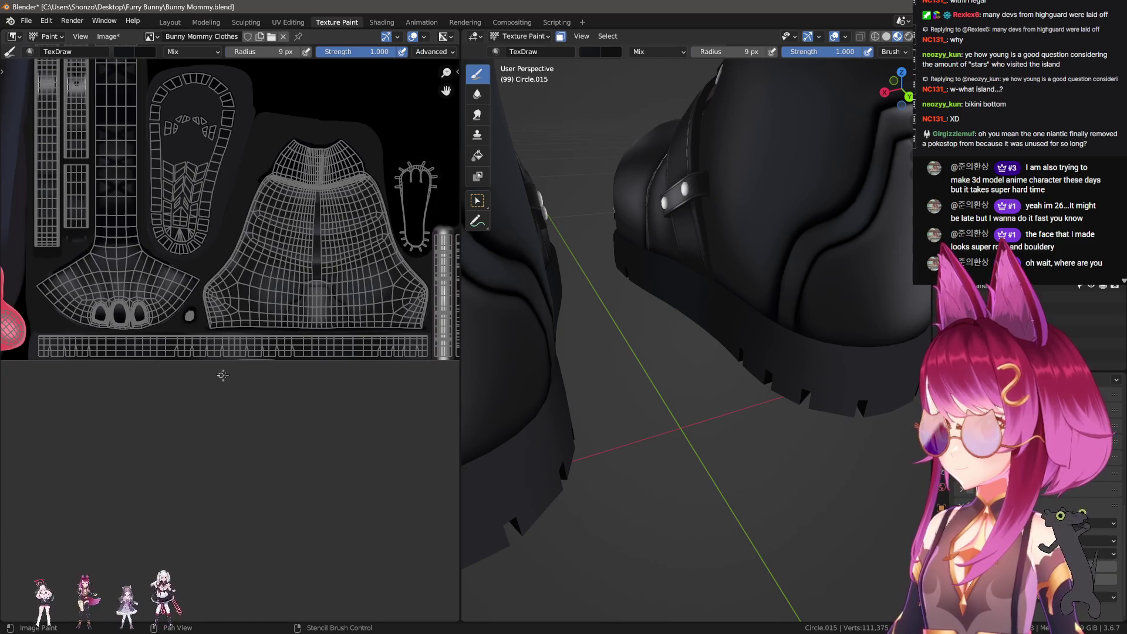
scroll(256, 358, up, 2)
key(s)
click(352, 340)
scroll(97, 362, down, 3)
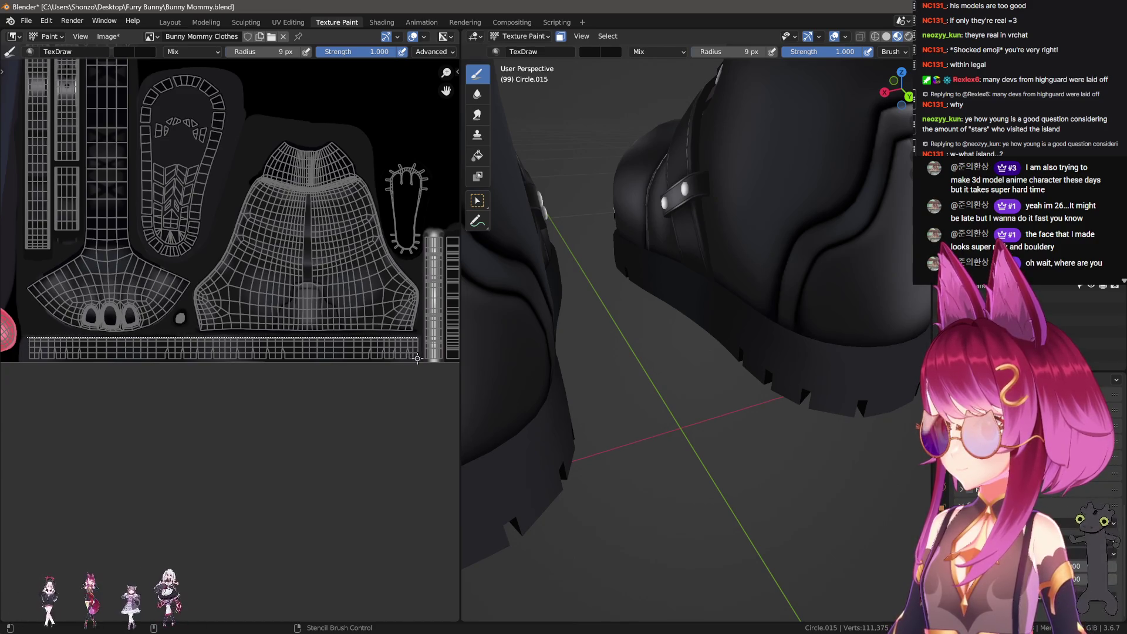
drag(420, 359, 416, 359)
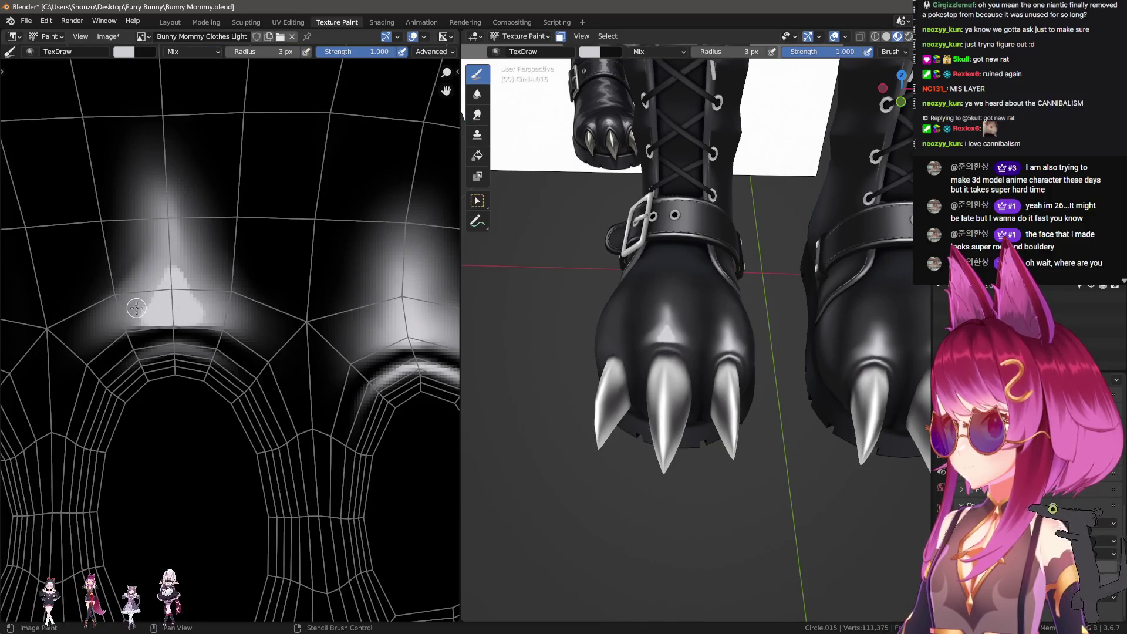
Switch to the Smear brush and set its radius to 12 px.
key(shift+space)
key(s)
key(shift+space)
key(m)
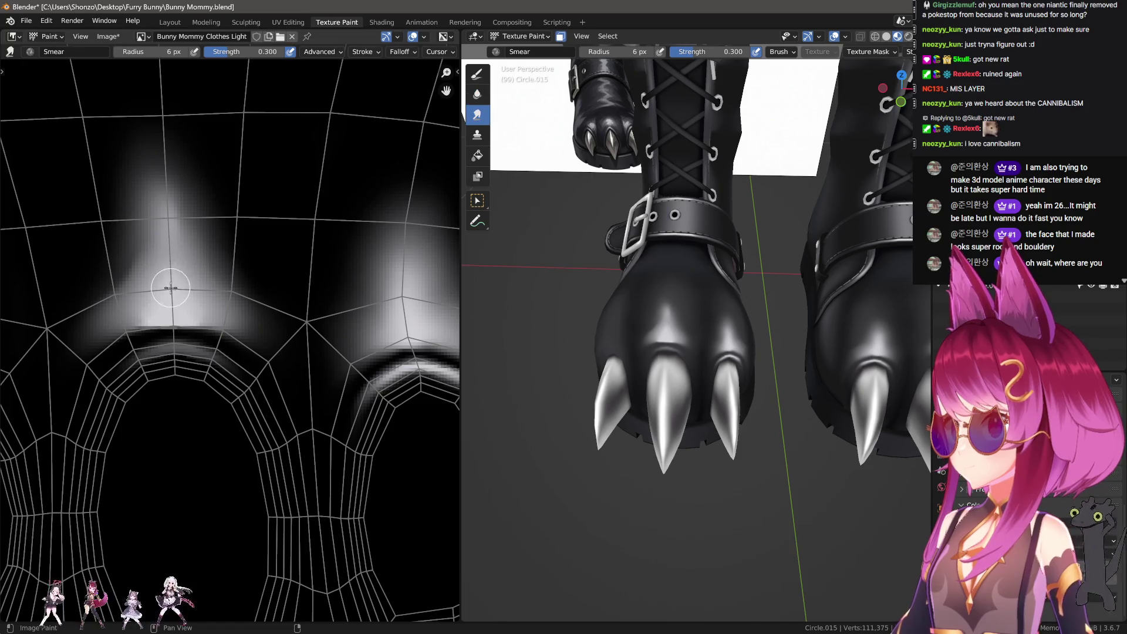
key(f)
mouse_move(178, 182)
middle_down()
mouse_move(188, 279)
mouse_move(71, 132)
middle_up()
key(f)
click(156, 254)
key(f)
click(199, 276)
scroll(262, 435, up, 2)
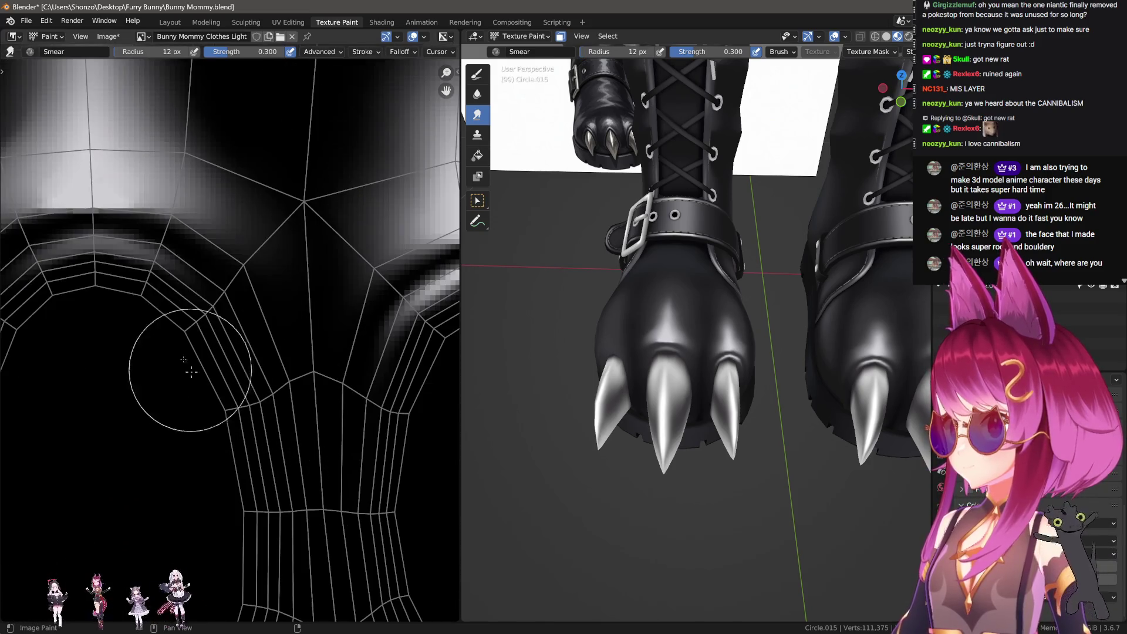
Undo the stray light paint dab, then smear the light patch along the arch with a 4 px brush.
key(shift+space)
key(d)
key(ctrl+z)
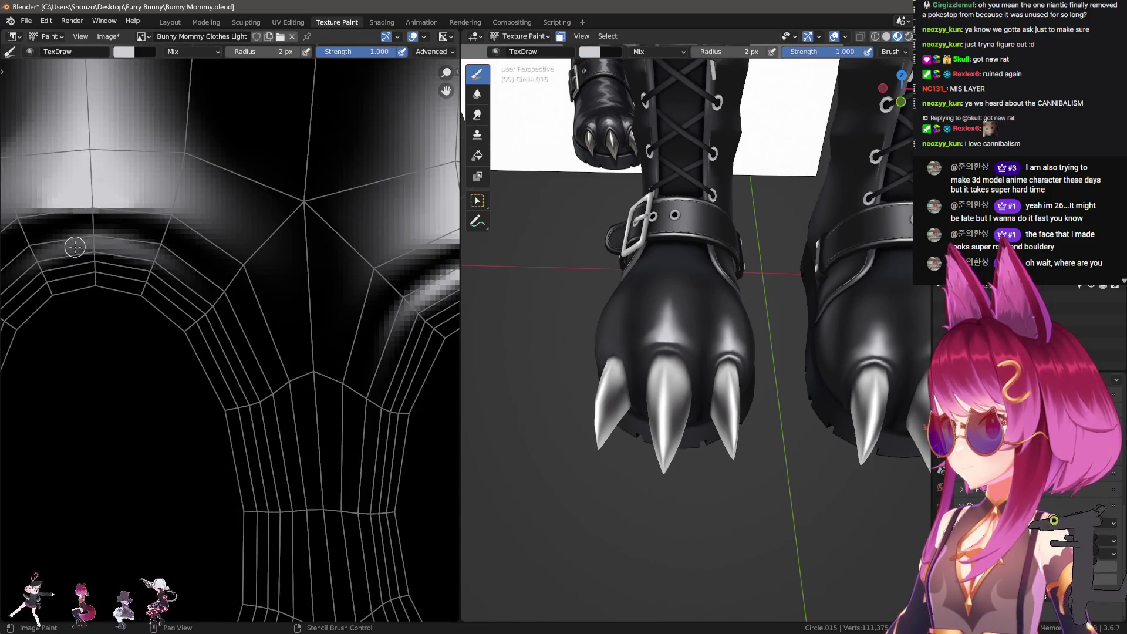
middle_drag(69, 250, 118, 246)
key(shift+space)
key(m)
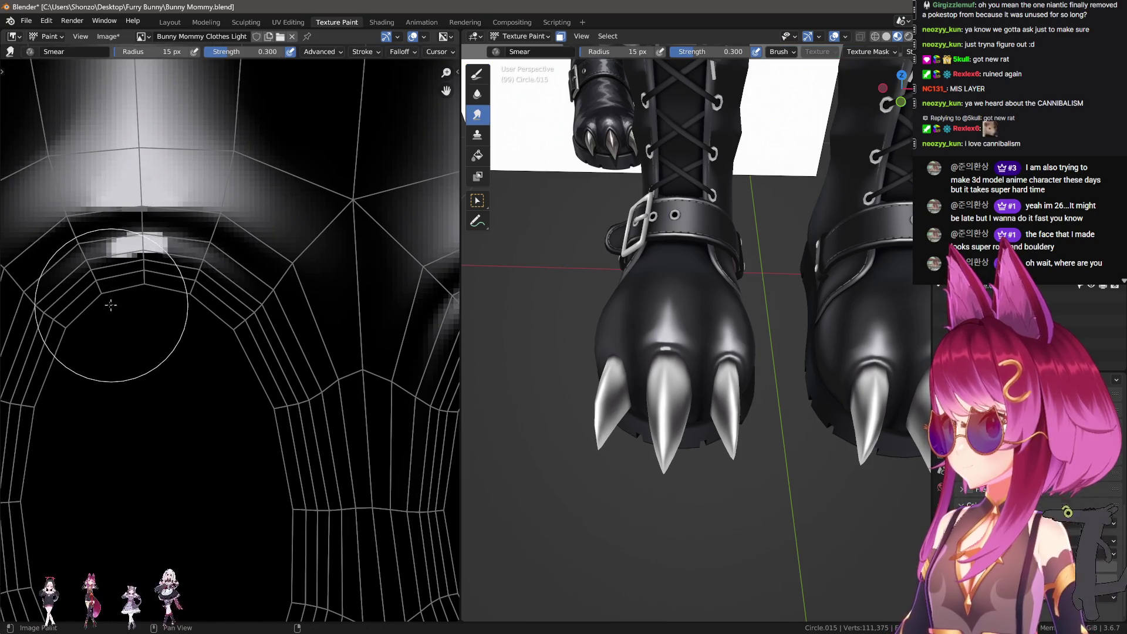
key(bracketleft)
key(bracketleft)
key(bracketleft)
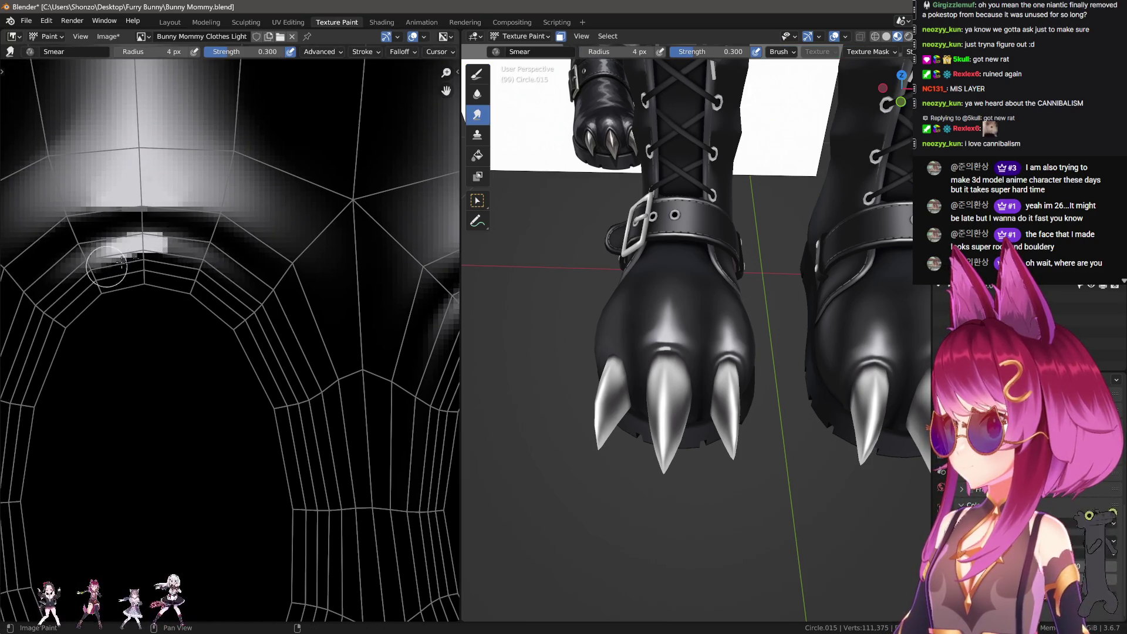
drag(122, 261, 317, 289)
drag(187, 260, 186, 255)
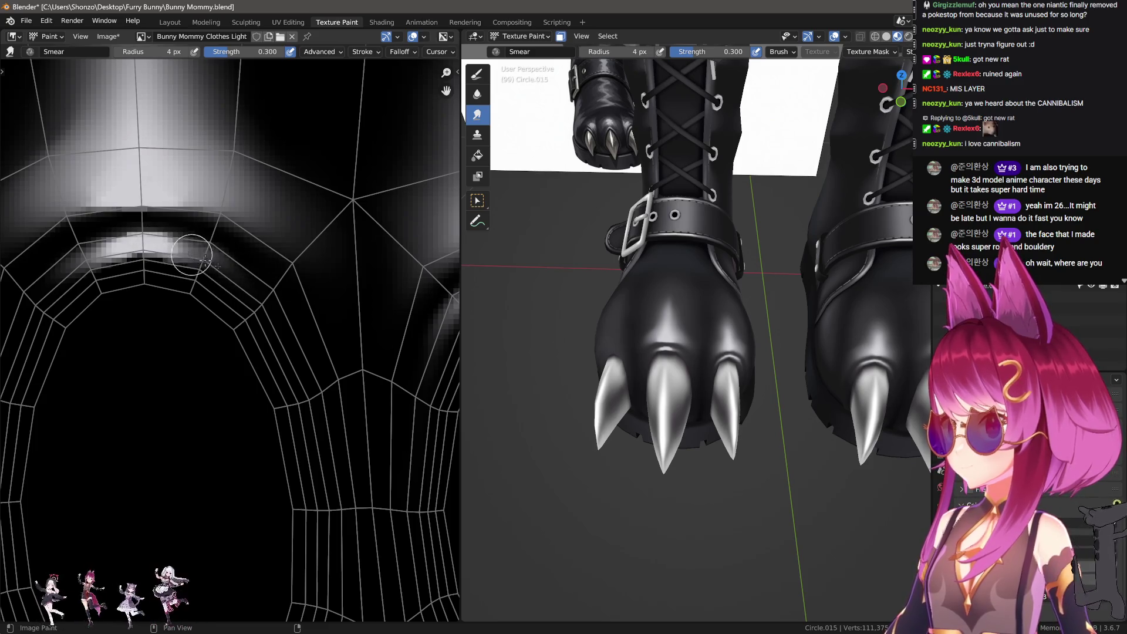
Resize the Smear brush from 23 px down to 5 px while zooming in on the clawed paw.
key(f)
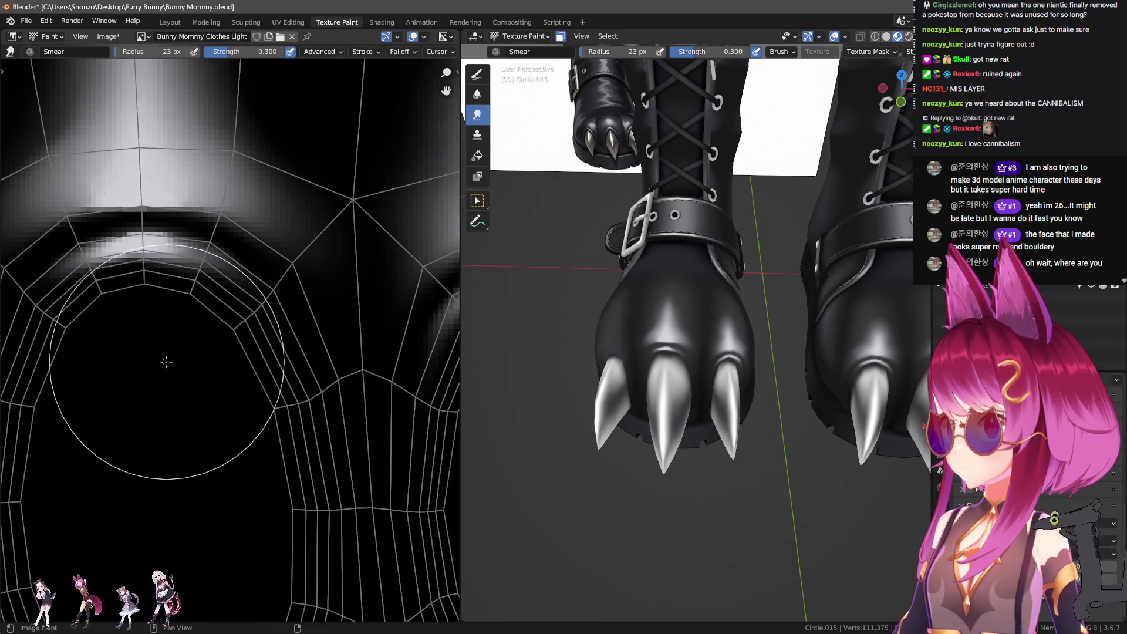
click(23, 356)
key(f)
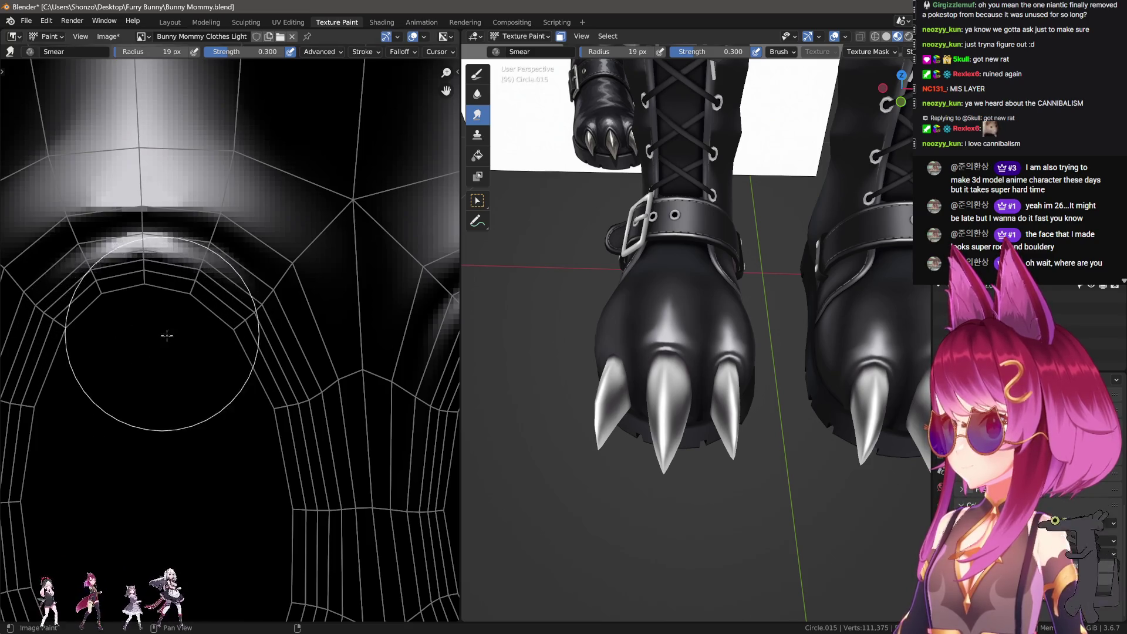
click(166, 332)
scroll(549, 435, up, 5)
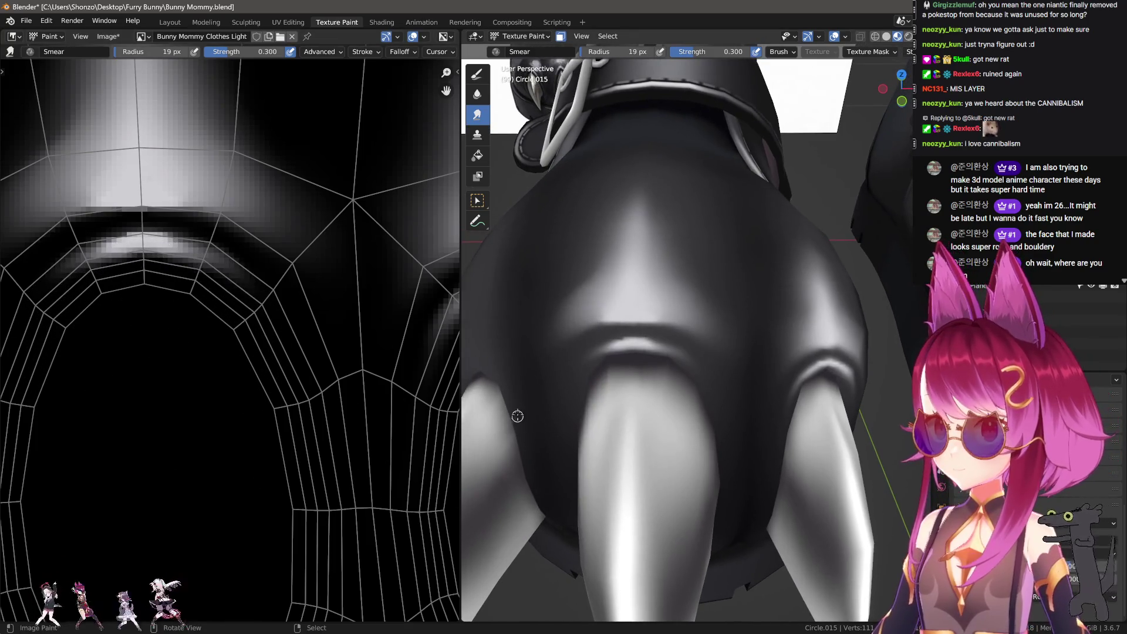
middle_drag(155, 339, 203, 330)
key(f)
click(201, 239)
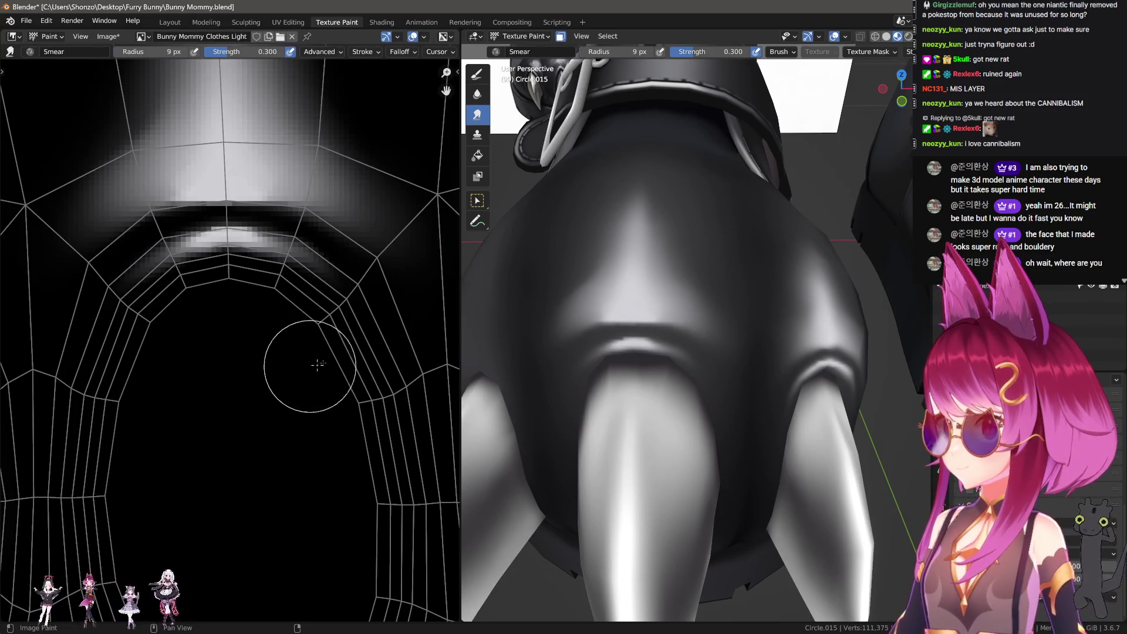
key(f)
click(296, 331)
middle_drag(296, 331, 257, 325)
Orbit around the paw to check the toe cap and bring the toe holes into view.
middle_drag(563, 353, 657, 373)
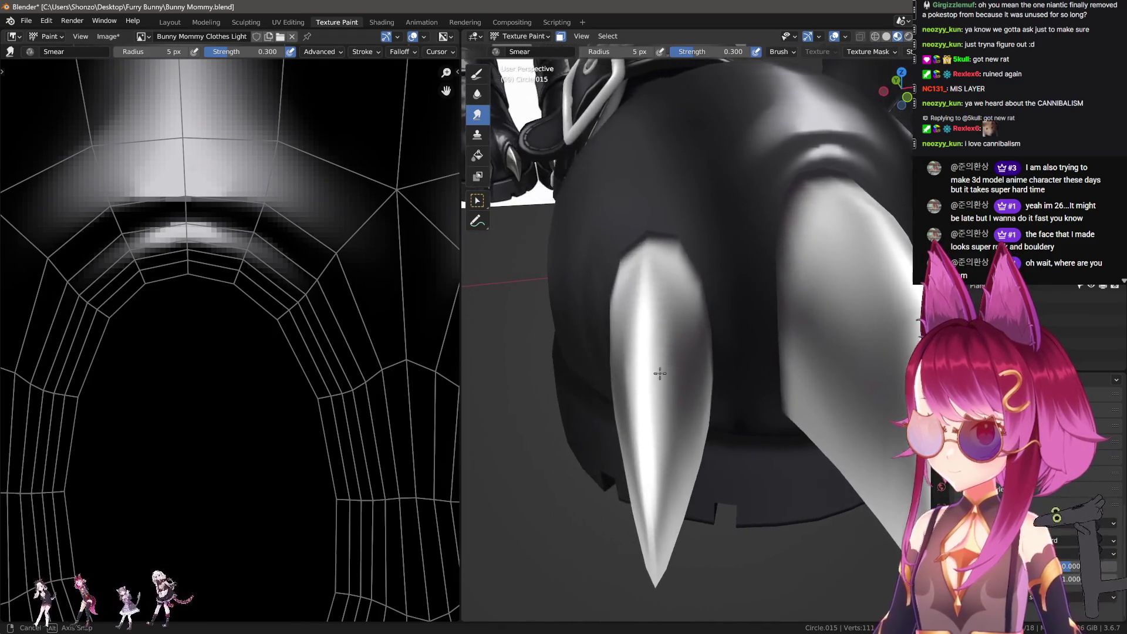
scroll(83, 340, up, 2)
scroll(118, 407, down, 3)
middle_drag(118, 408, 141, 406)
scroll(140, 406, down, 2)
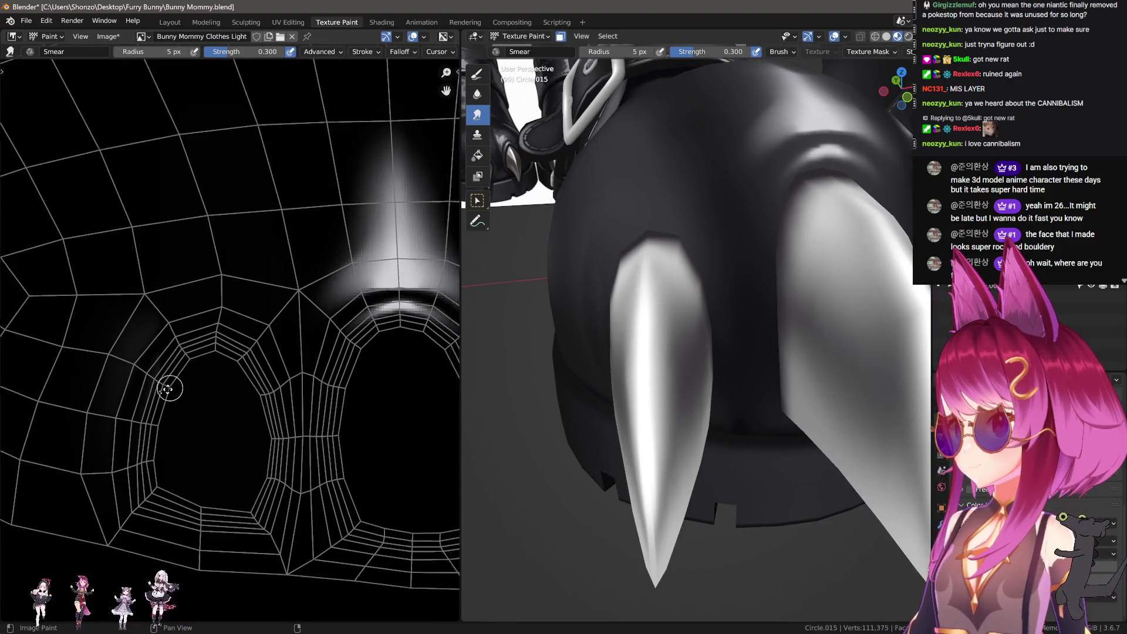
Undo a stray white stroke above the toe hole, then soften the white patch's edges.
key(d)
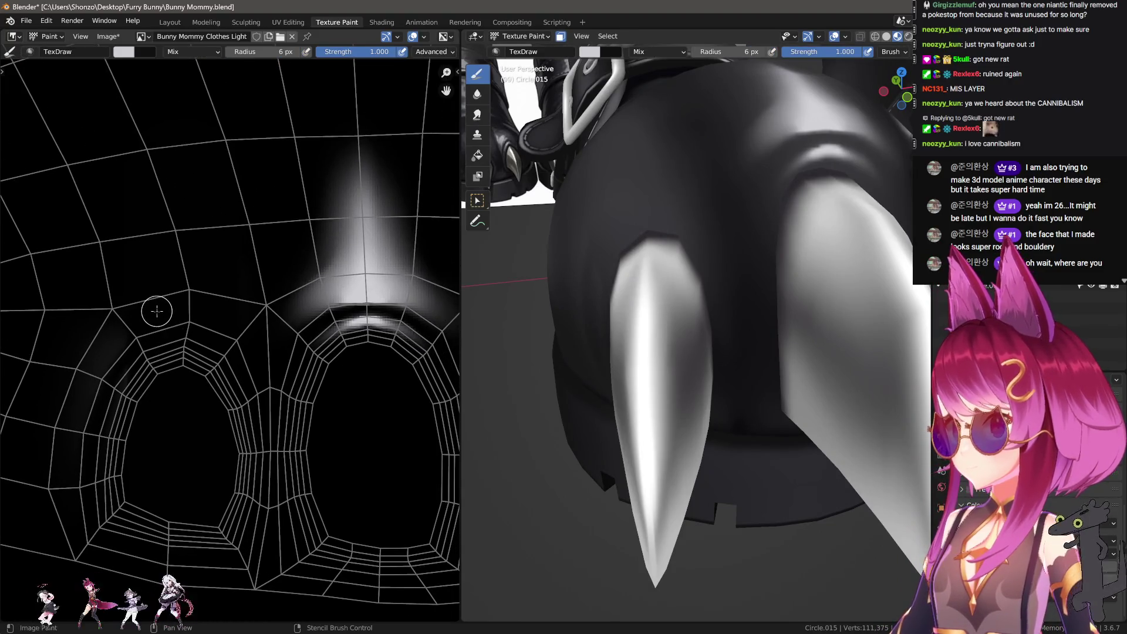
mouse_move(160, 314)
mouse_down()
mouse_move(232, 314)
mouse_move(182, 287)
mouse_up()
key(ctrl+z)
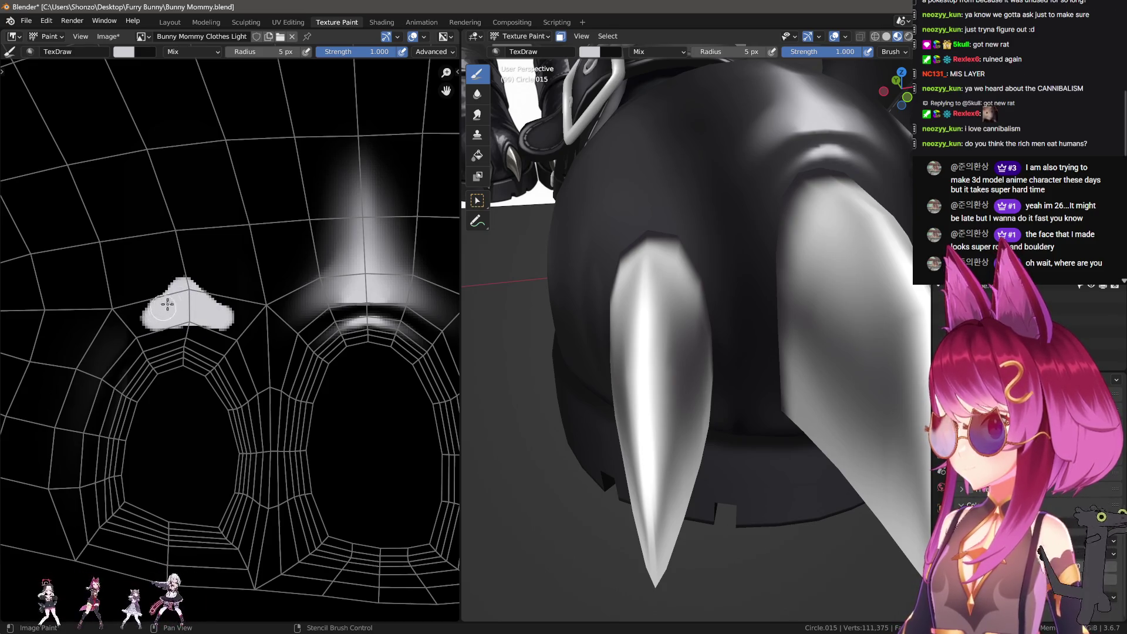
key(s)
mouse_move(129, 334)
mouse_down()
mouse_move(171, 269)
mouse_move(235, 302)
mouse_move(176, 282)
mouse_up()
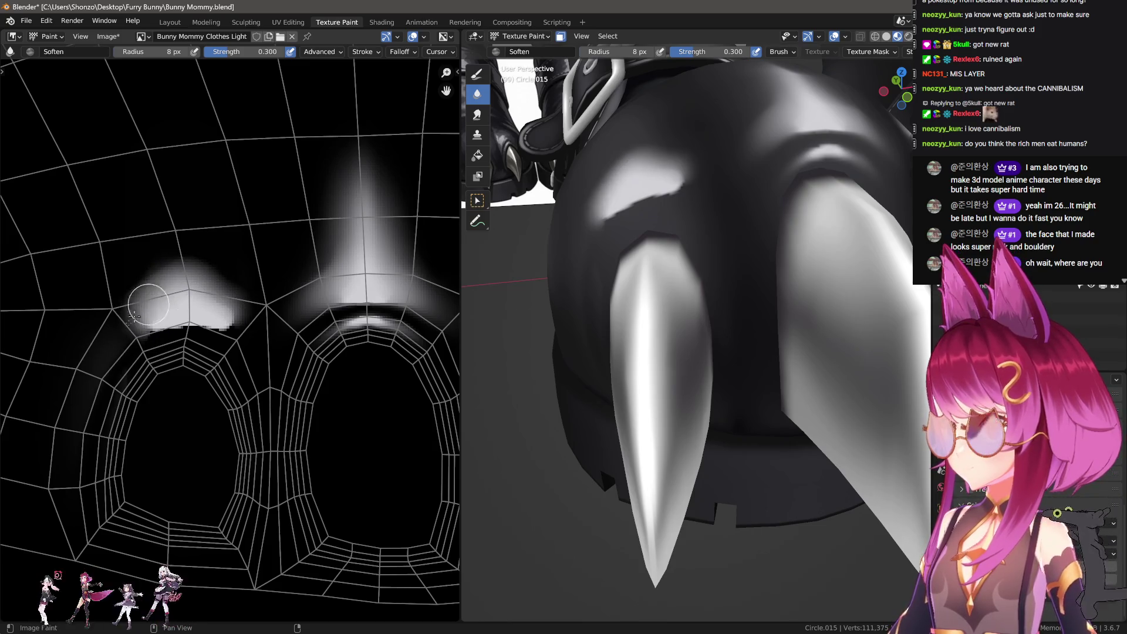
Smear the white patch into a tall spike with an 11 px Smear brush.
key(s)
key(bracketleft)
key(bracketleft)
mouse_move(105, 346)
mouse_down()
mouse_move(232, 347)
mouse_move(239, 317)
mouse_up()
middle_drag(192, 307, 189, 371)
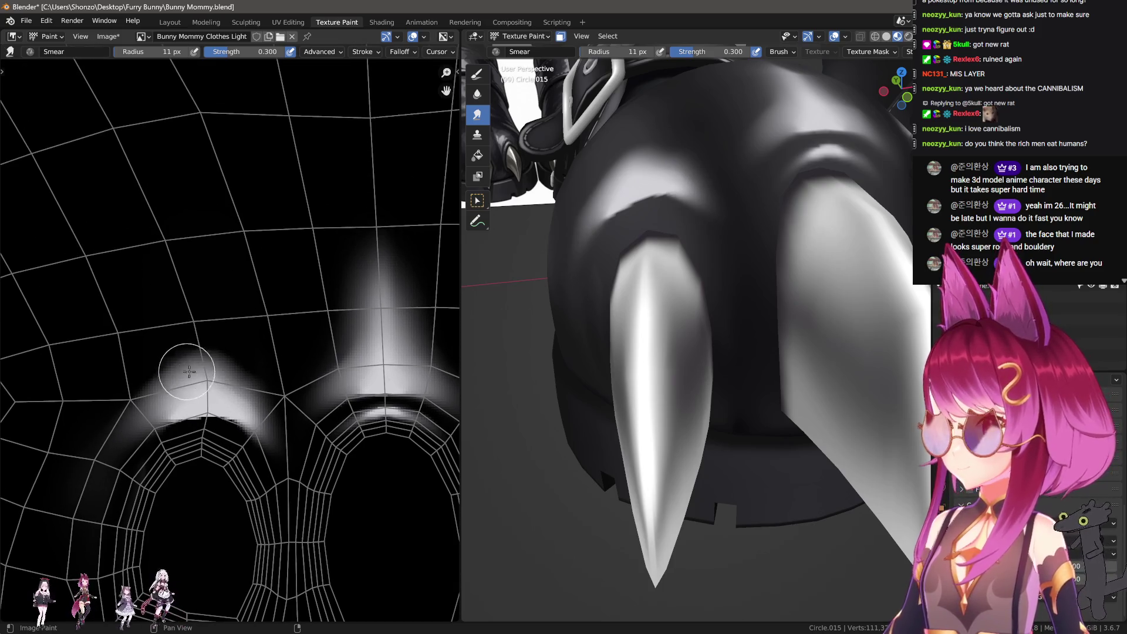
mouse_move(204, 383)
mouse_down()
mouse_move(202, 402)
mouse_move(176, 296)
mouse_up()
scroll(679, 317, down, 5)
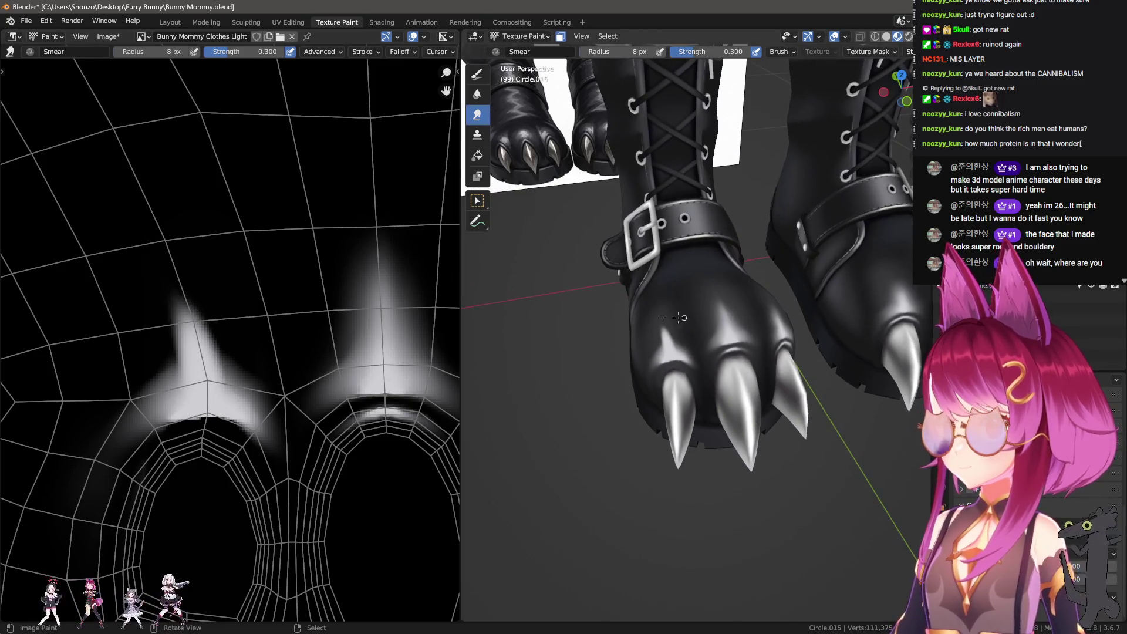
scroll(249, 339, up, 2)
Soften the left edge of the white spike.
key(2)
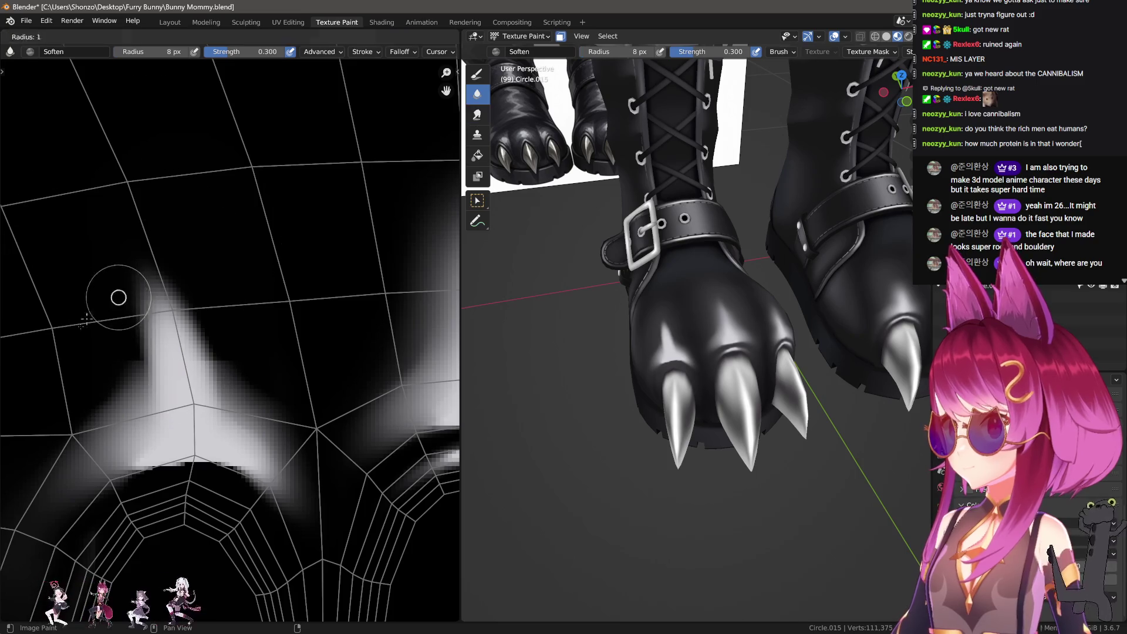
scroll(139, 404, down, 2)
drag(140, 379, 142, 253)
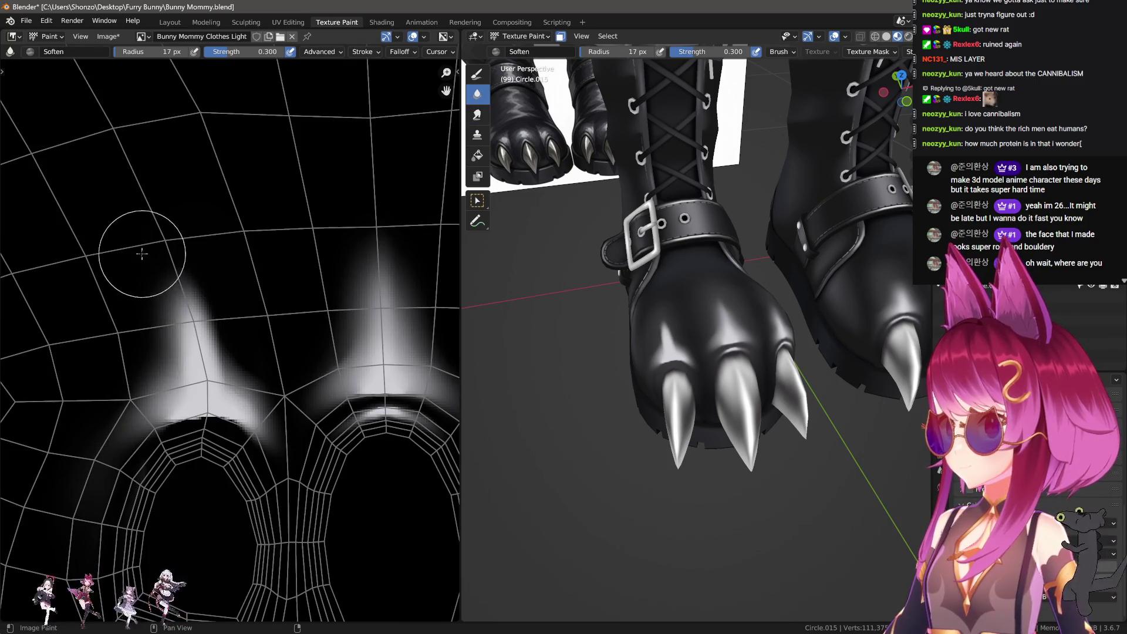
Smear the black claw hole's edge into the white using a smaller Smear brush.
key(3)
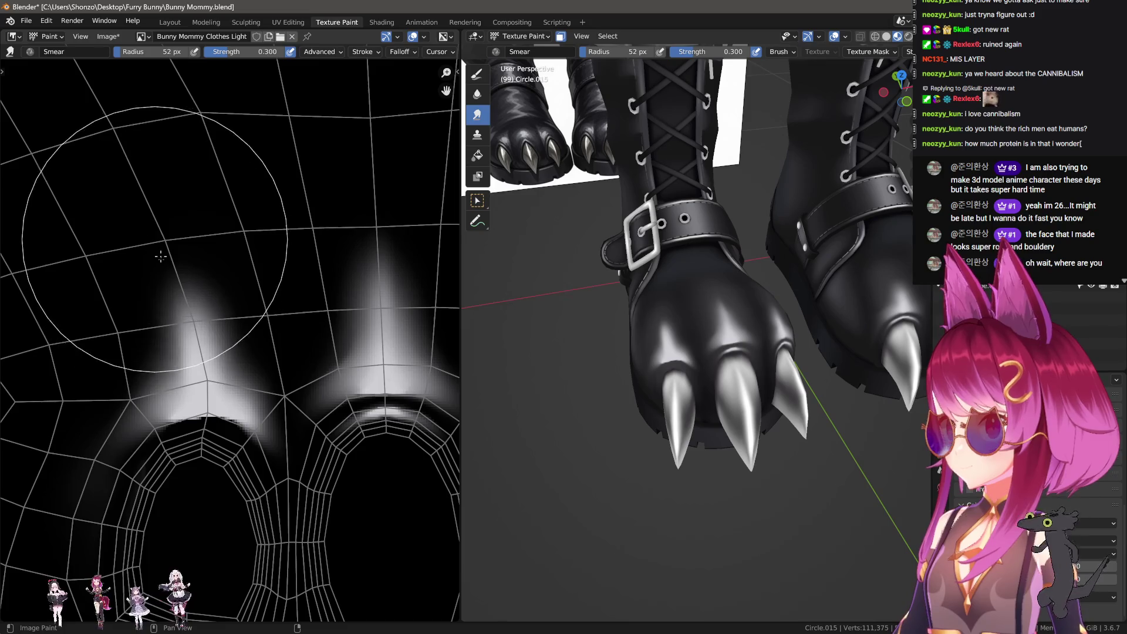
scroll(605, 411, up, 3)
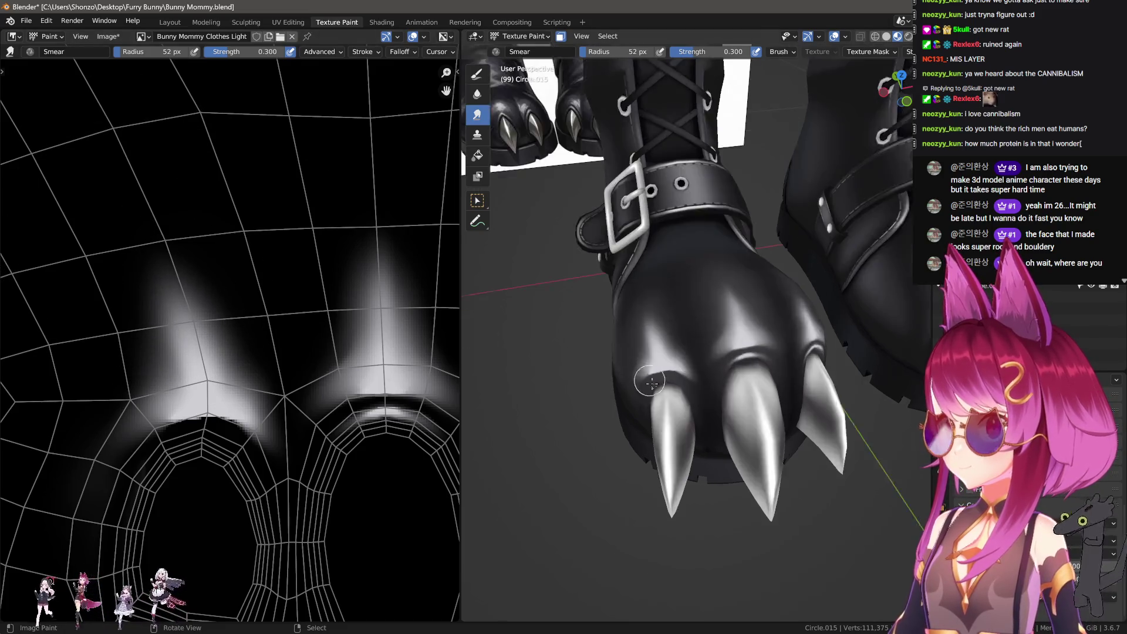
middle_drag(604, 446, 603, 405)
scroll(181, 358, up, 2)
key(f)
click(180, 358)
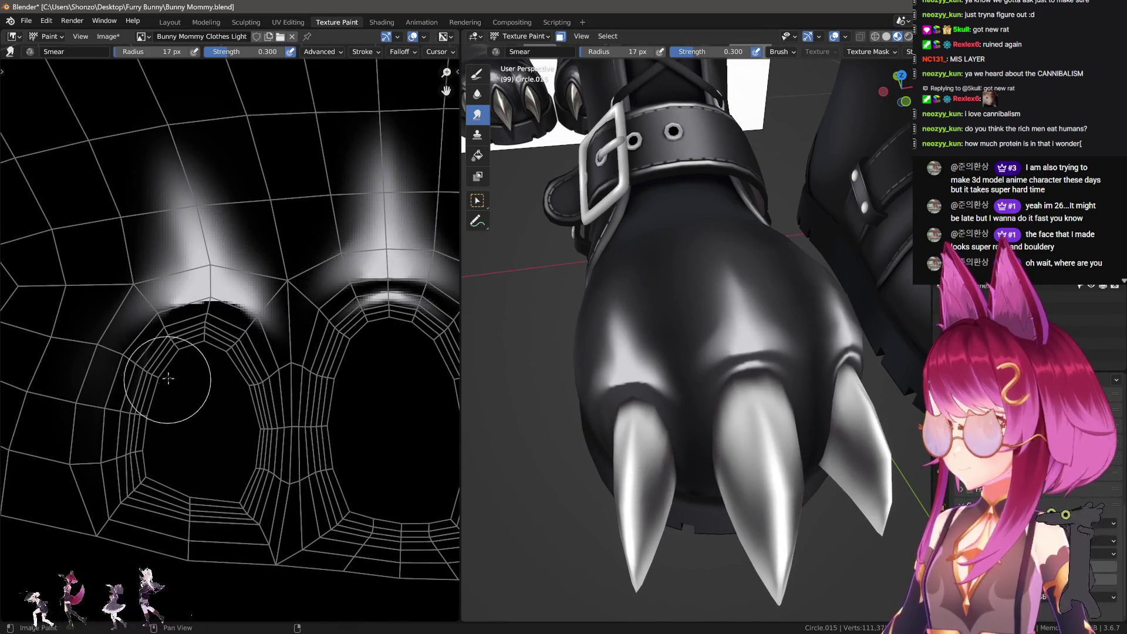
scroll(180, 357, up, 2)
drag(180, 358, 232, 359)
Bring the third spike into view and switch to the Soften brush at 6 px.
scroll(176, 411, down, 5)
scroll(159, 437, up, 3)
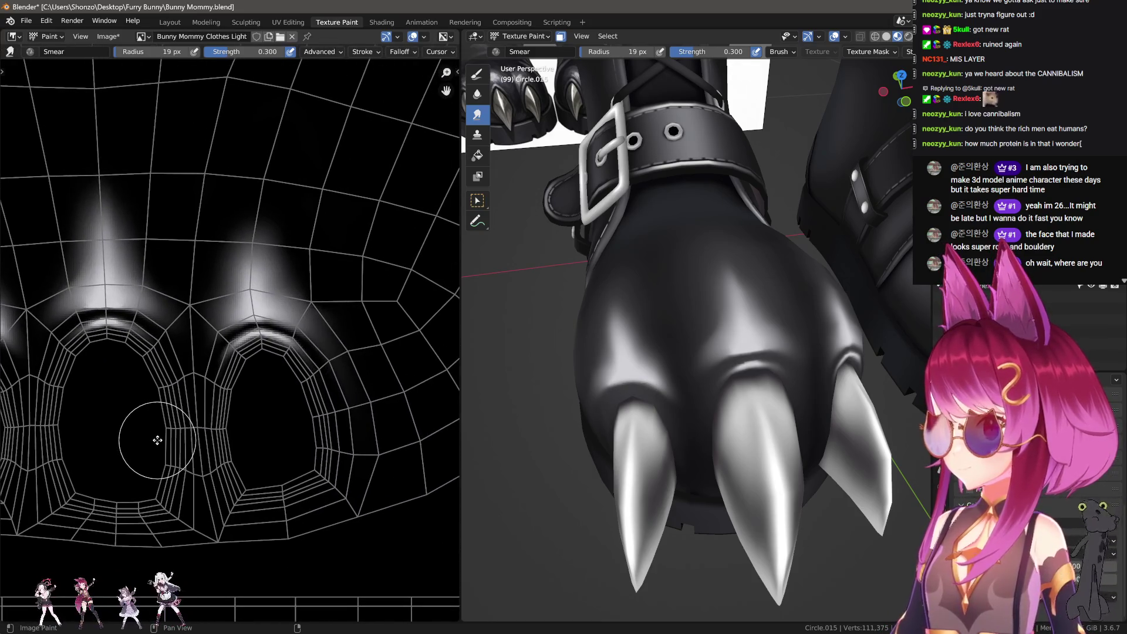
middle_drag(149, 435, 142, 423)
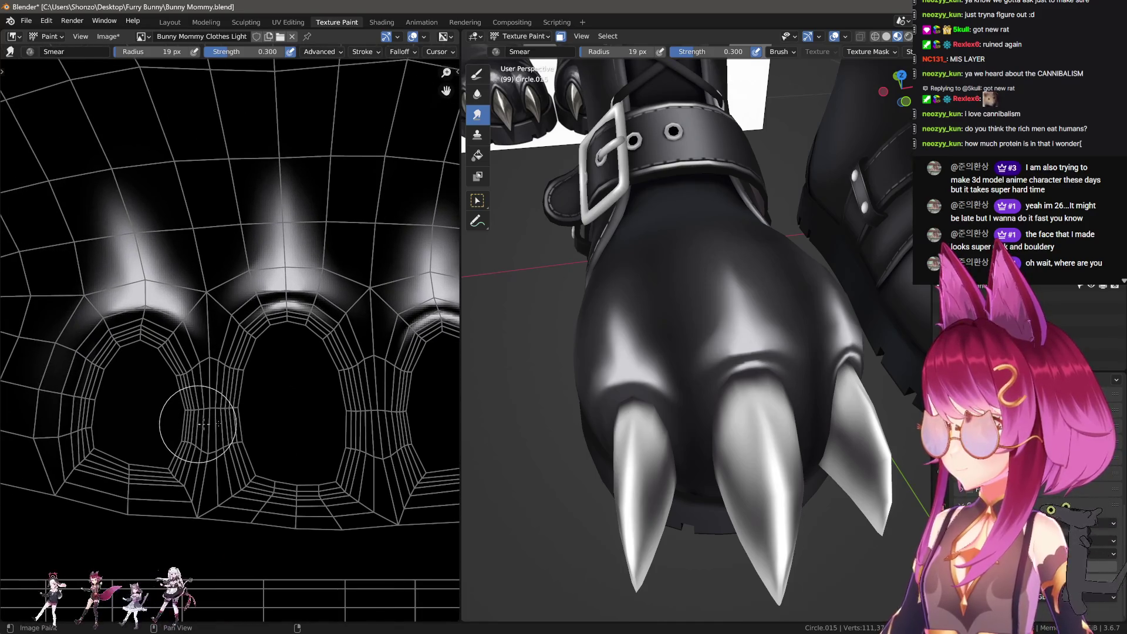
middle_drag(470, 428, 471, 432)
scroll(307, 424, up, 6)
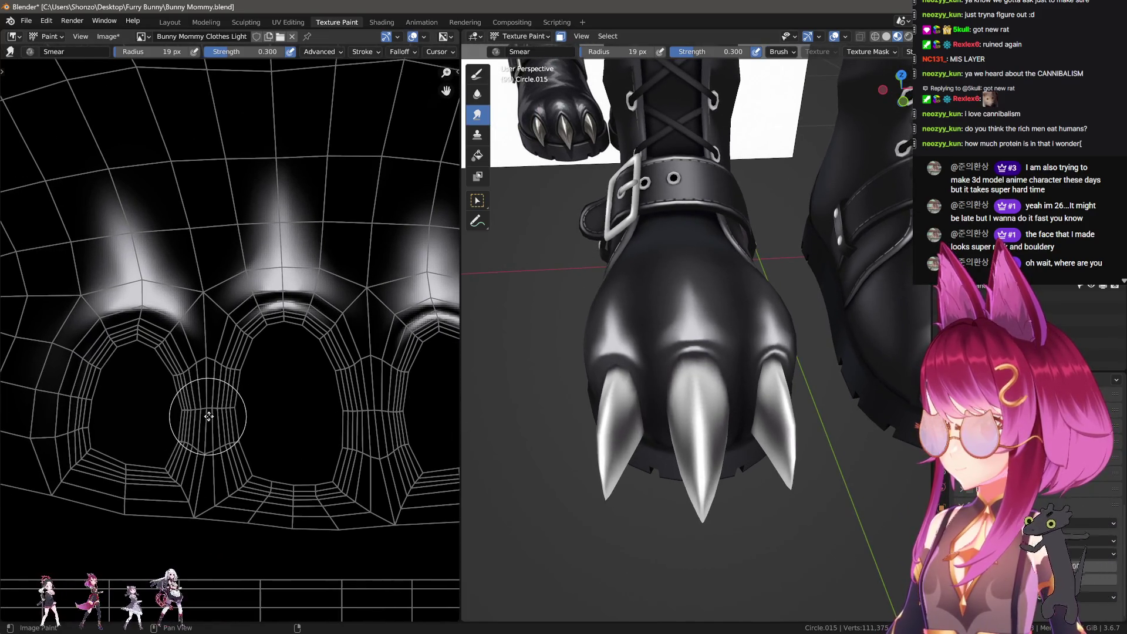
click(476, 94)
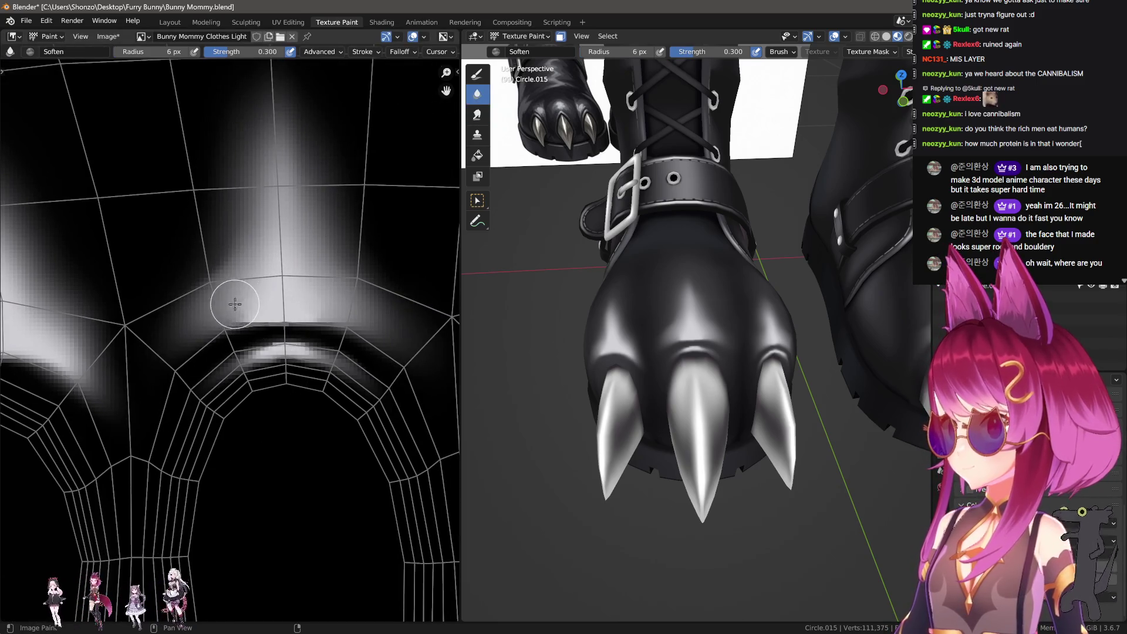
Paint a 2 px white highlight along the hole's top edge and smear its left tip.
middle_drag(321, 301, 252, 262)
key(1)
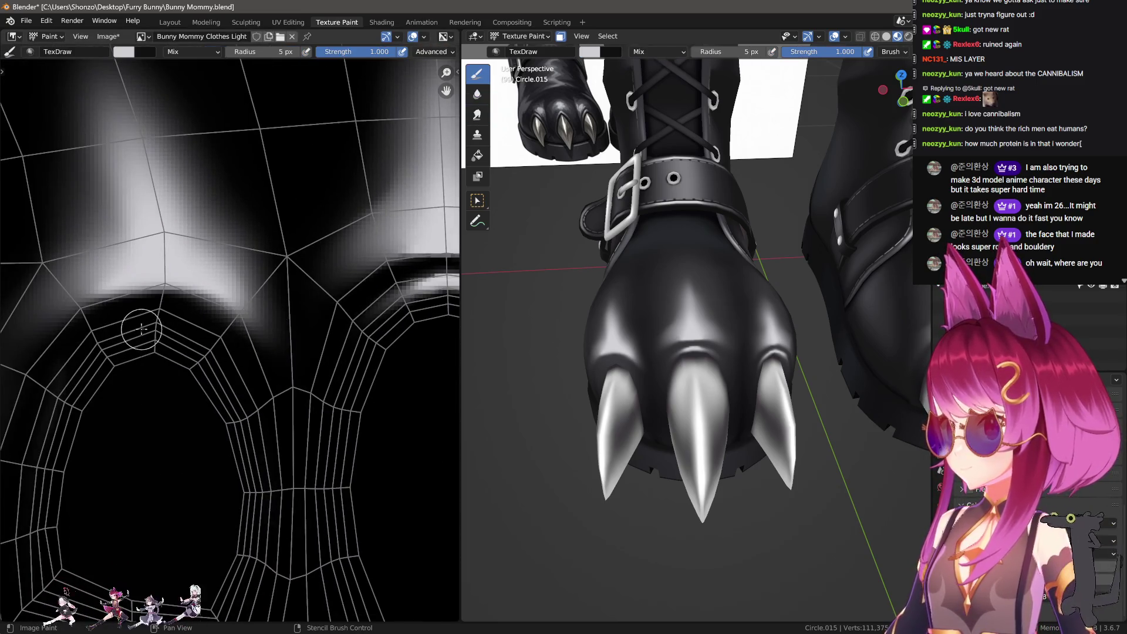
middle_drag(150, 340, 139, 338)
key(bracketleft)
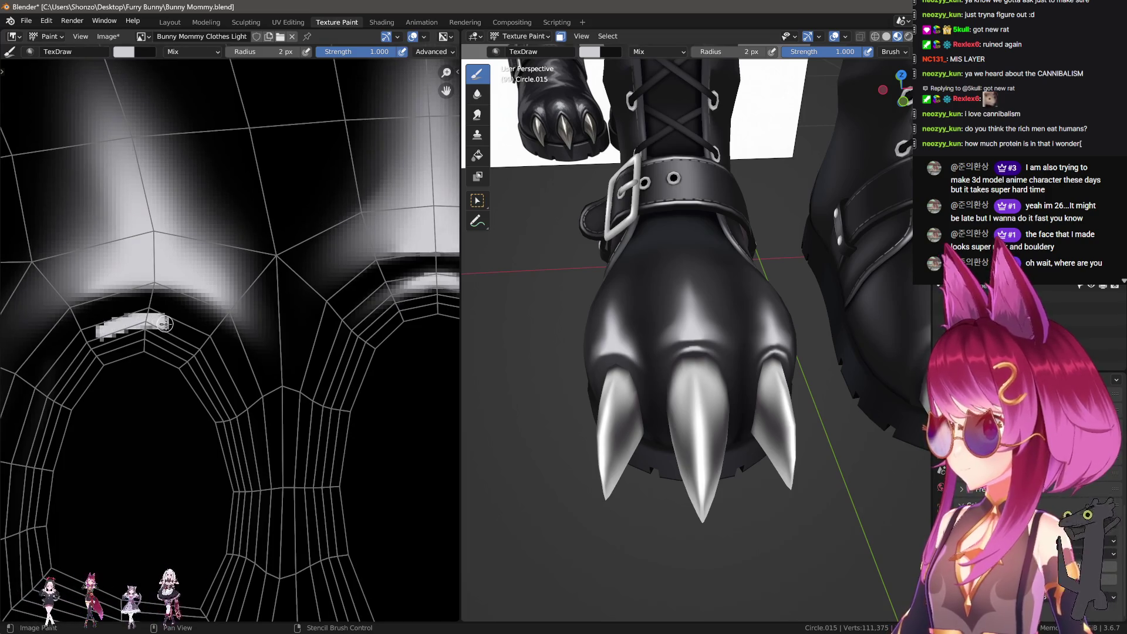
drag(186, 334, 203, 346)
key(3)
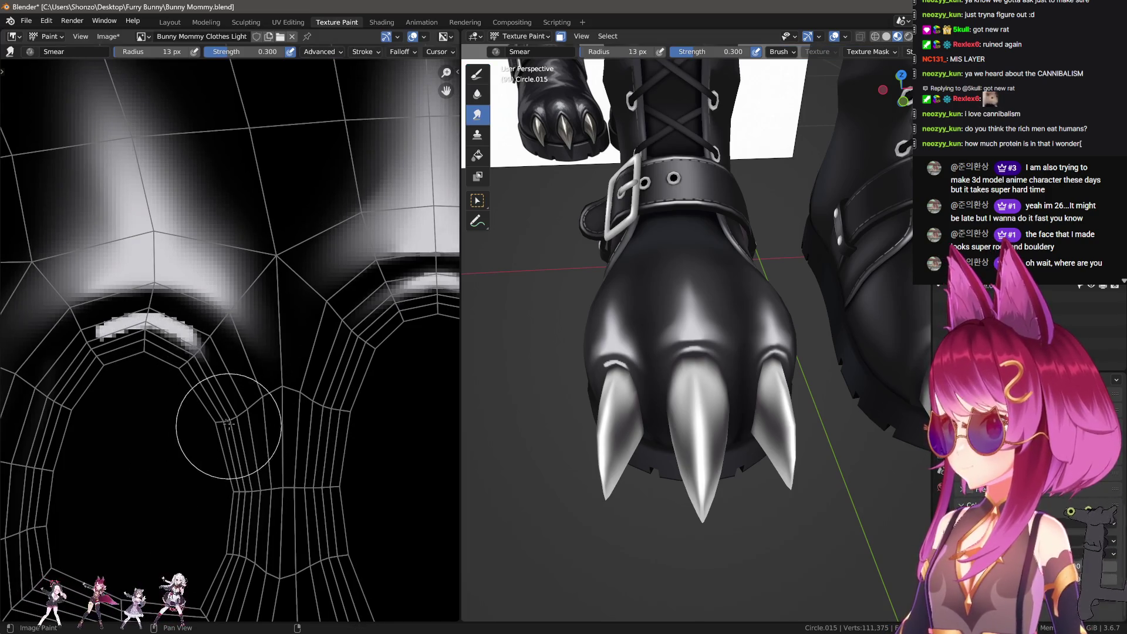
drag(261, 452, 40, 406)
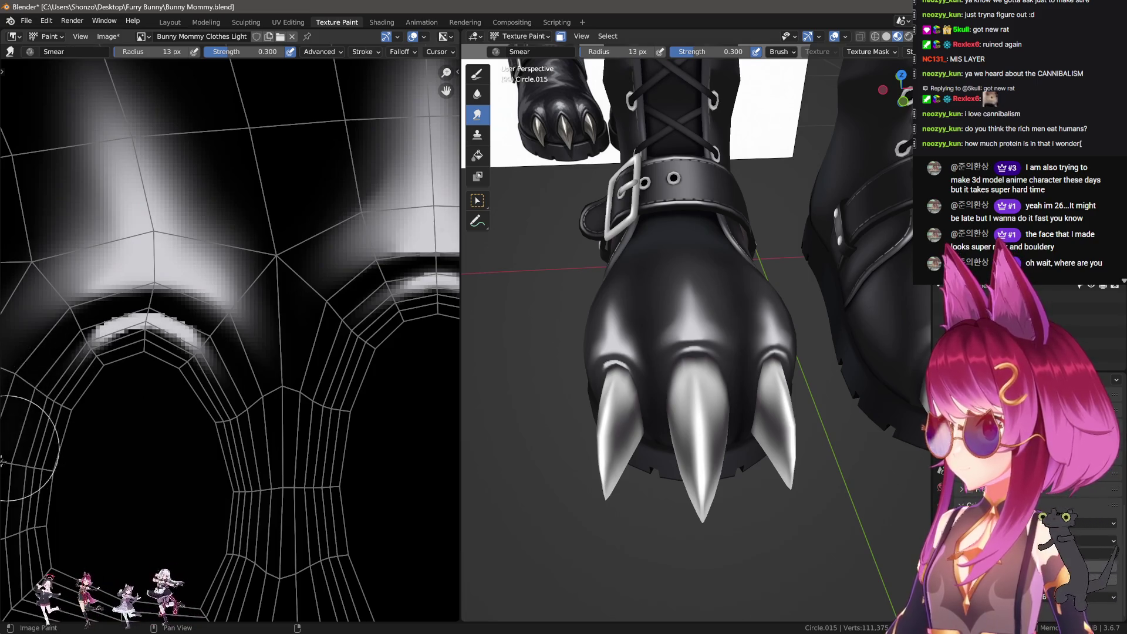
Smear the highlight's left tip again at 18 px and recentre the white spike.
key(bracketright)
key(bracketright)
key(bracketright)
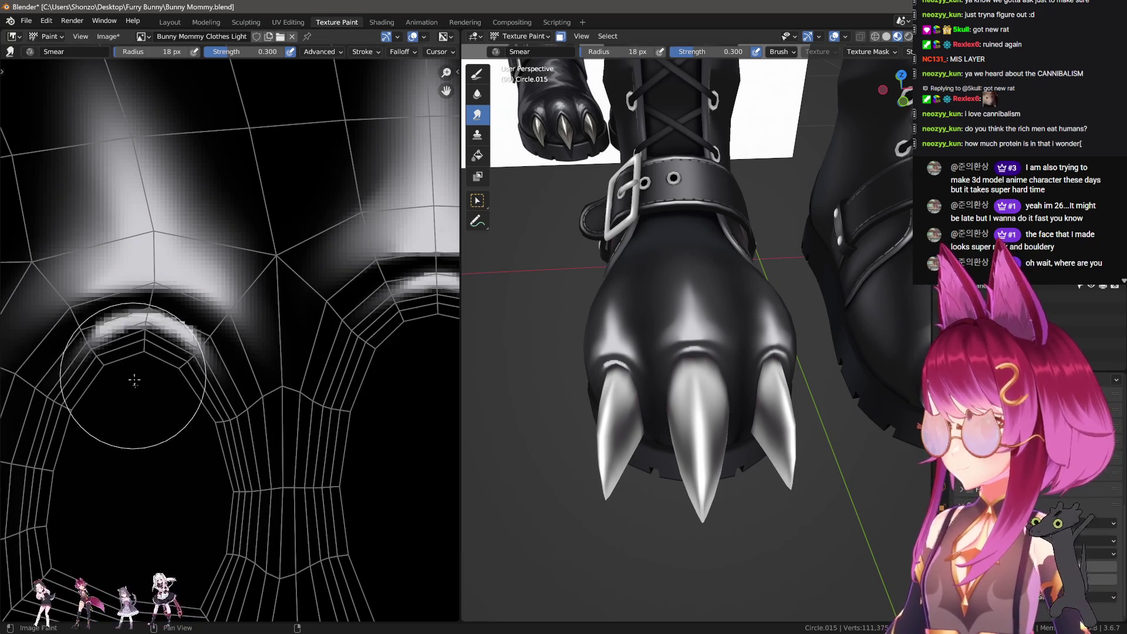
scroll(86, 397, up, 3)
middle_drag(85, 397, 273, 379)
key(bracketleft)
key(bracketleft)
key(bracketleft)
drag(118, 364, 198, 329)
key(bracketright)
key(bracketright)
key(bracketright)
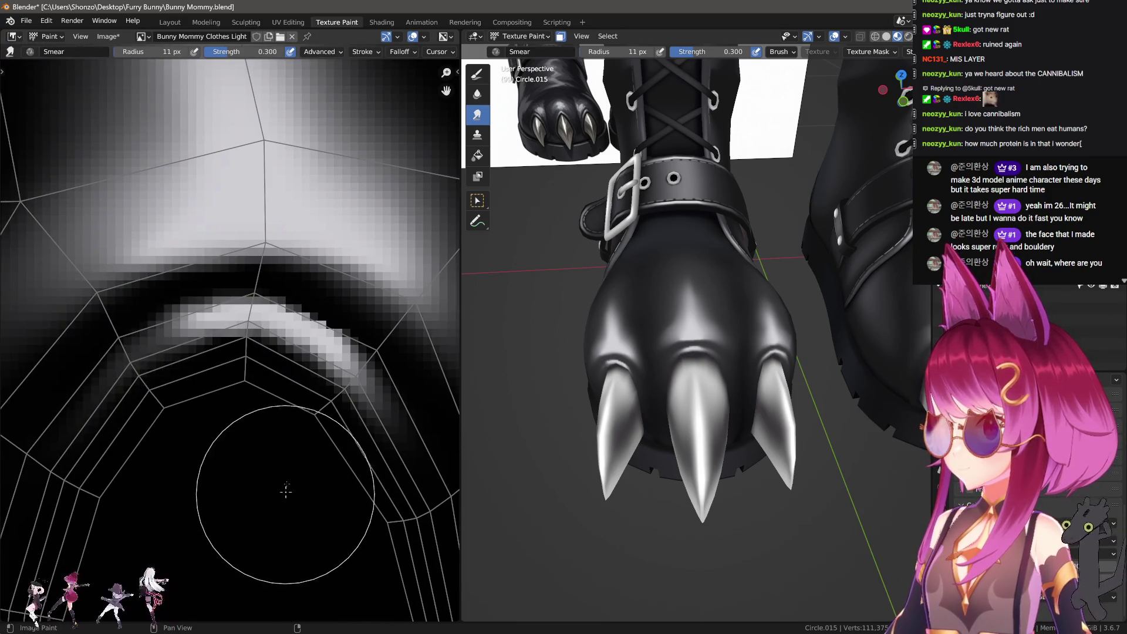
scroll(364, 504, down, 2)
key(bracketleft)
key(bracketleft)
key(bracketleft)
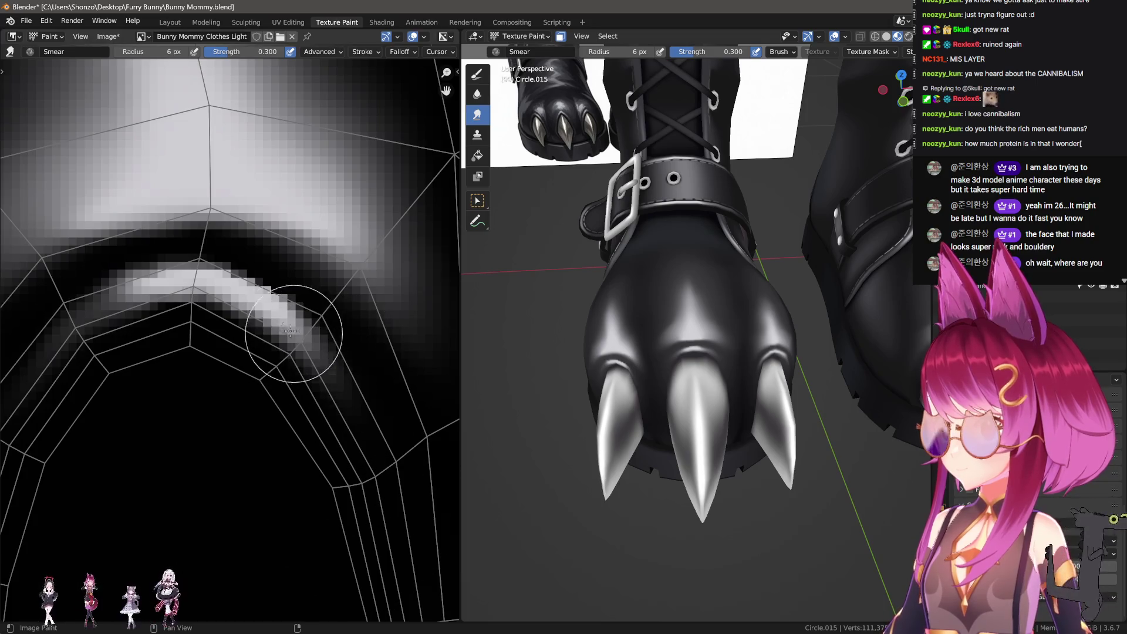
scroll(291, 352, down, 1)
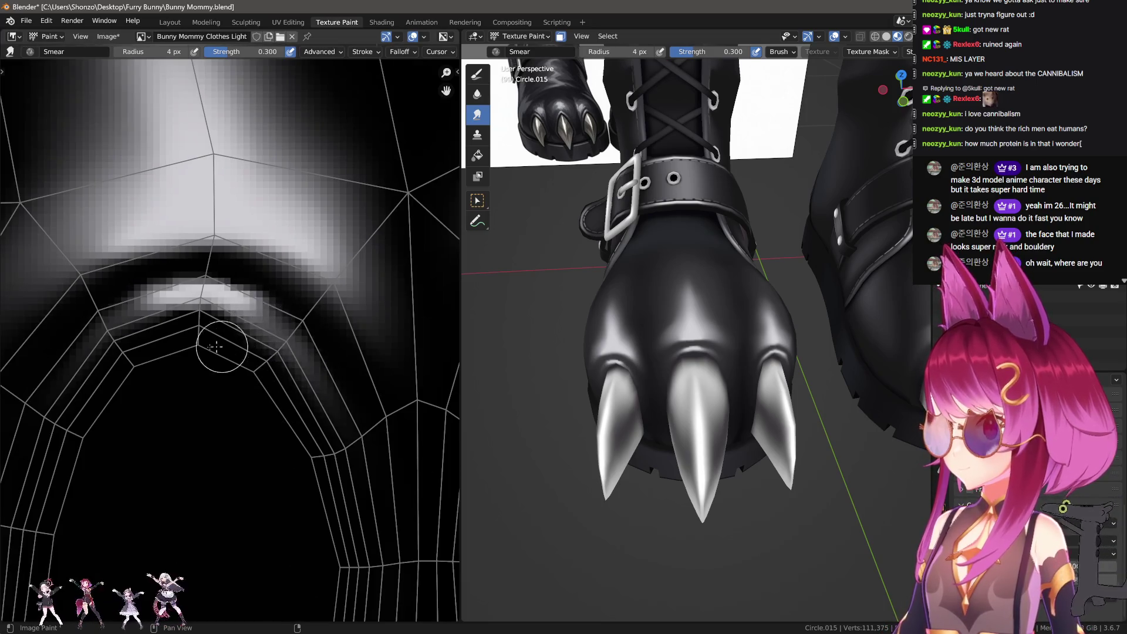
key(bracketright)
key(bracketright)
key(bracketright)
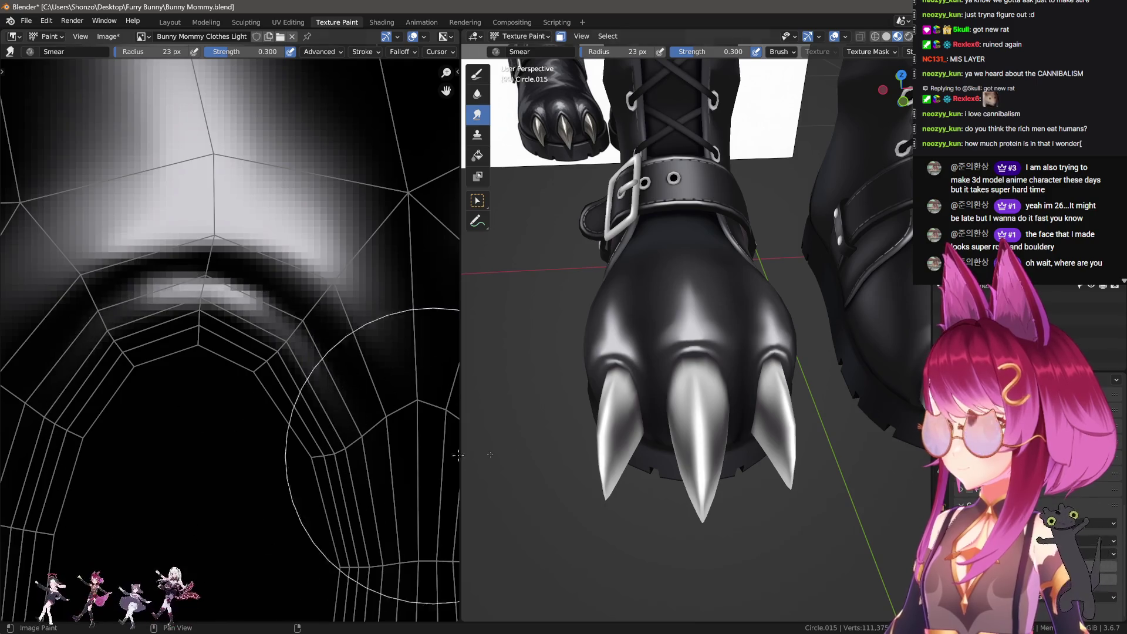
Paint a thin 2 px white highlight arc over the claw-base edge.
middle_drag(469, 455, 517, 376)
key(1)
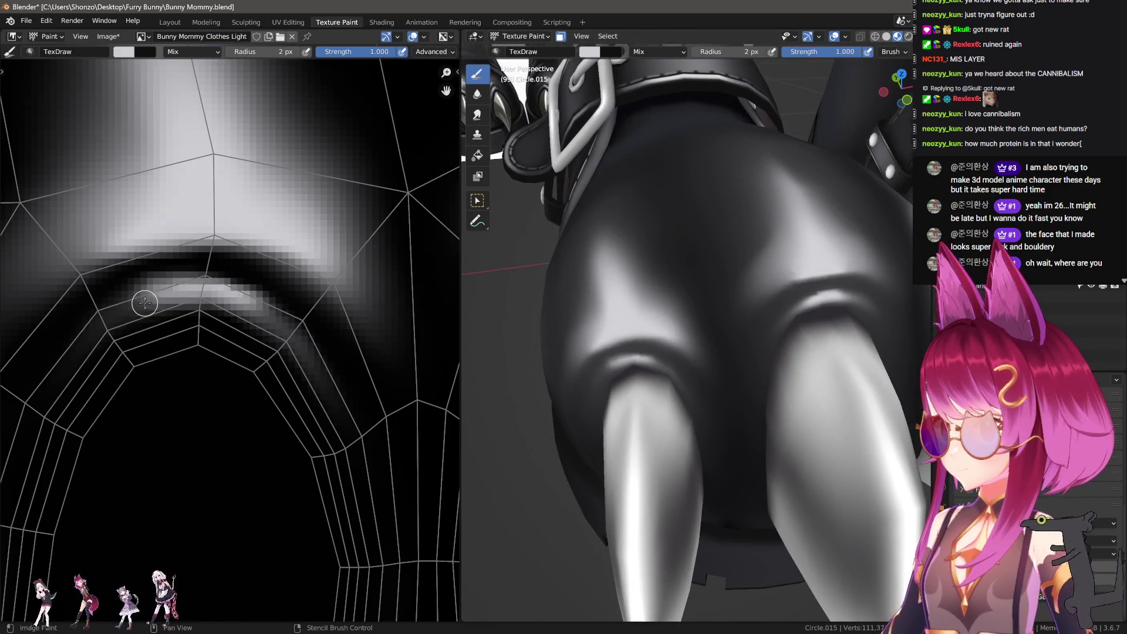
mouse_move(145, 303)
mouse_down()
mouse_move(264, 303)
mouse_move(79, 338)
mouse_up()
key(3)
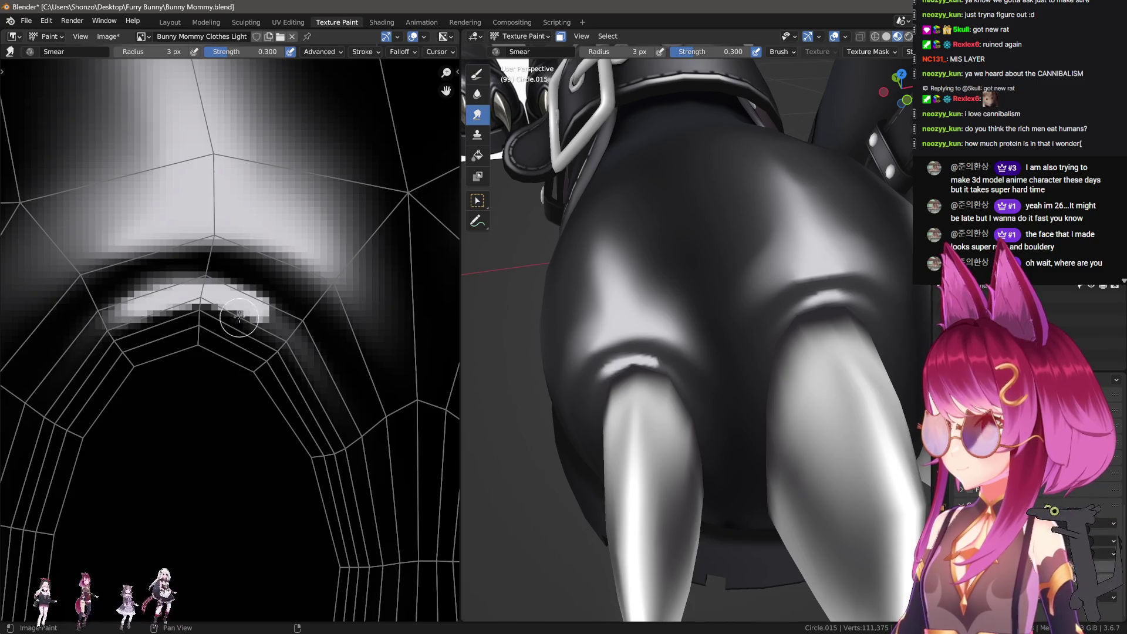
scroll(288, 432, down, 1)
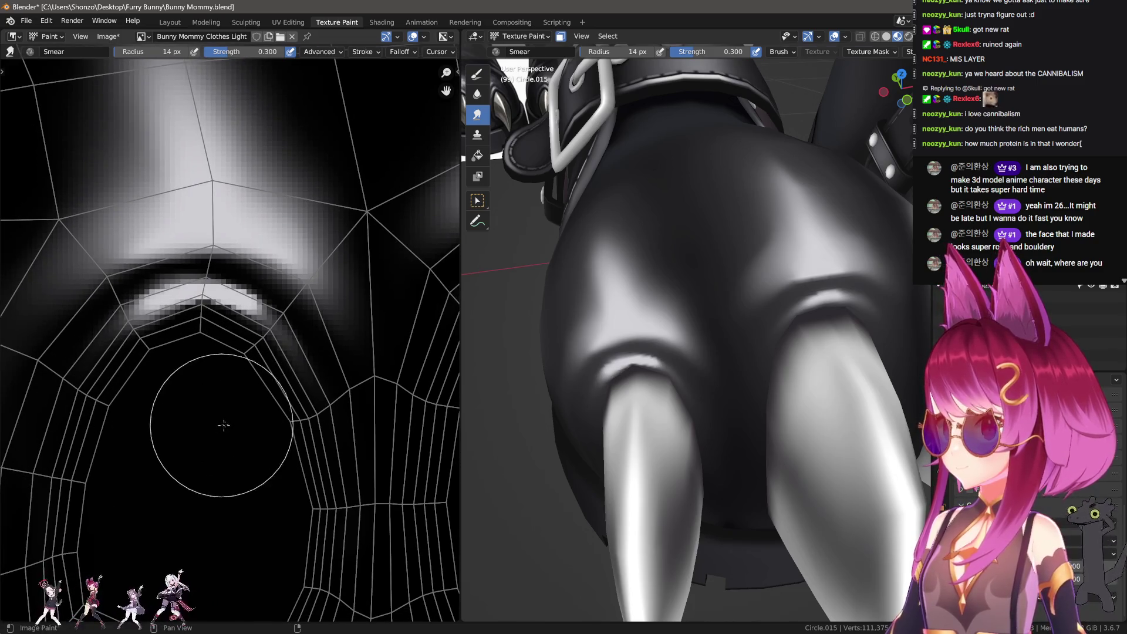
key(1)
key(bracketright)
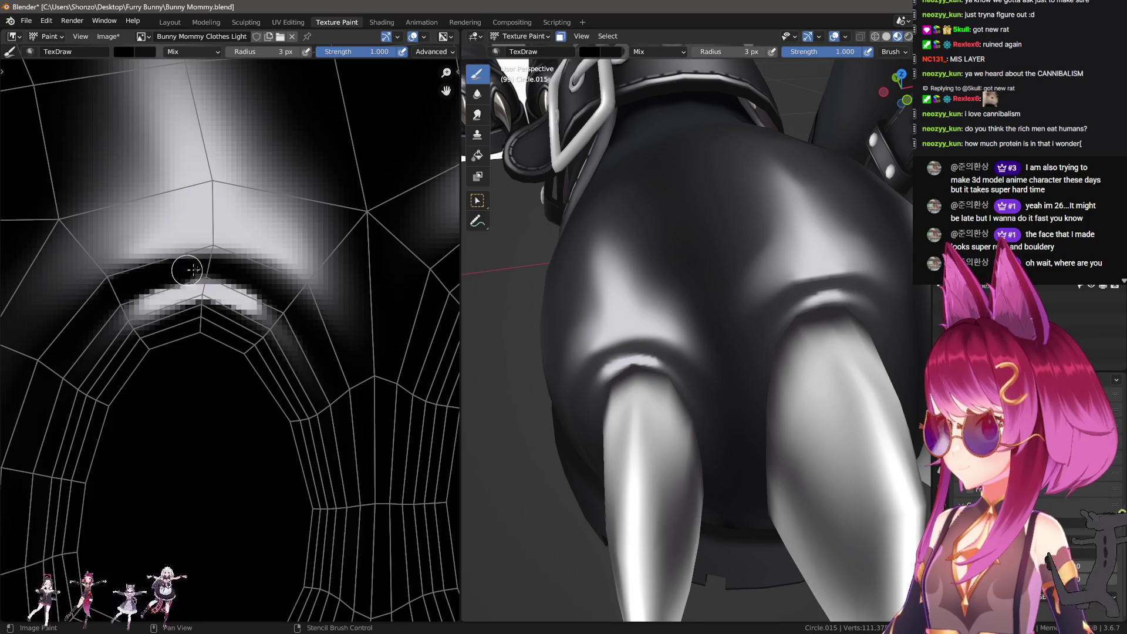
key(3)
key(bracketright)
key(bracketright)
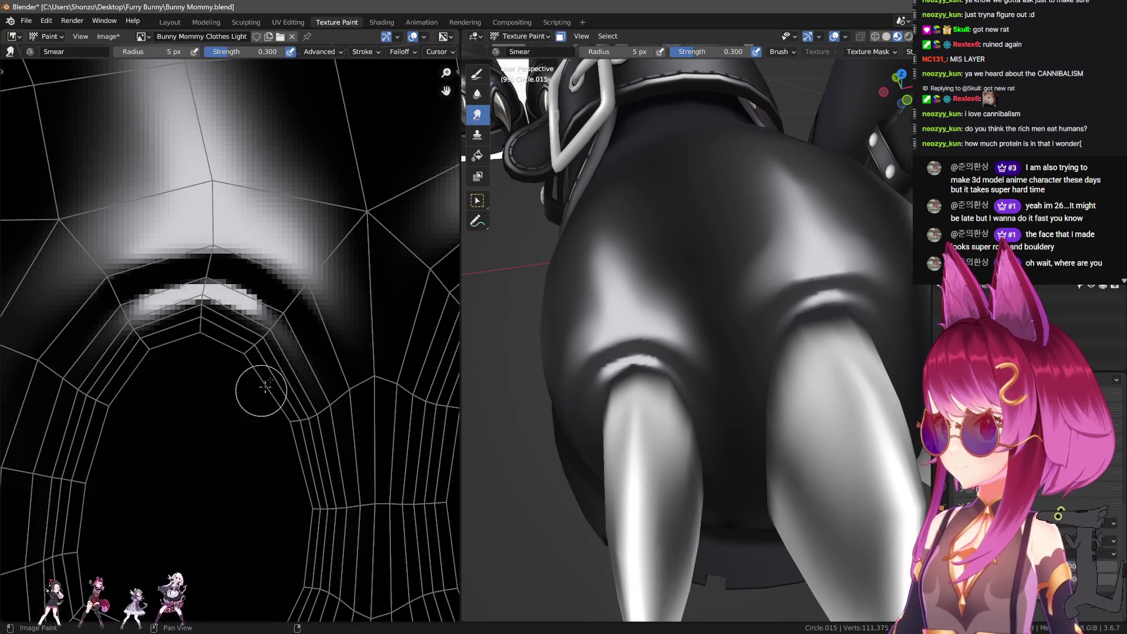
Undo a bad smear on the stroke's right end and set the Smear brush to 14 px.
drag(251, 308, 324, 397)
key(ctrl+z)
key(bracketleft)
key(bracketleft)
key(bracketleft)
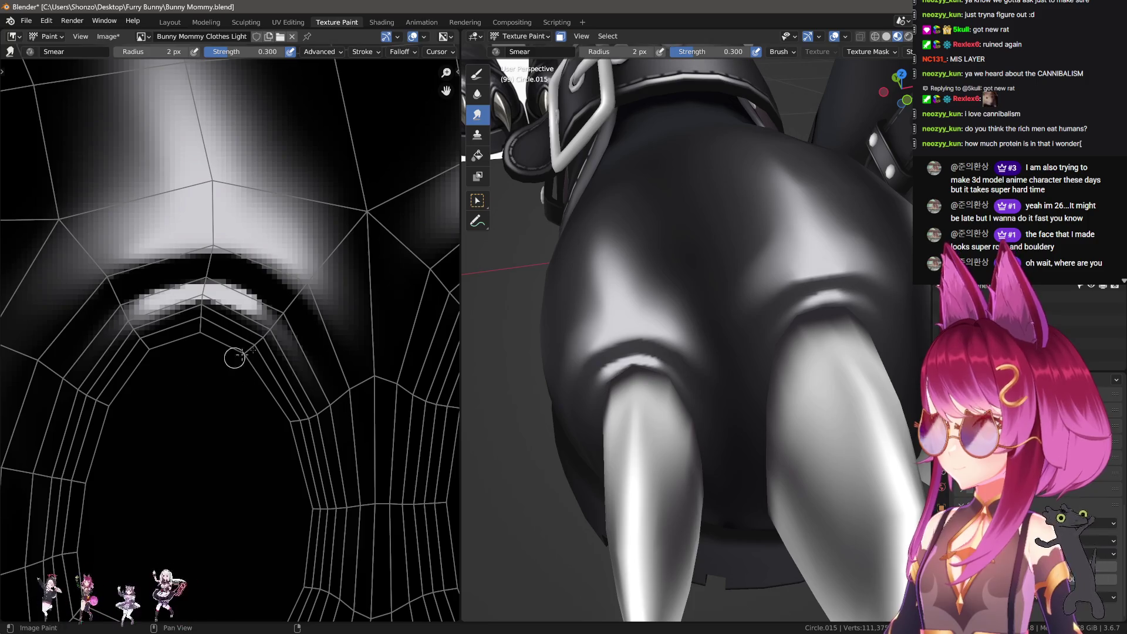
scroll(317, 429, down, 1)
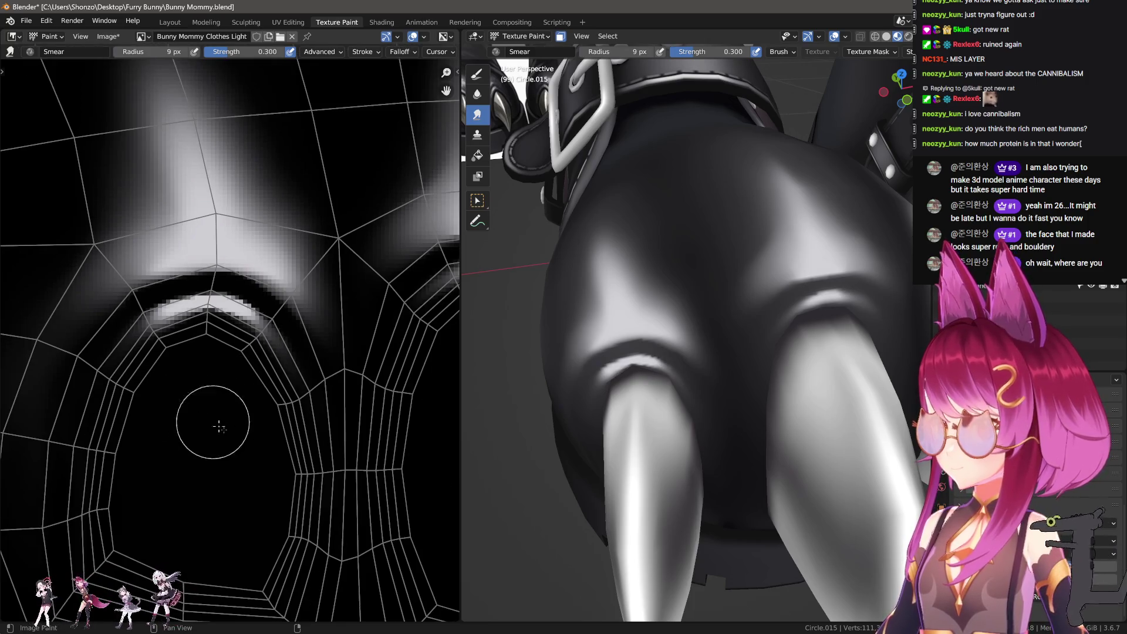
key(f)
click(317, 431)
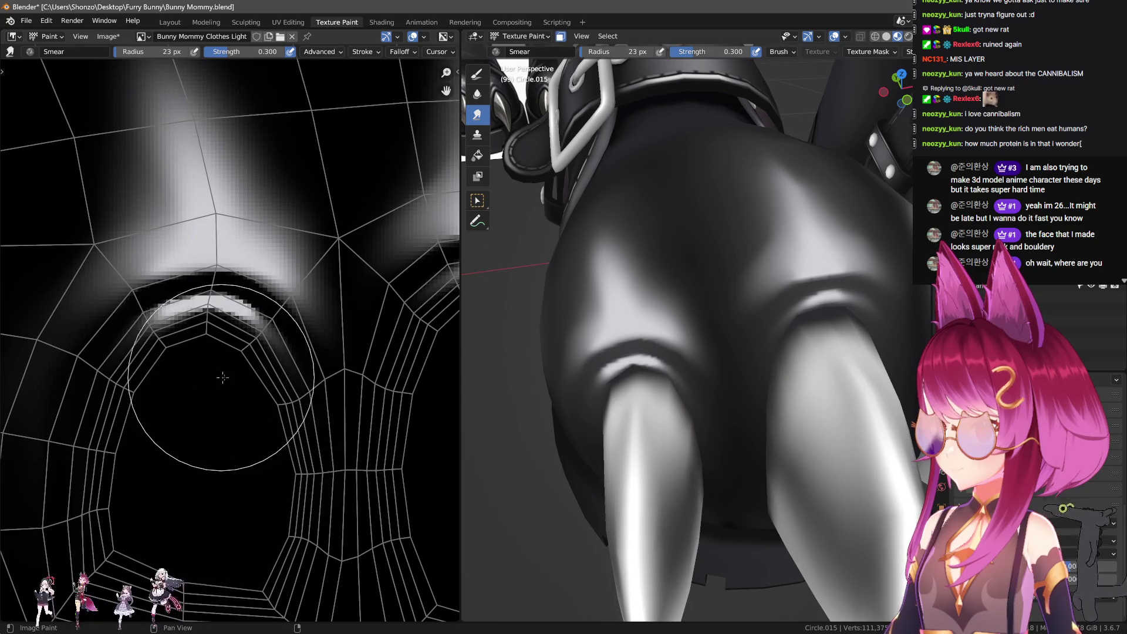
key(n)
key(n)
key(f)
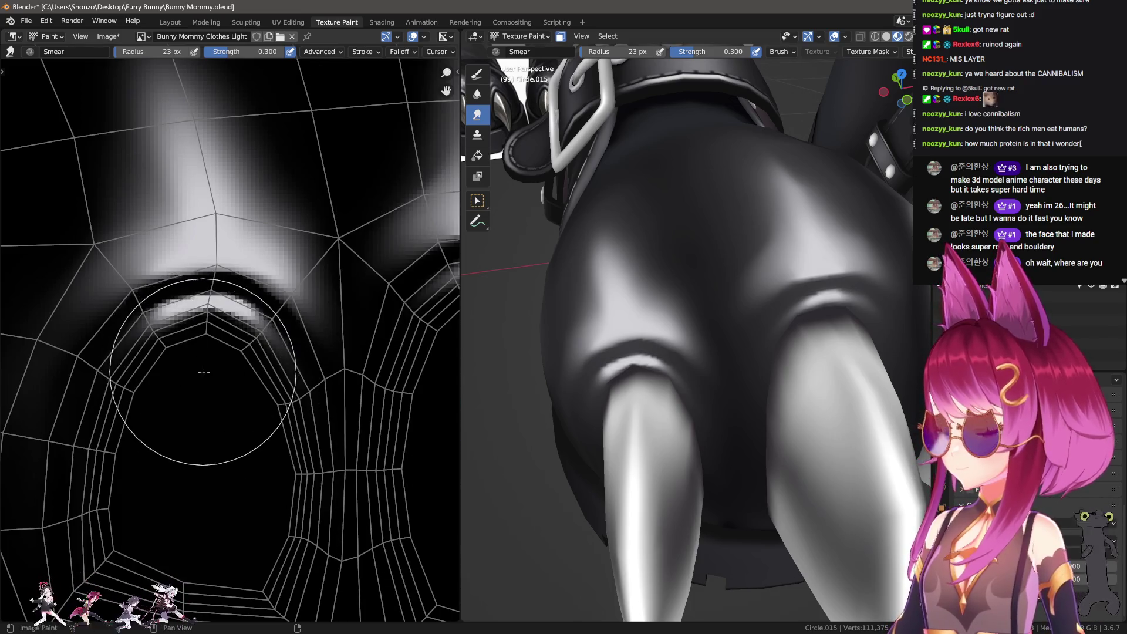
click(189, 369)
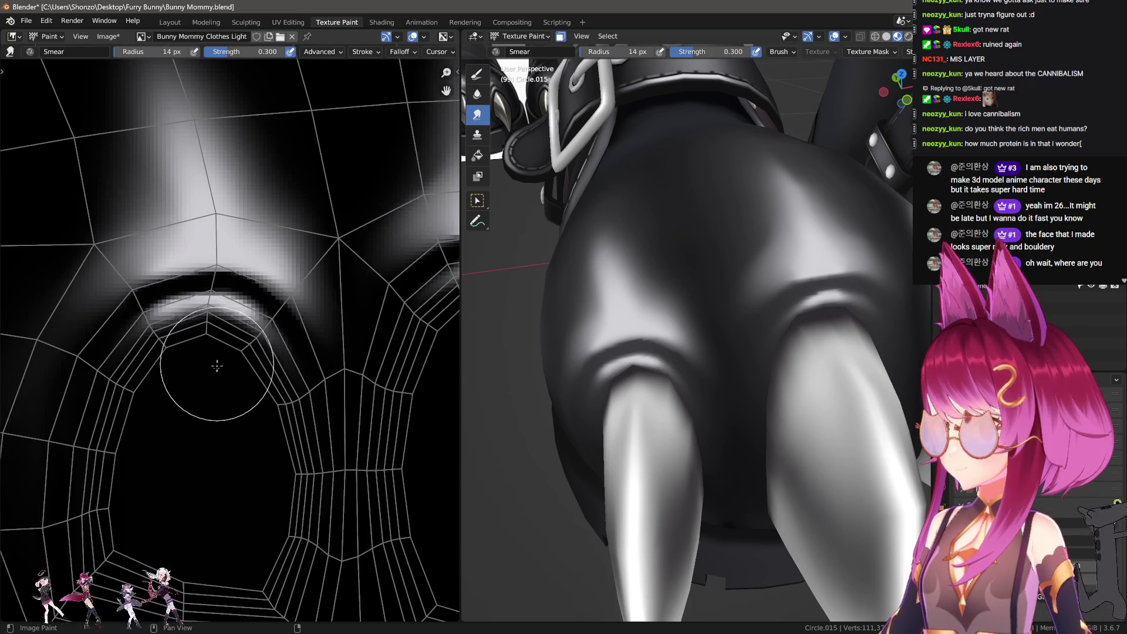
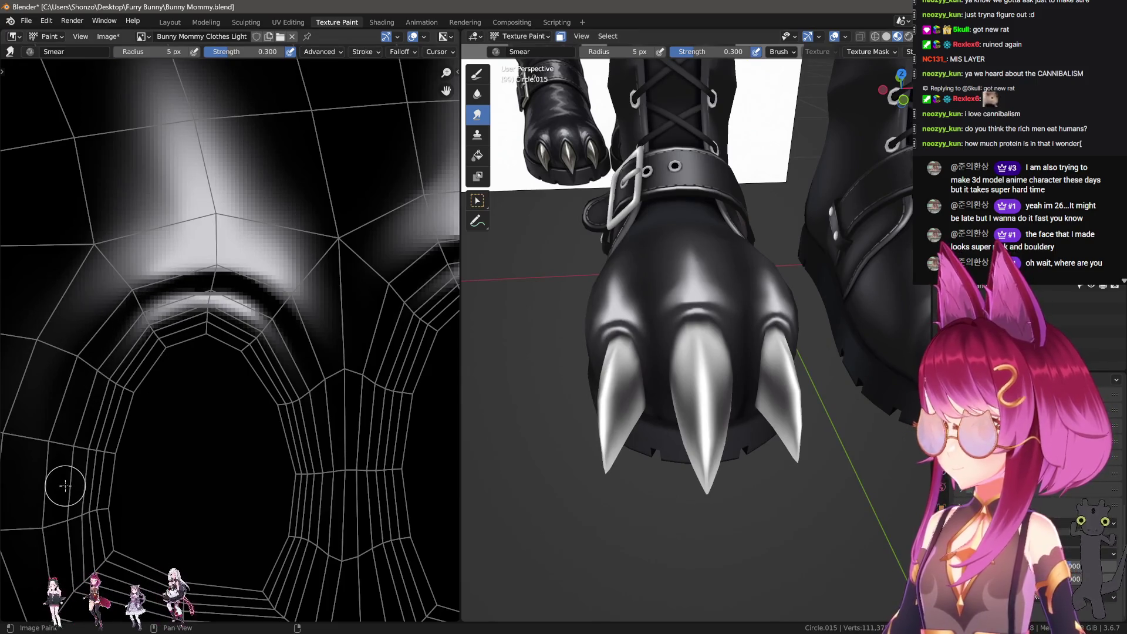
Save all the edited boot texture images.
scroll(644, 373, down, 5)
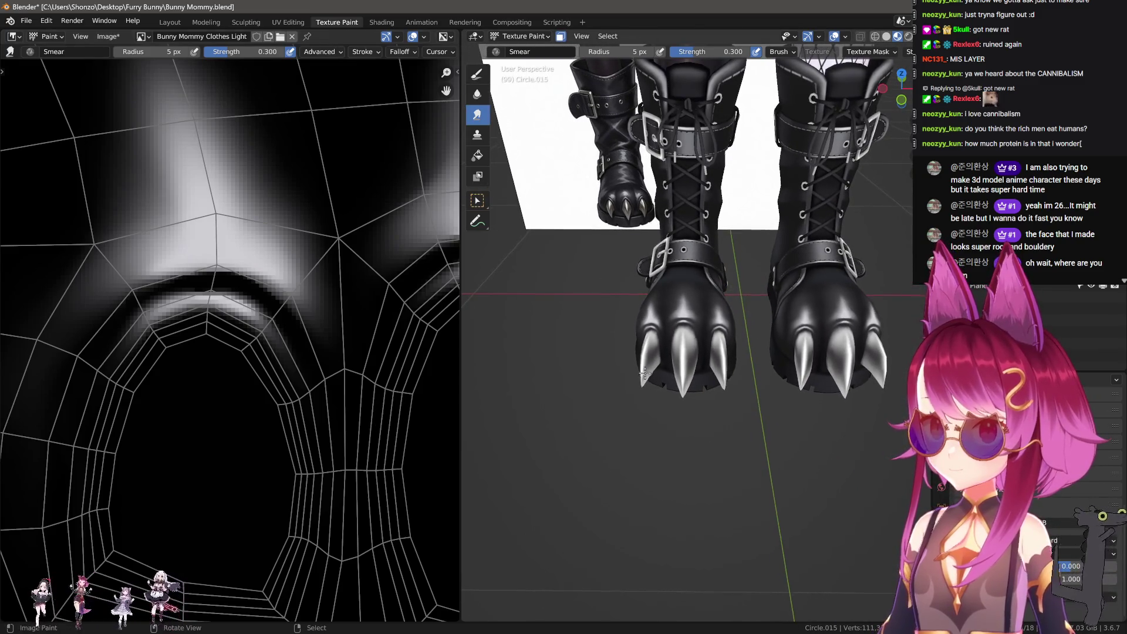
mouse_move(644, 373)
middle_down()
mouse_move(611, 364)
mouse_move(587, 387)
mouse_move(650, 328)
mouse_move(611, 352)
mouse_move(587, 341)
middle_up()
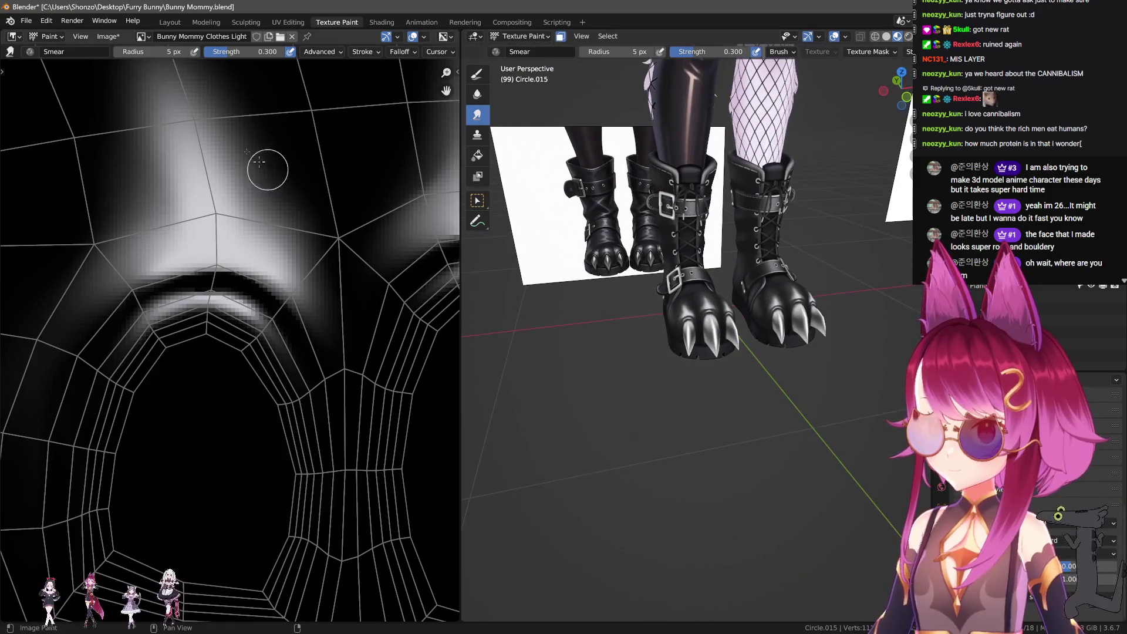
click(108, 36)
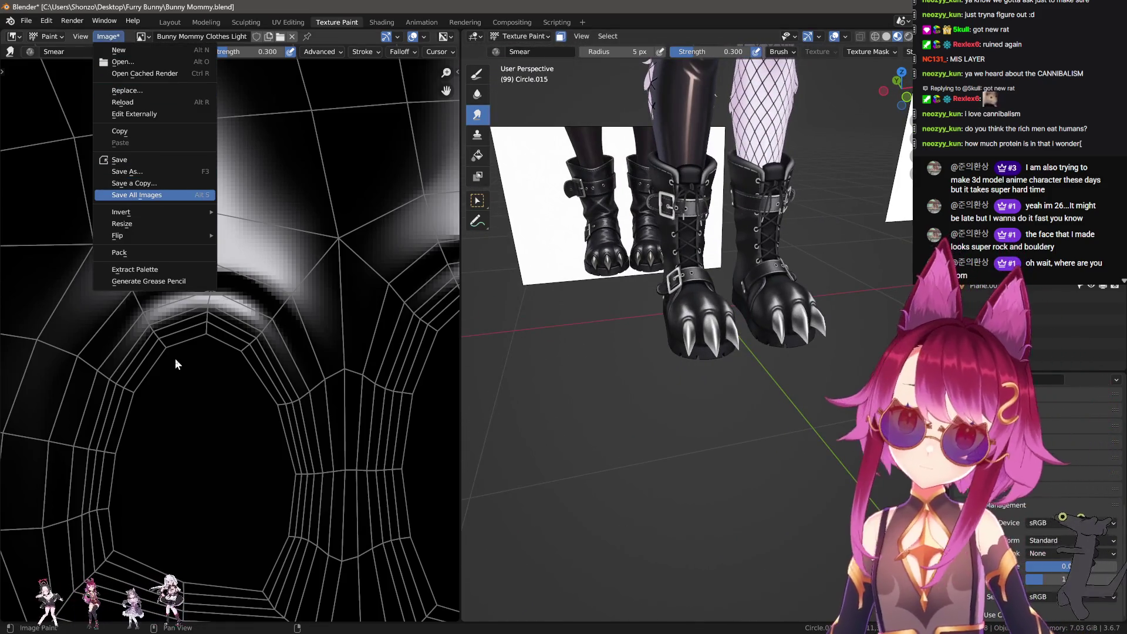
key(Return)
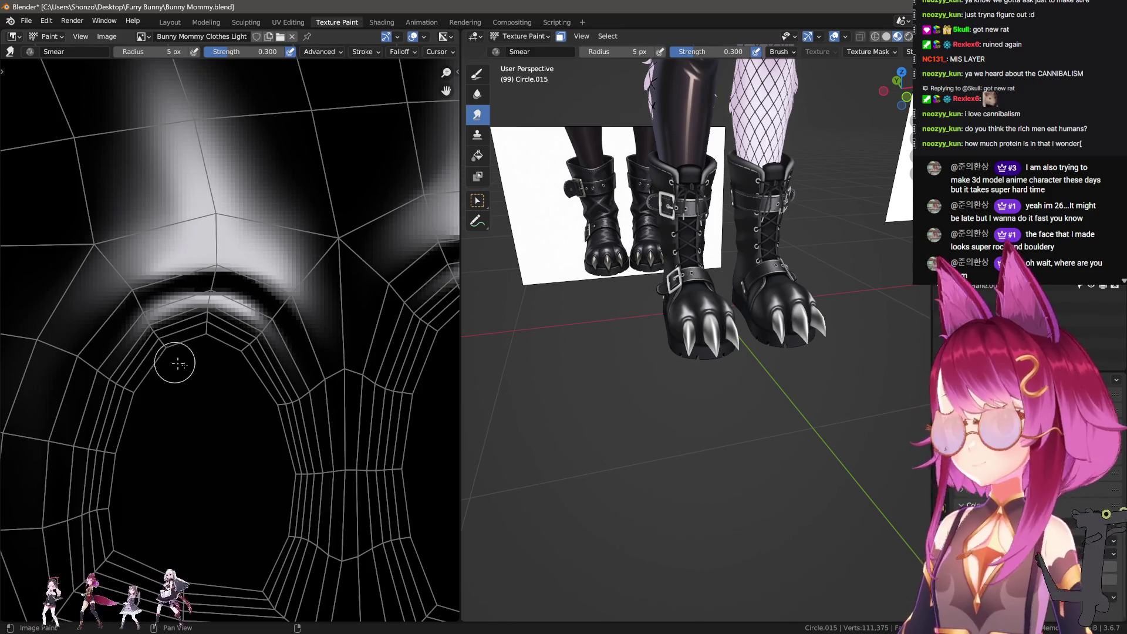
Smear the light shading along the left toe opening's edge, enlarging the brush to 11 px.
scroll(175, 363, down, 3)
scroll(156, 327, up, 4)
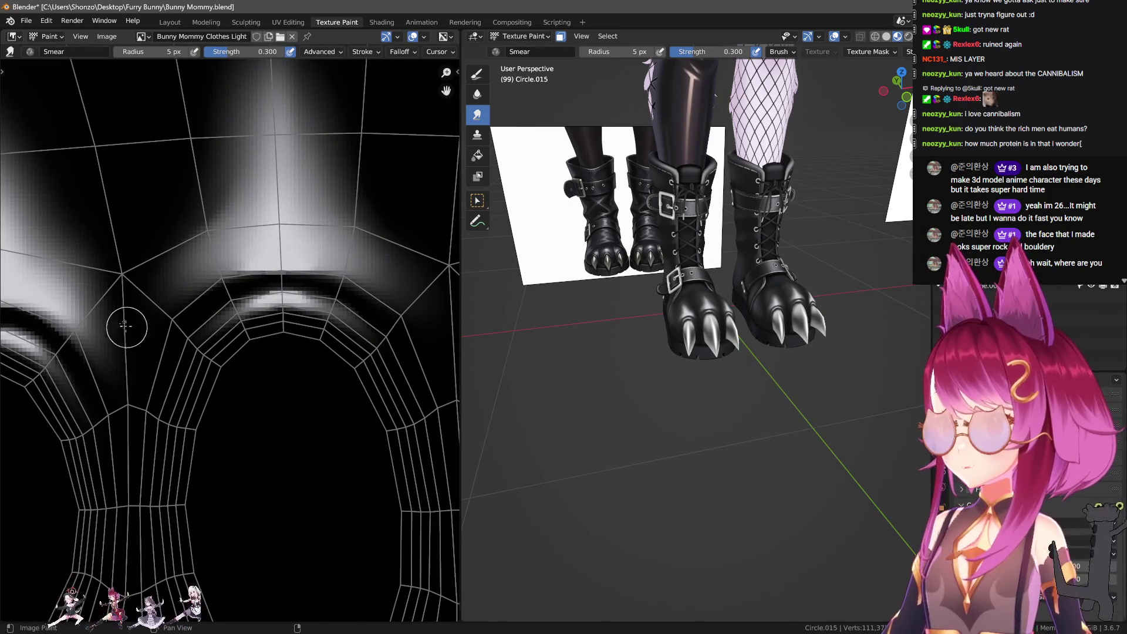
key(f)
click(208, 294)
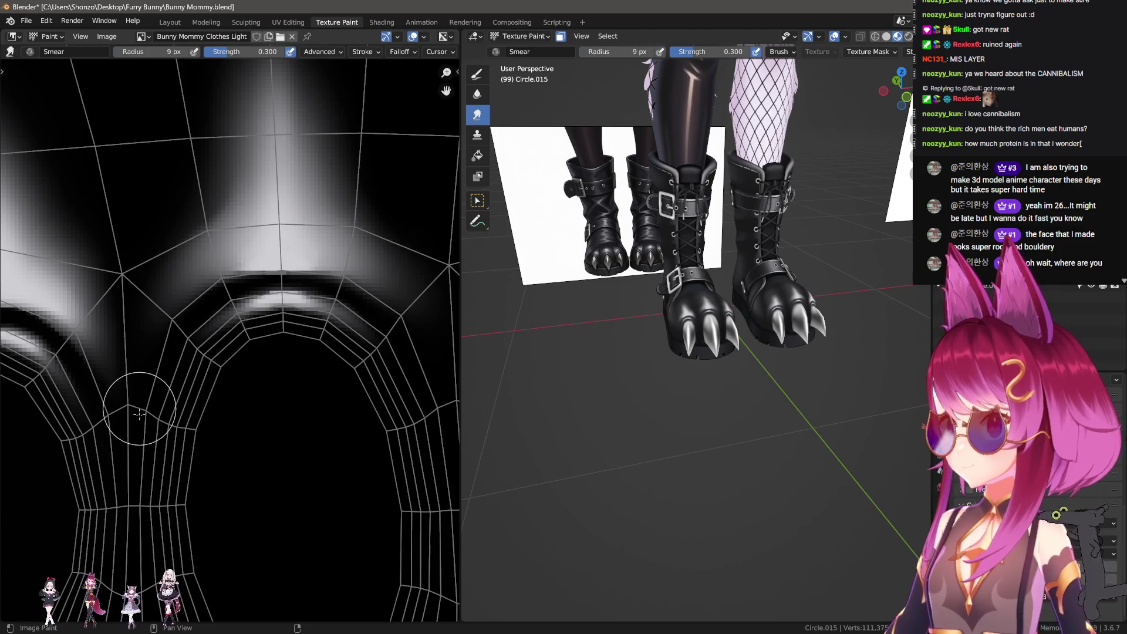
drag(124, 366, 124, 403)
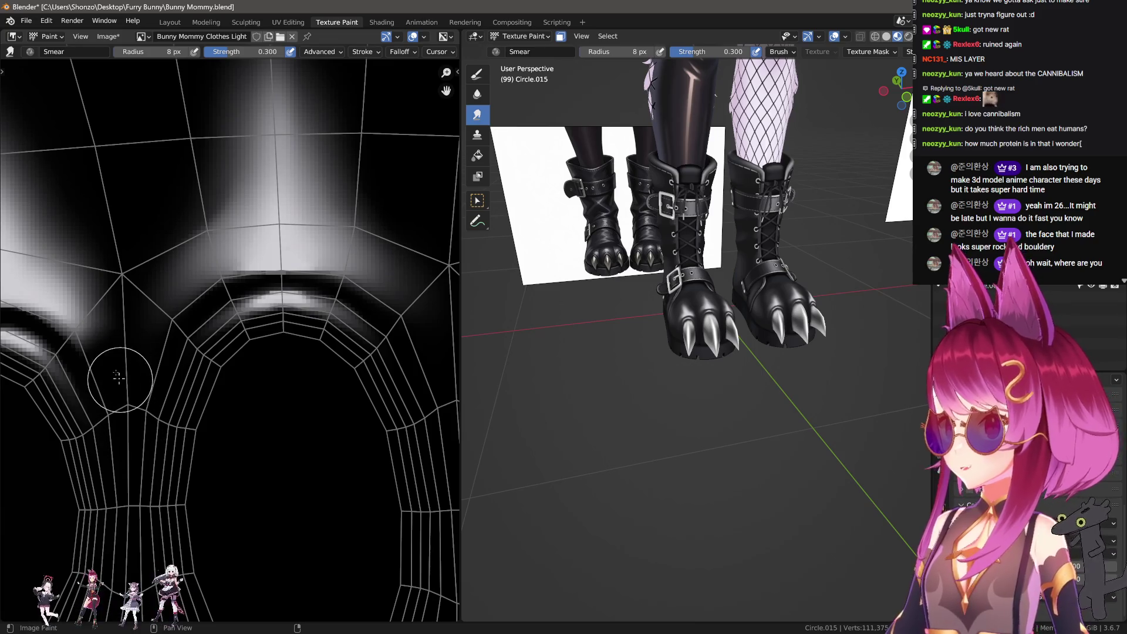
key(f)
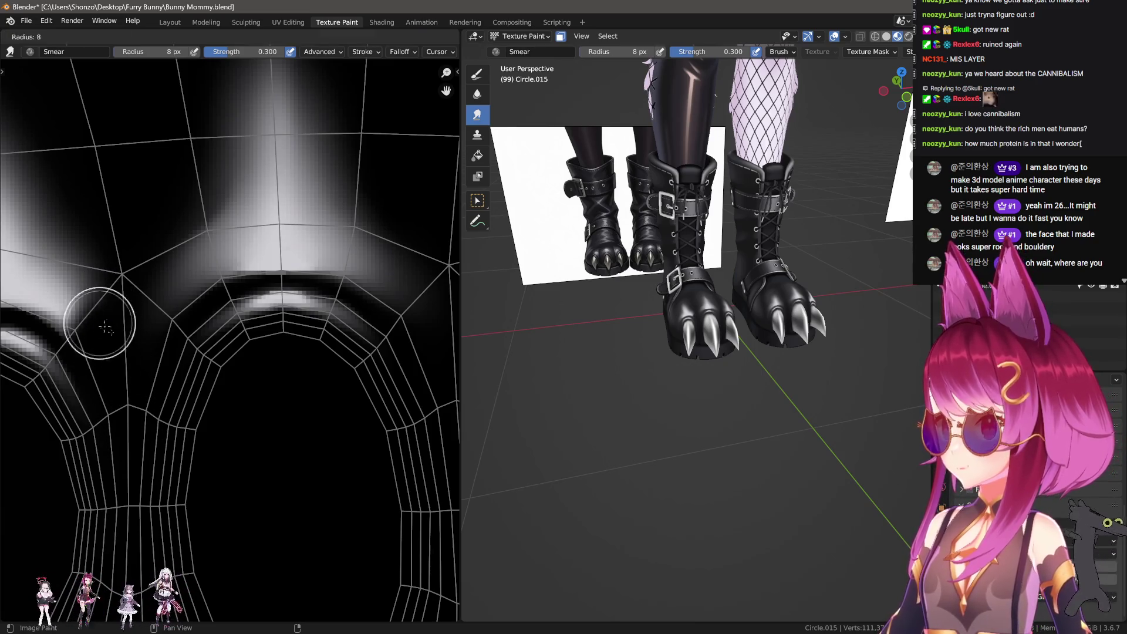
click(104, 317)
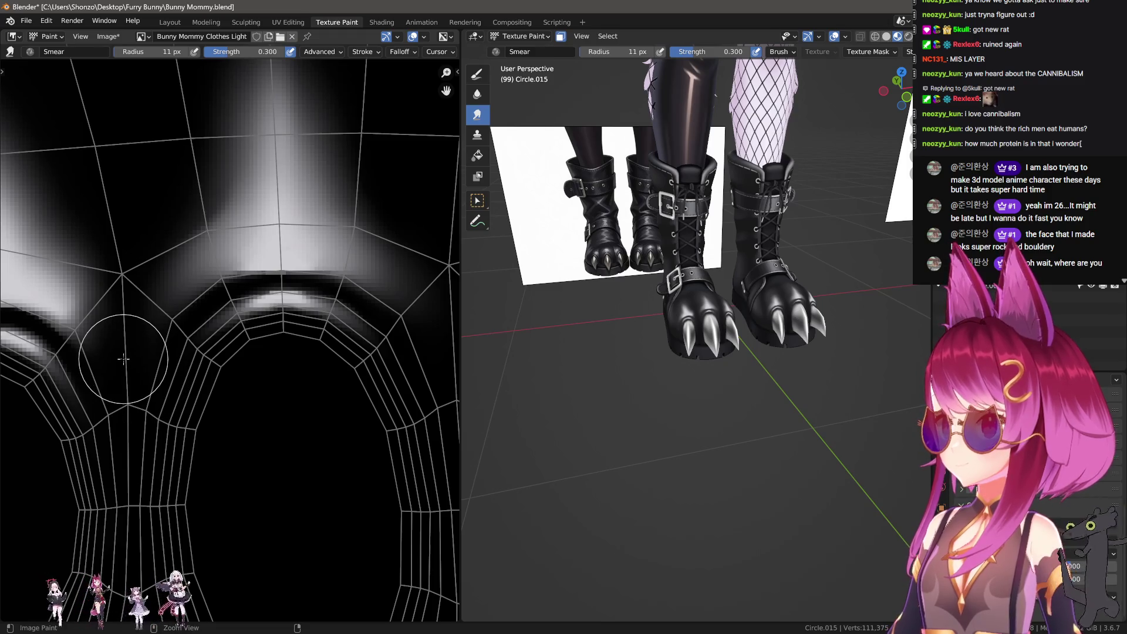
scroll(122, 358, up, 2)
Sample a texture colour and set up a 7 px Smear brush over the highlight streaks.
key(1)
key(s)
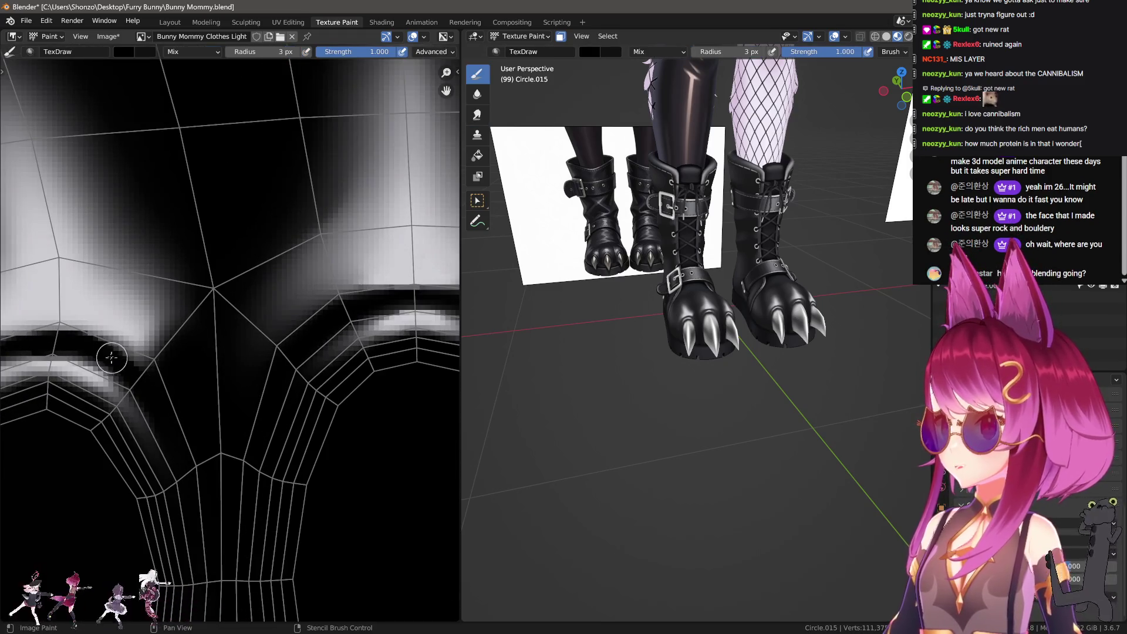
key(bracketleft)
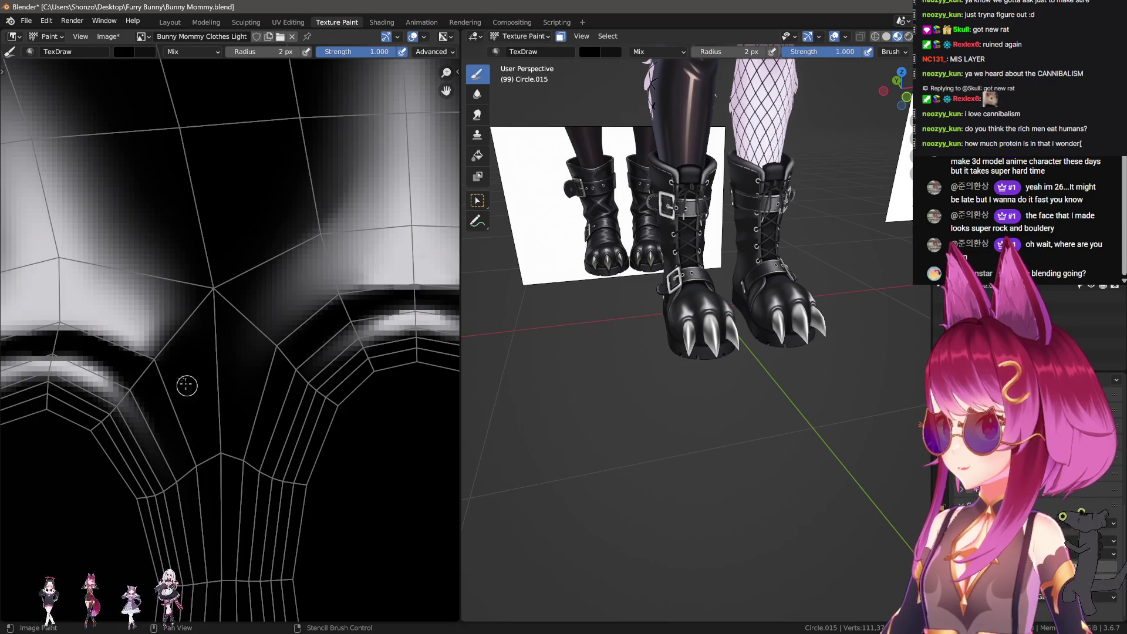
key(3)
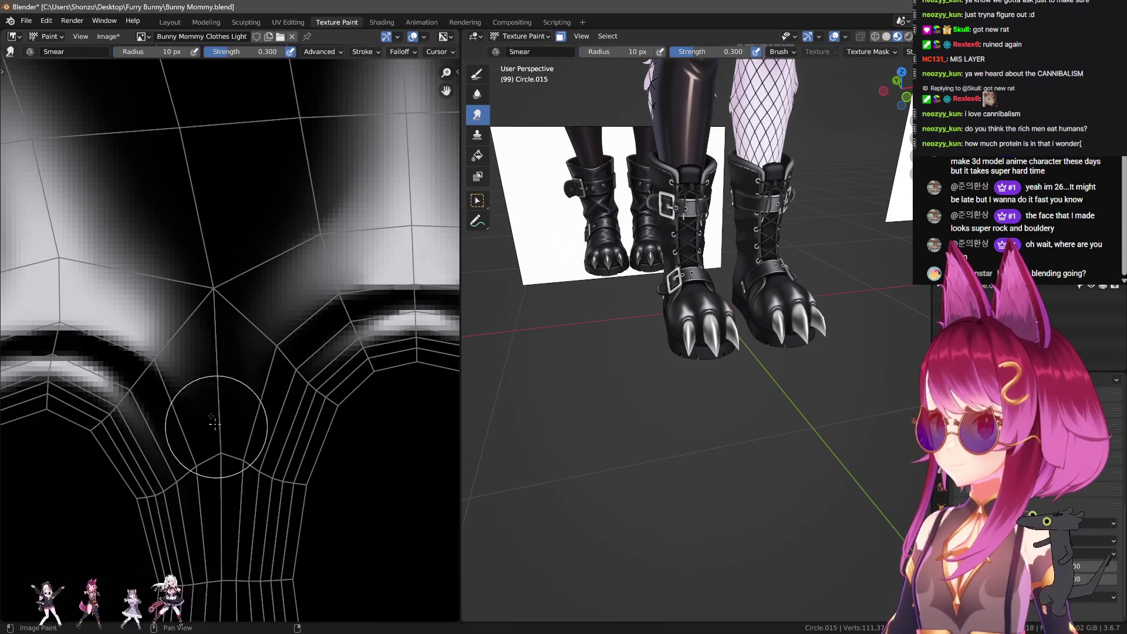
scroll(221, 466, down, 4)
scroll(176, 411, up, 4)
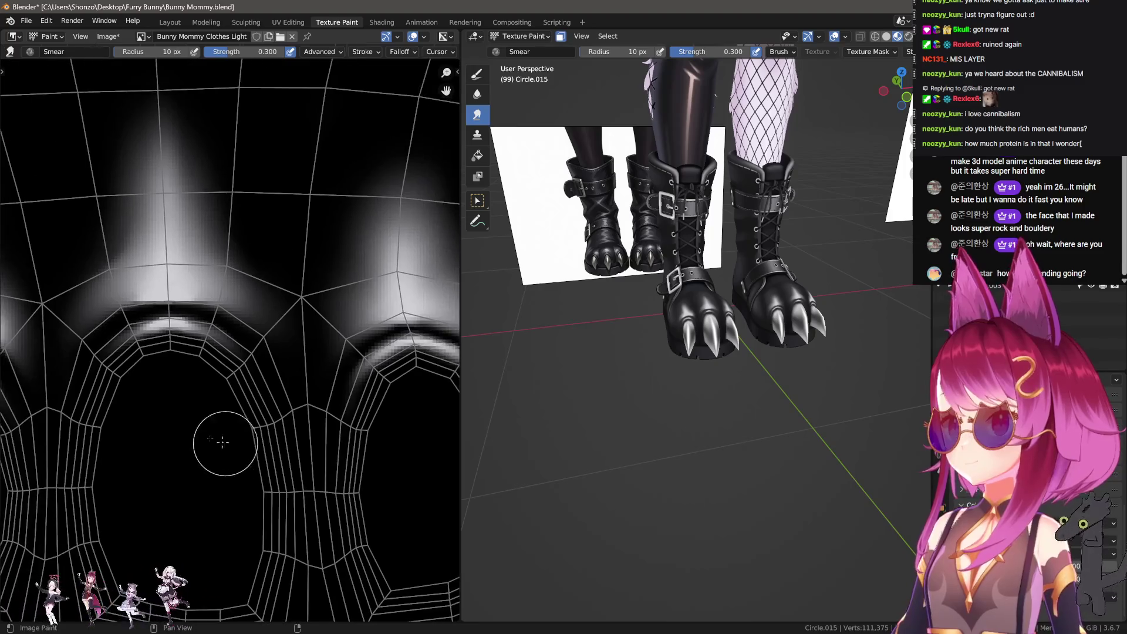
key(bracketleft)
key(bracketleft)
key(bracketleft)
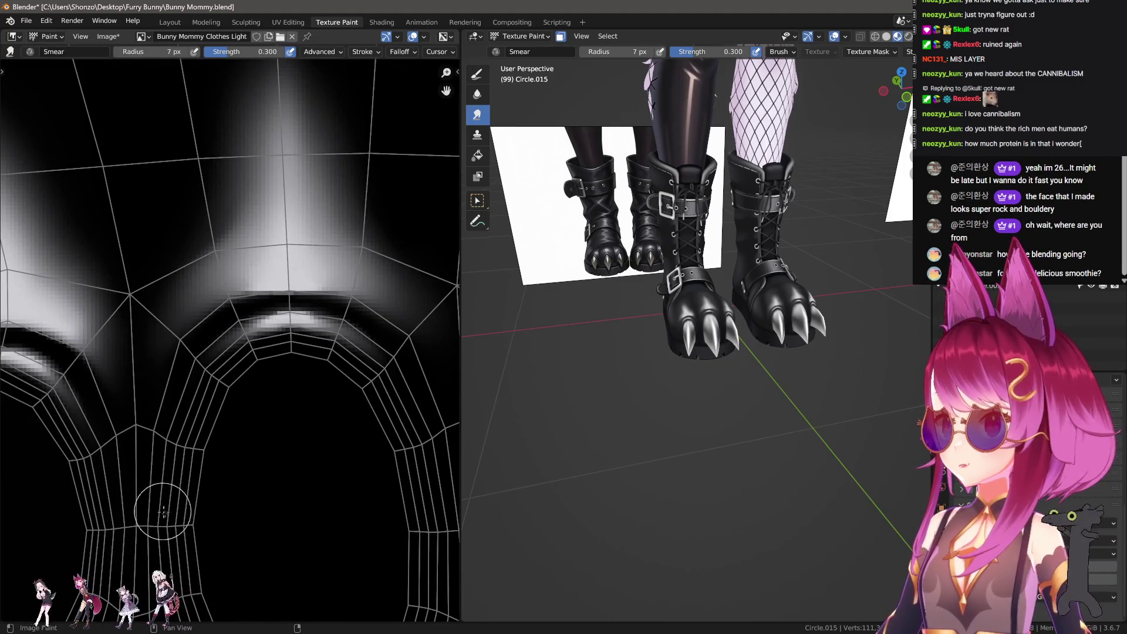
scroll(264, 466, down, 2)
scroll(285, 440, up, 4)
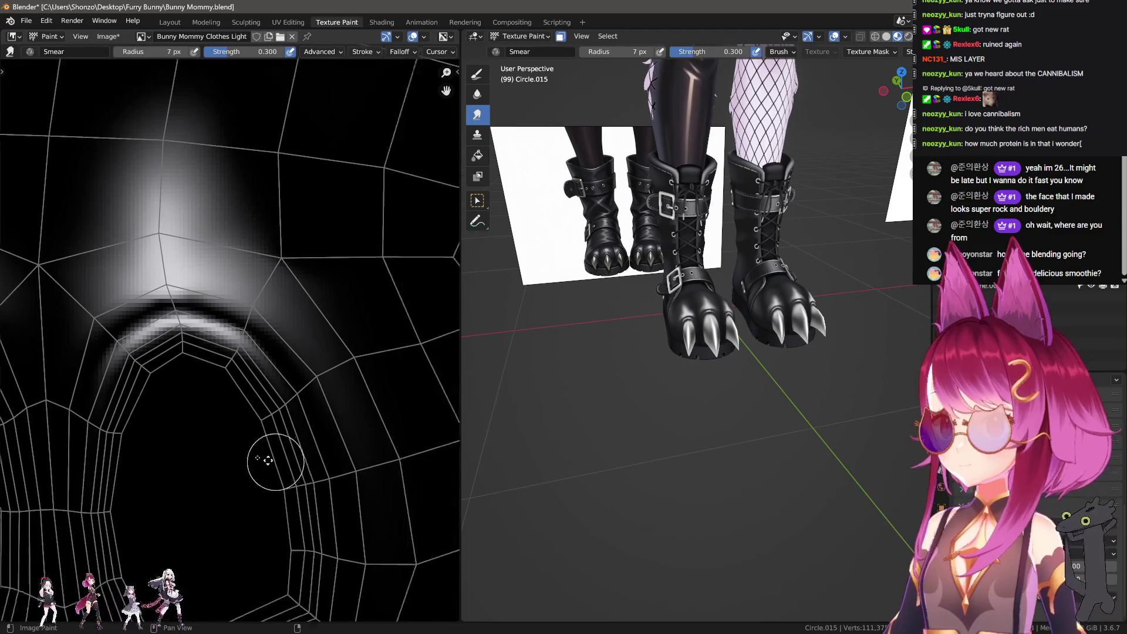
middle_drag(268, 461, 222, 448)
scroll(656, 364, up, 5)
Resample the colour and smear the streaks above the toe openings with a 20–23 px brush.
mouse_move(646, 376)
middle_down()
mouse_move(655, 364)
mouse_move(656, 375)
middle_up()
scroll(200, 399, down, 4)
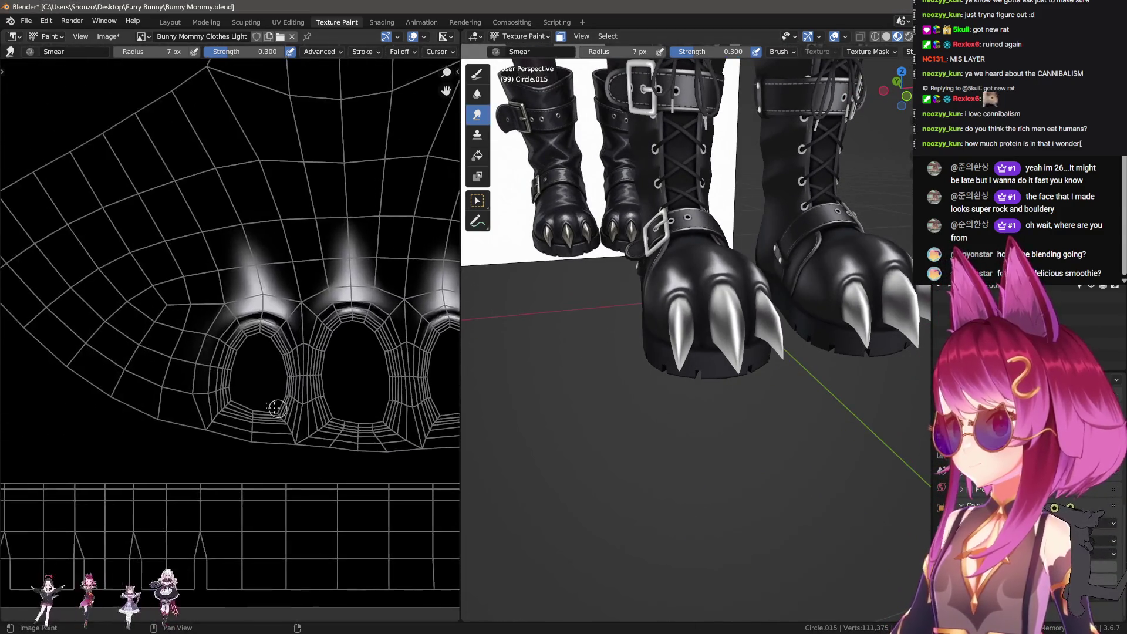
scroll(230, 331, up, 5)
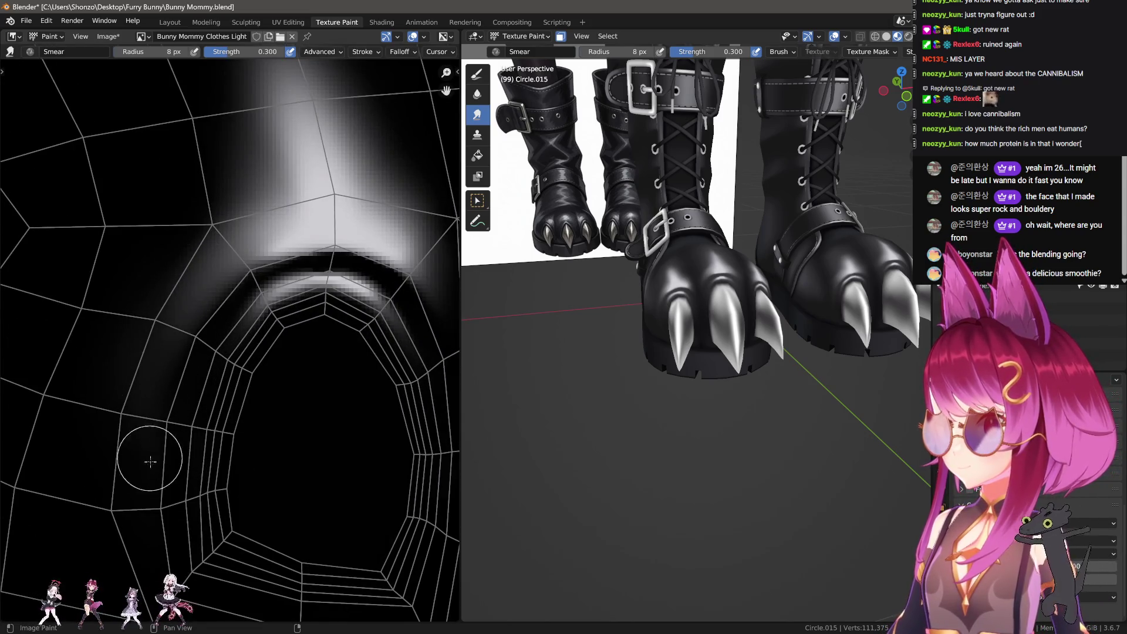
scroll(158, 538, down, 1)
key(d)
key(s)
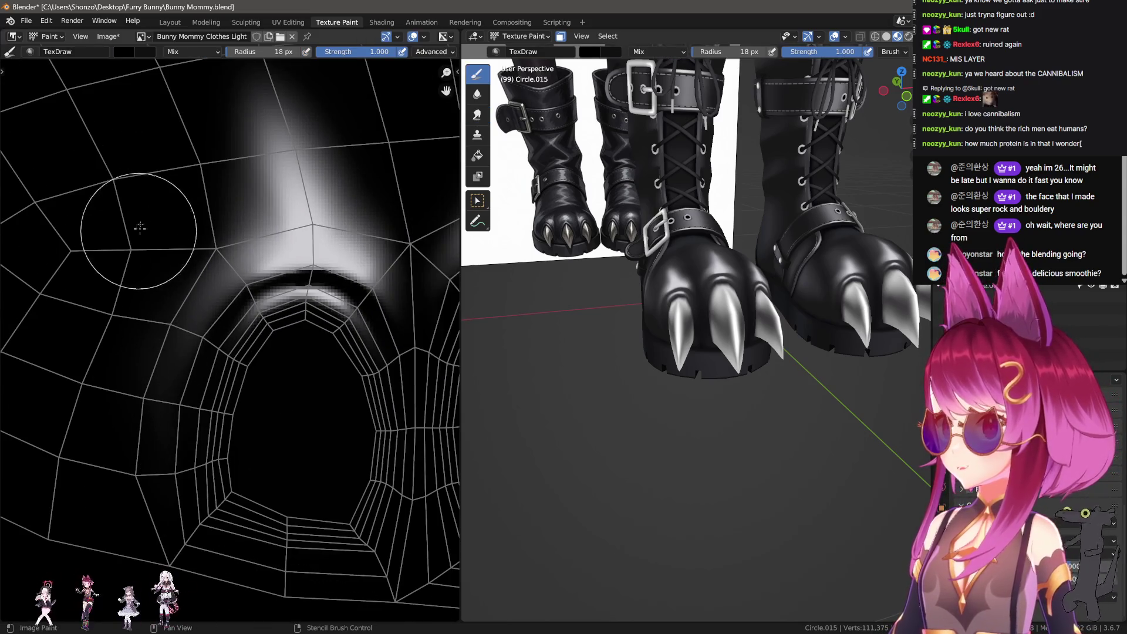
key(3)
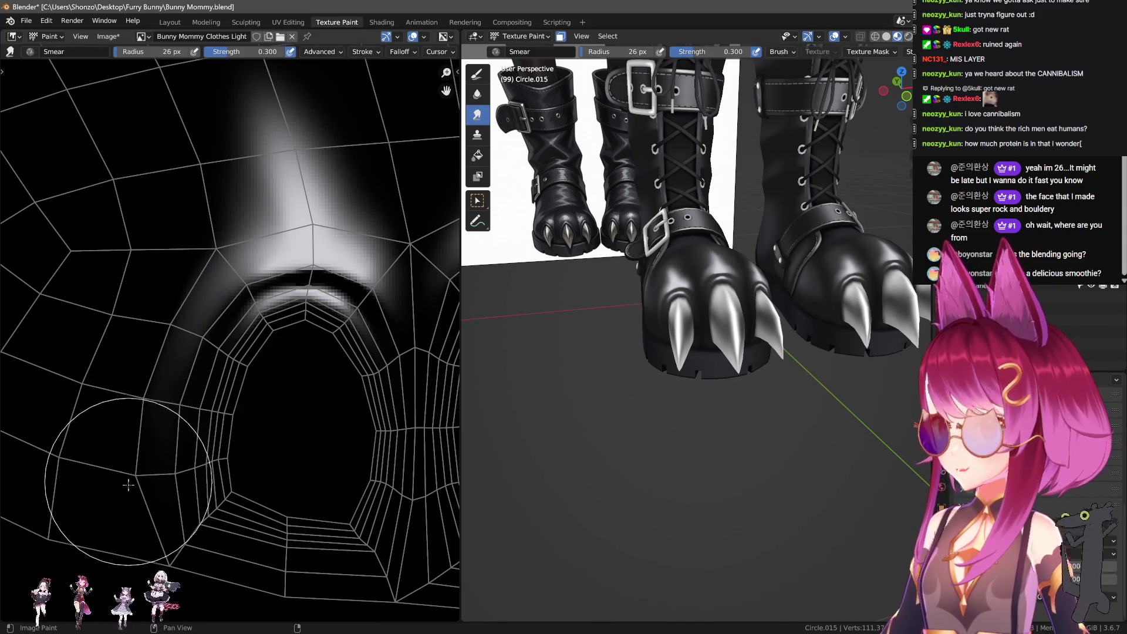
key(bracketleft)
key(bracketleft)
middle_drag(650, 430, 634, 376)
key(bracketright)
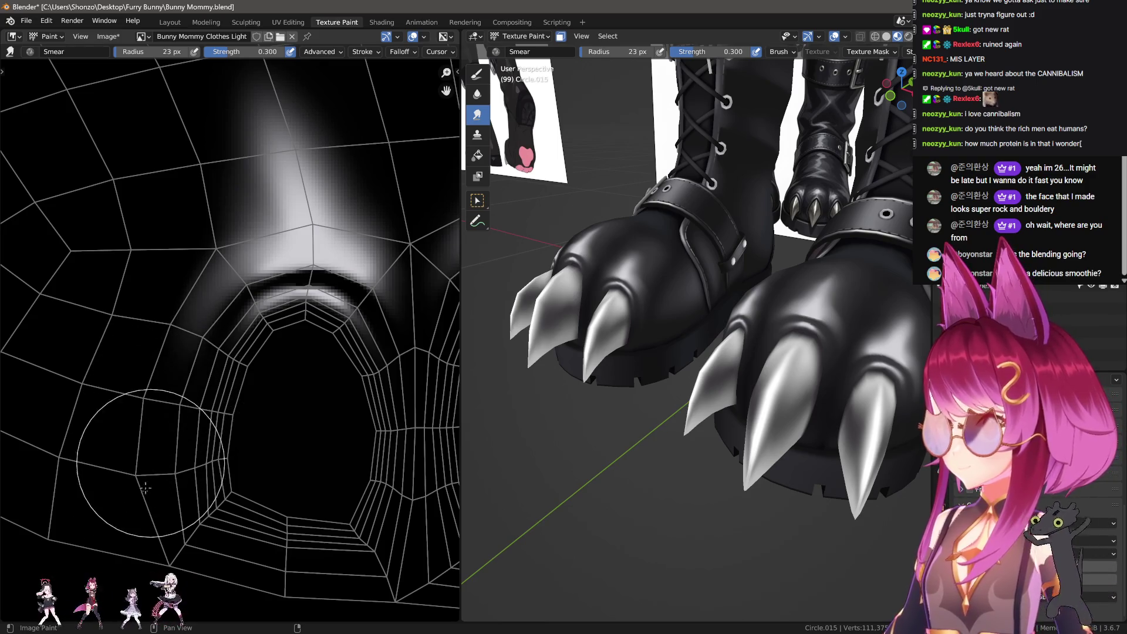
scroll(158, 388, down, 3)
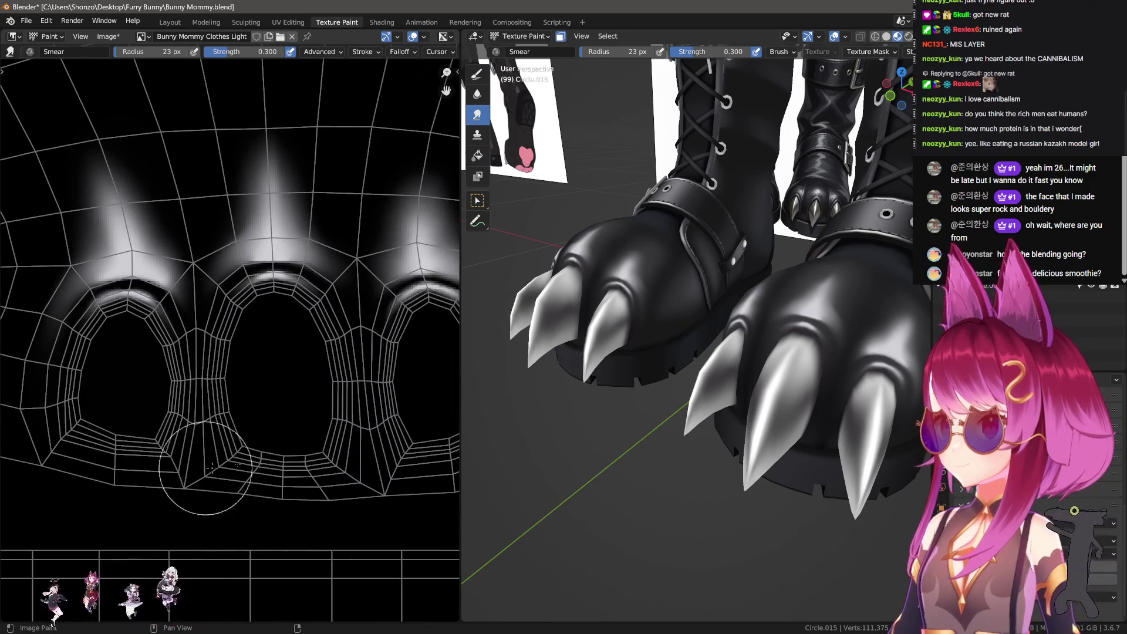
scroll(334, 434, up, 2)
scroll(294, 469, down, 2)
scroll(276, 415, up, 3)
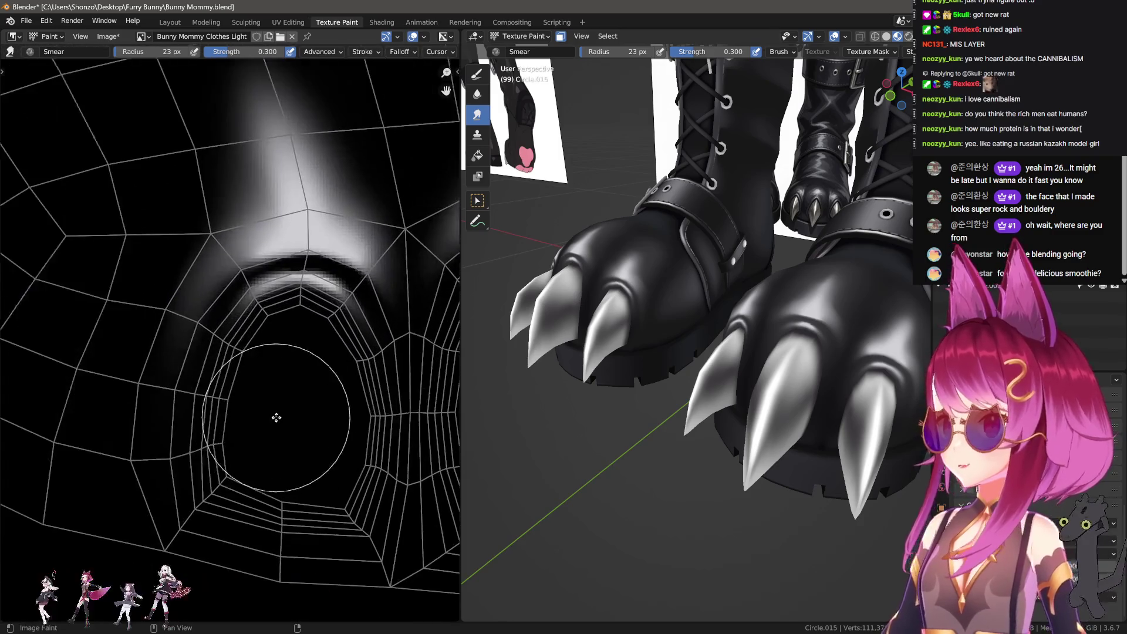
Soften the streaks with a 26 px brush, then select the Bunny Mommy Clothes texture slot.
key(bracketright)
key(shift+s)
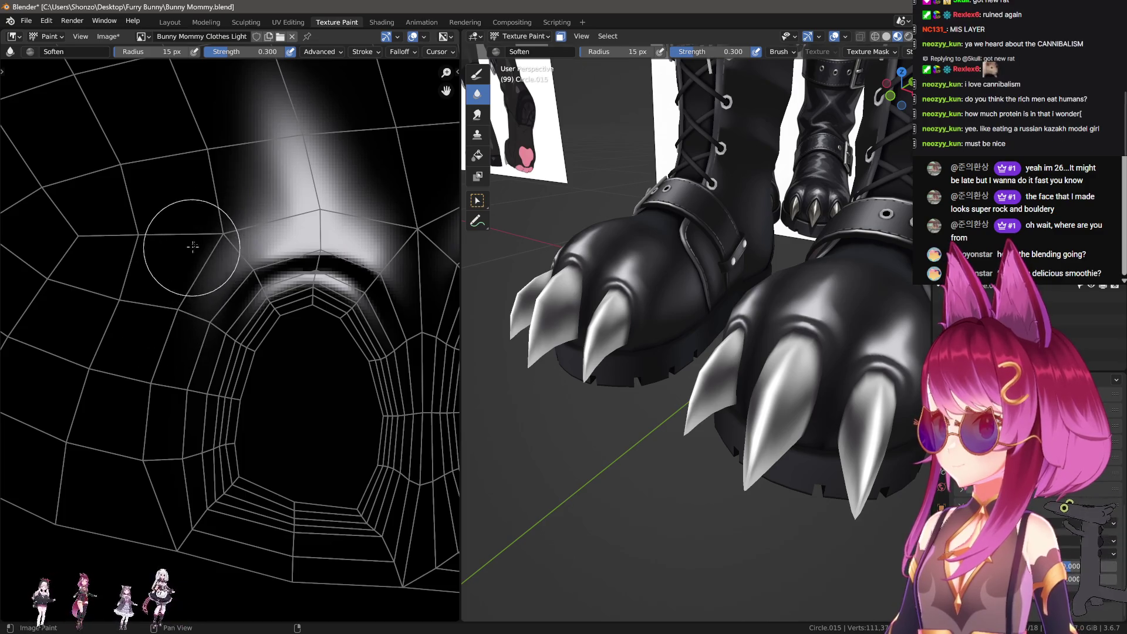
scroll(225, 391, down, 3)
scroll(224, 391, down, 1)
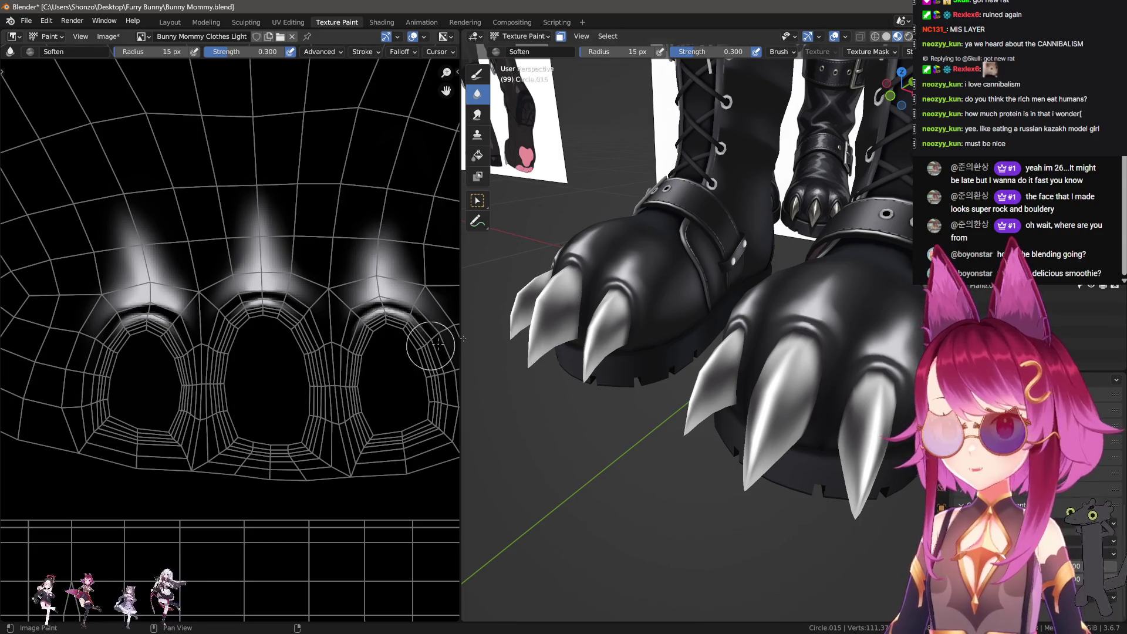
key(n)
click(804, 131)
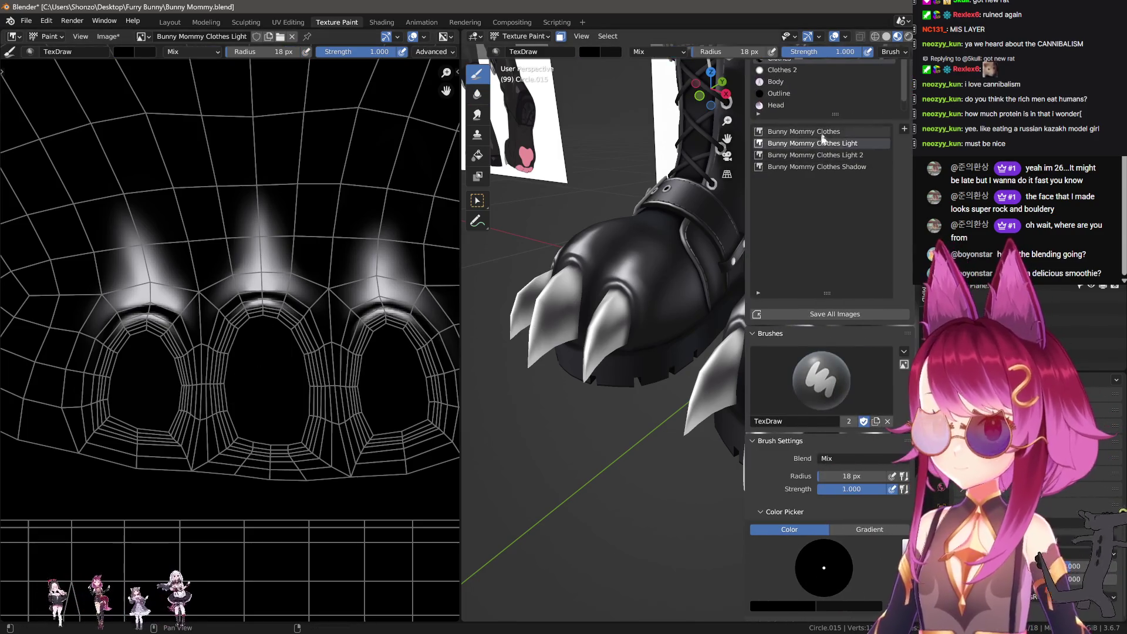
Paint dark strokes up over the opening with a 13 px draw brush.
scroll(246, 381, up, 4)
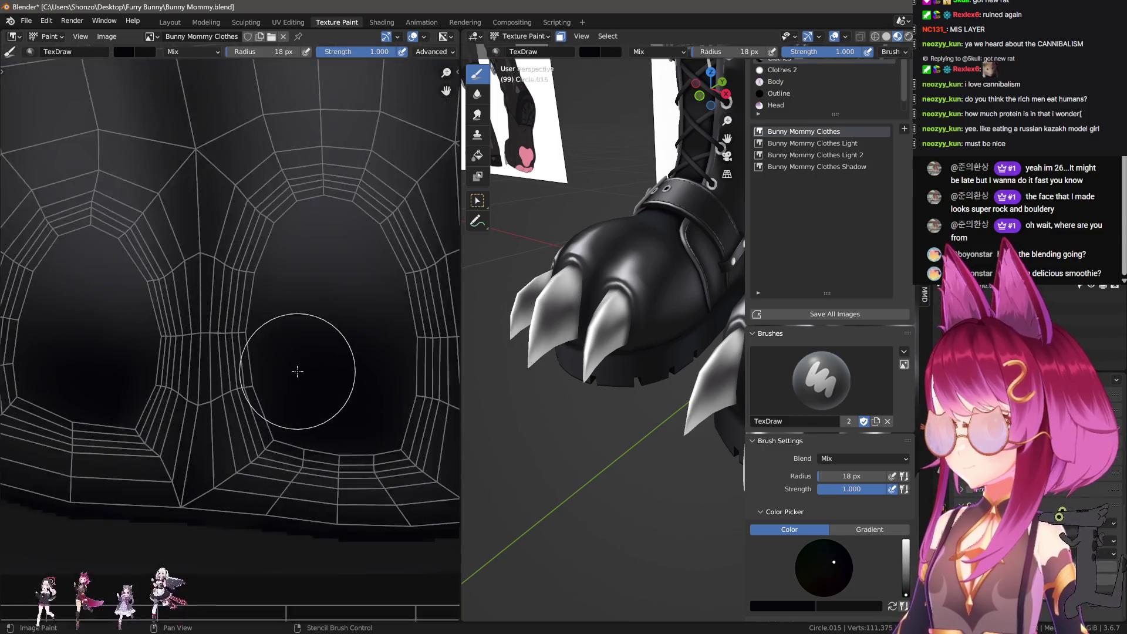
mouse_move(293, 309)
mouse_down()
mouse_move(290, 264)
mouse_move(320, 305)
mouse_move(317, 364)
mouse_up()
scroll(708, 372, up, 3)
key(n)
scroll(709, 371, up, 4)
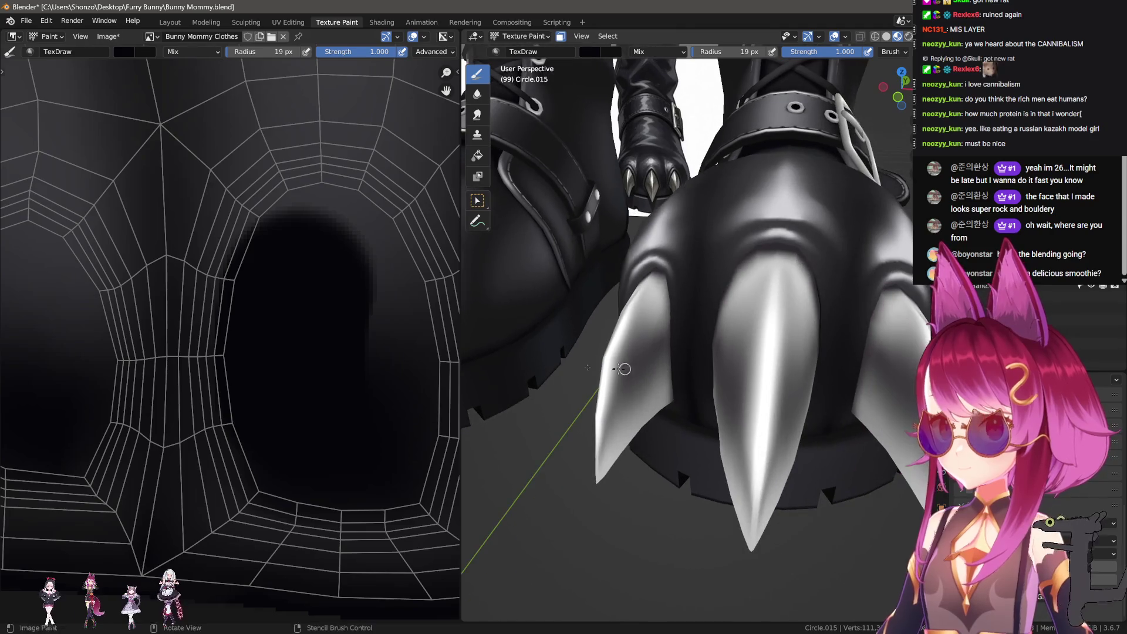
key(bracketleft)
key(bracketleft)
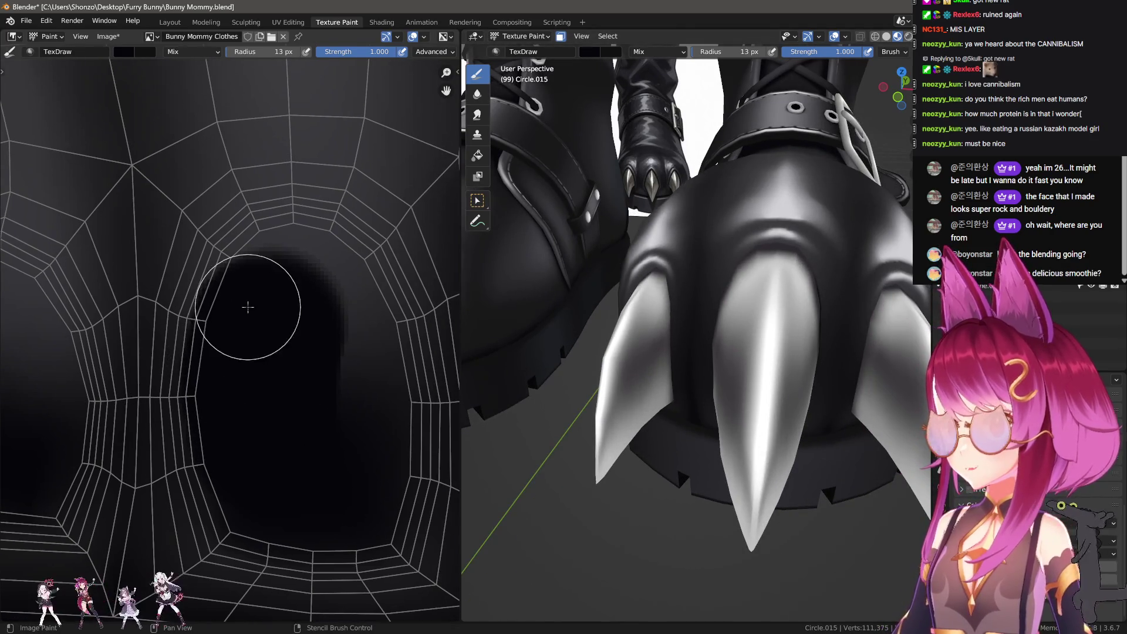
mouse_move(251, 291)
mouse_down()
mouse_move(259, 266)
mouse_move(337, 258)
mouse_move(375, 407)
mouse_move(367, 479)
mouse_up()
Paint black across the toe hole area.
middle_drag(304, 460, 298, 468)
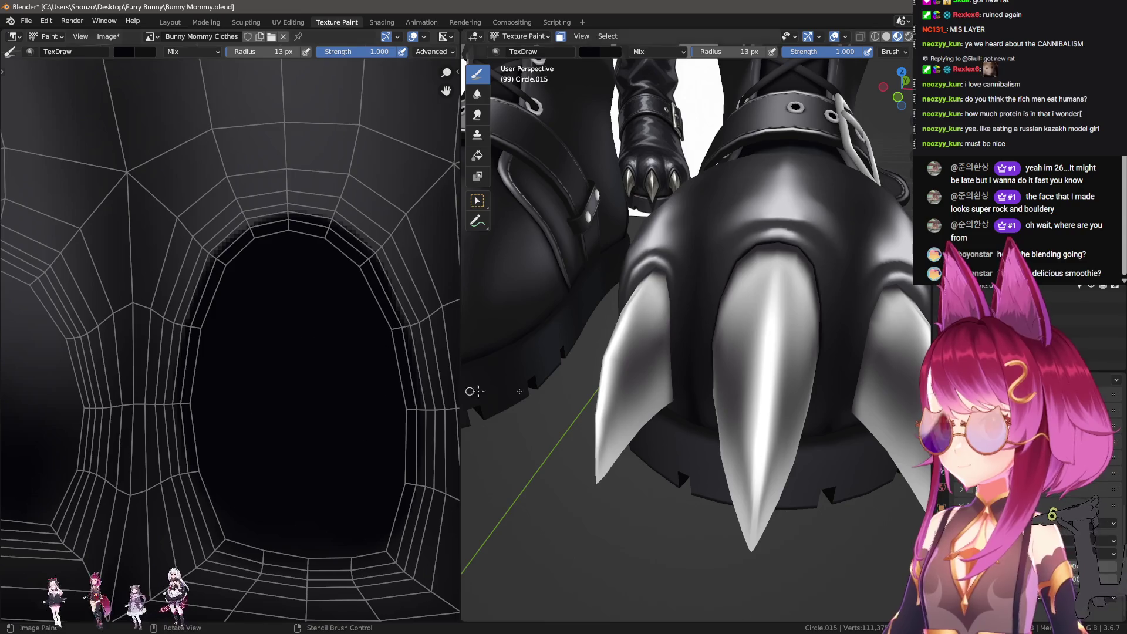
mouse_move(757, 352)
middle_down()
mouse_move(784, 343)
mouse_move(778, 323)
middle_up()
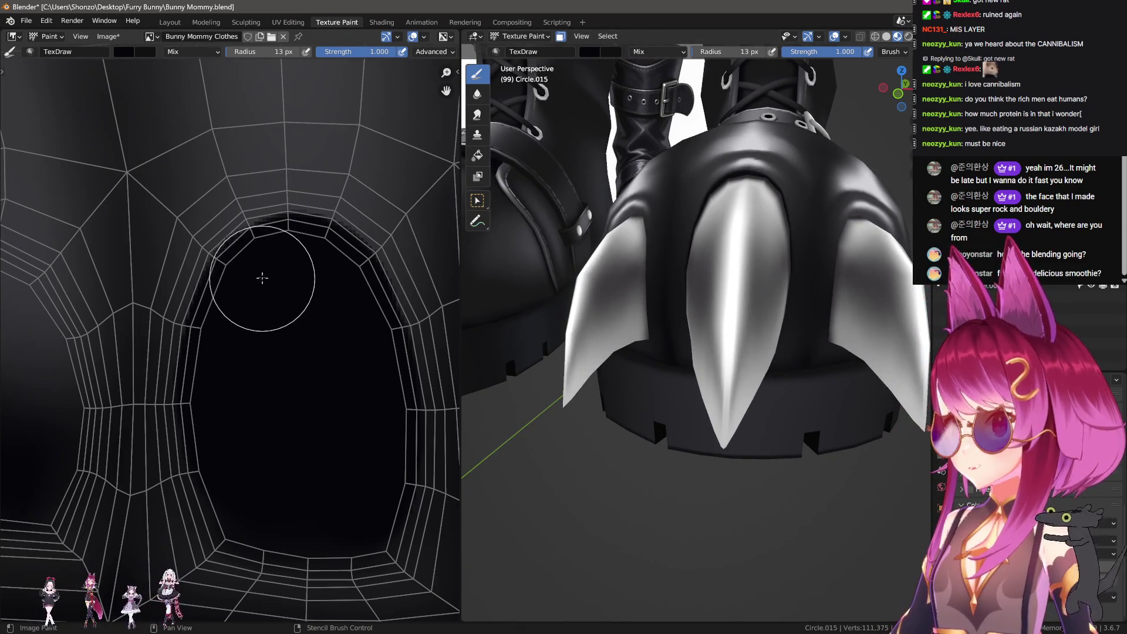
scroll(322, 329, up, 3)
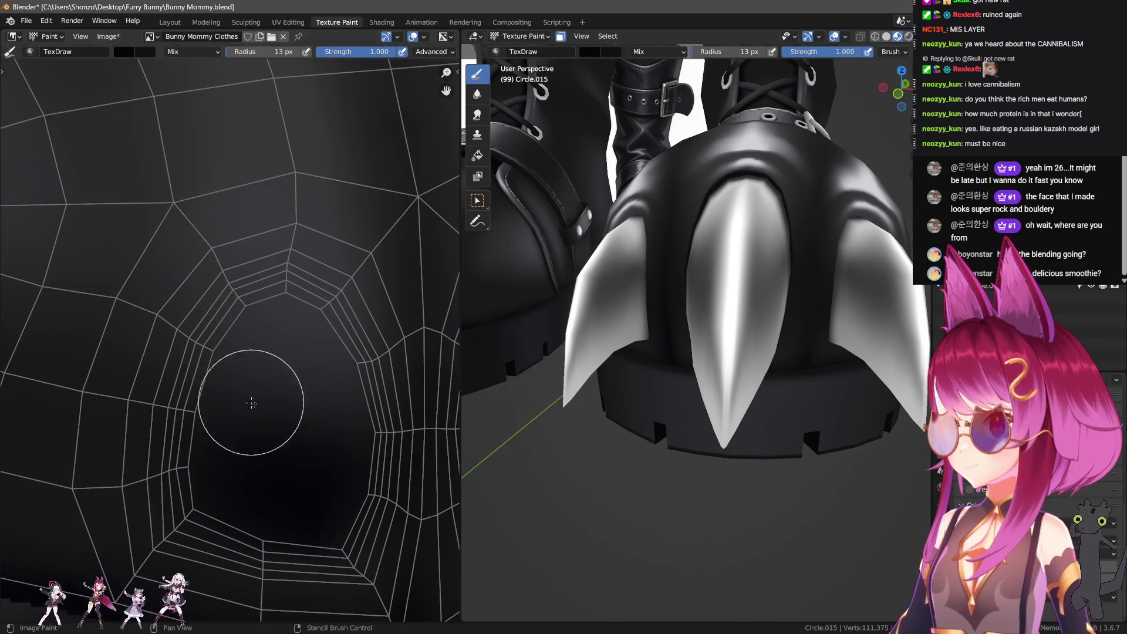
mouse_move(252, 403)
mouse_down()
mouse_move(254, 460)
mouse_move(245, 403)
mouse_move(257, 370)
mouse_move(226, 377)
mouse_move(259, 322)
mouse_move(285, 320)
mouse_move(316, 355)
mouse_move(307, 337)
mouse_move(334, 435)
mouse_move(245, 464)
mouse_move(226, 452)
mouse_move(229, 415)
mouse_up()
key(bracketleft)
key(bracketleft)
key(bracketleft)
Paint black along the opening's upper edge and darken its grey left edge at 10 px.
middle_drag(665, 311, 625, 303)
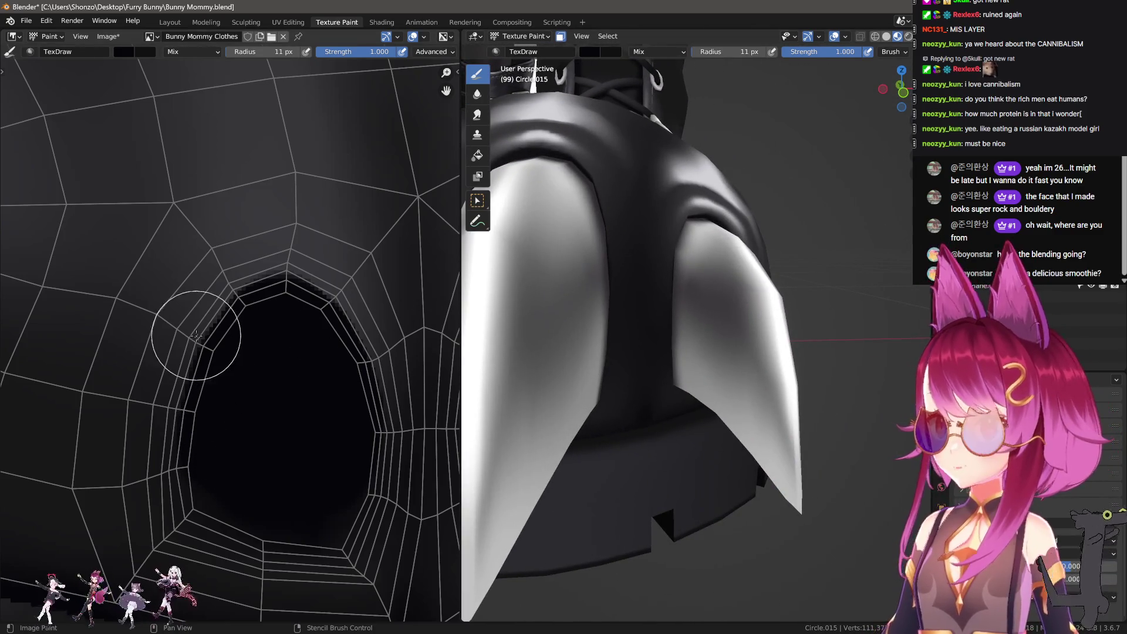
scroll(327, 390, down, 3)
scroll(196, 383, up, 4)
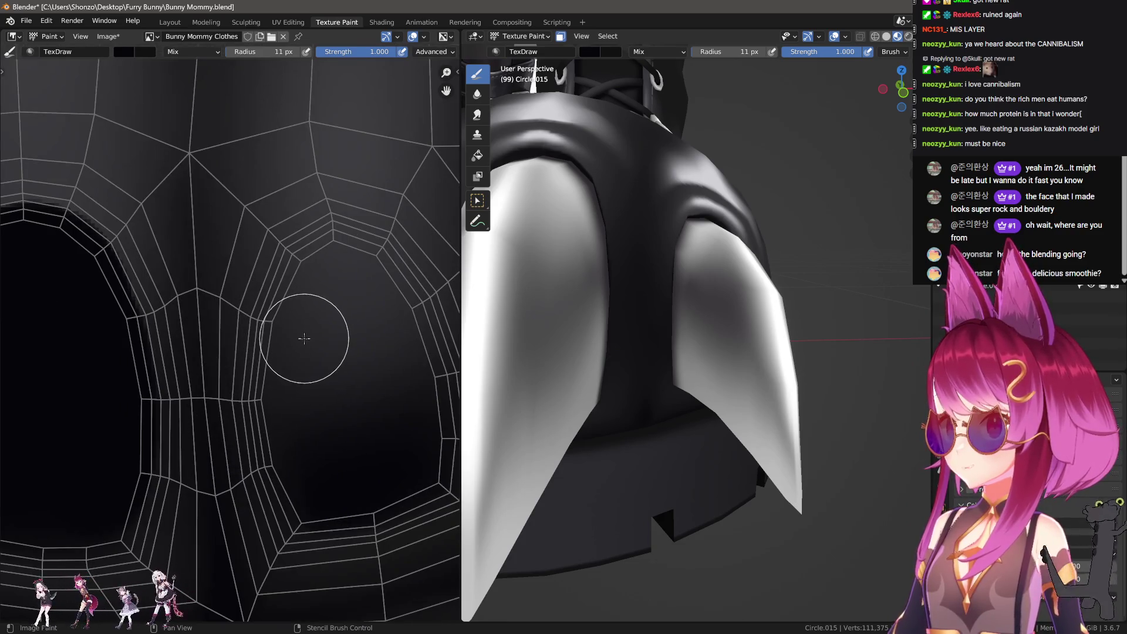
mouse_move(304, 338)
mouse_down()
mouse_move(335, 271)
mouse_move(349, 277)
mouse_move(332, 252)
mouse_move(381, 296)
mouse_move(404, 382)
mouse_up()
key(bracketleft)
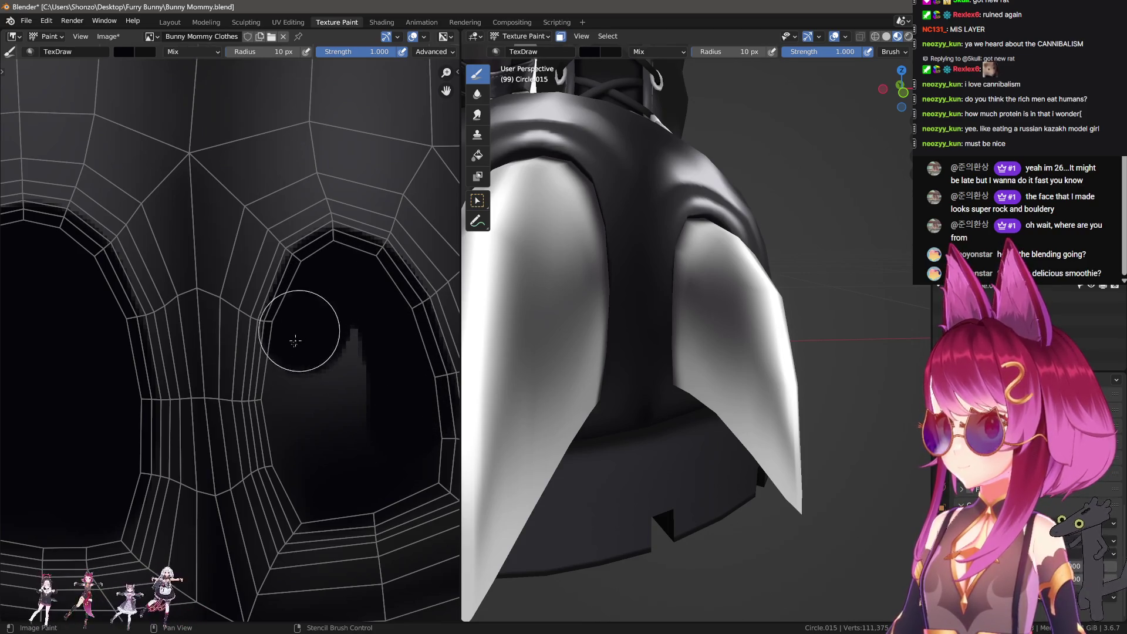
mouse_move(296, 340)
mouse_down()
mouse_move(282, 395)
mouse_move(297, 319)
mouse_move(296, 430)
mouse_move(350, 391)
mouse_up()
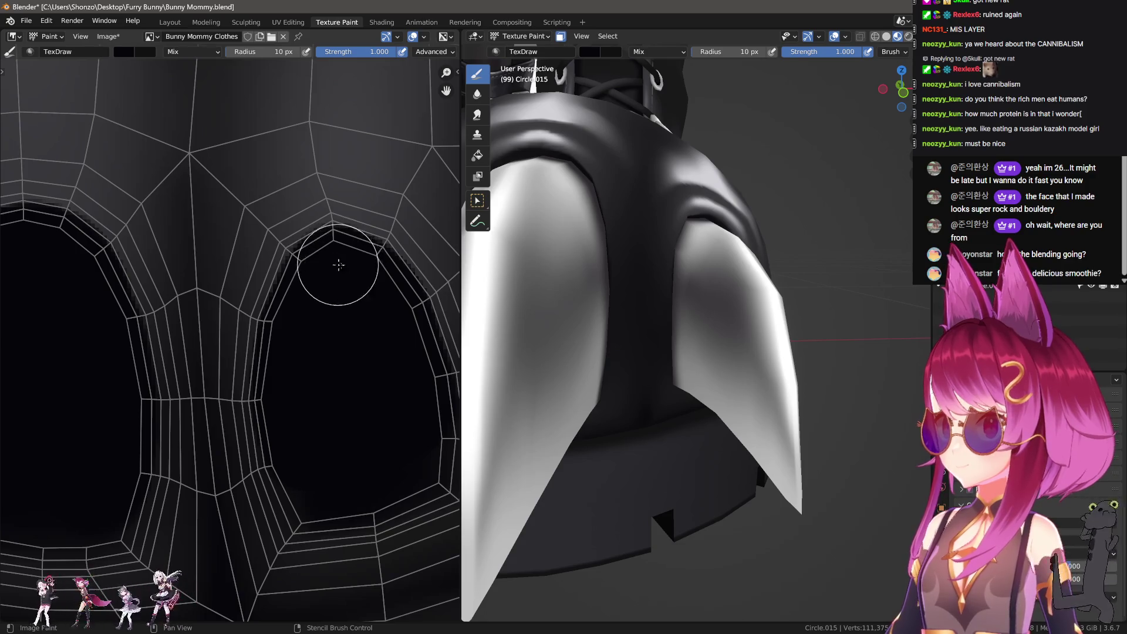
ctrl+scroll(387, 326, right, 3)
Soften the dark smear and jagged pixels on the opening's top and upper-left edges at 11–12 px.
key(s)
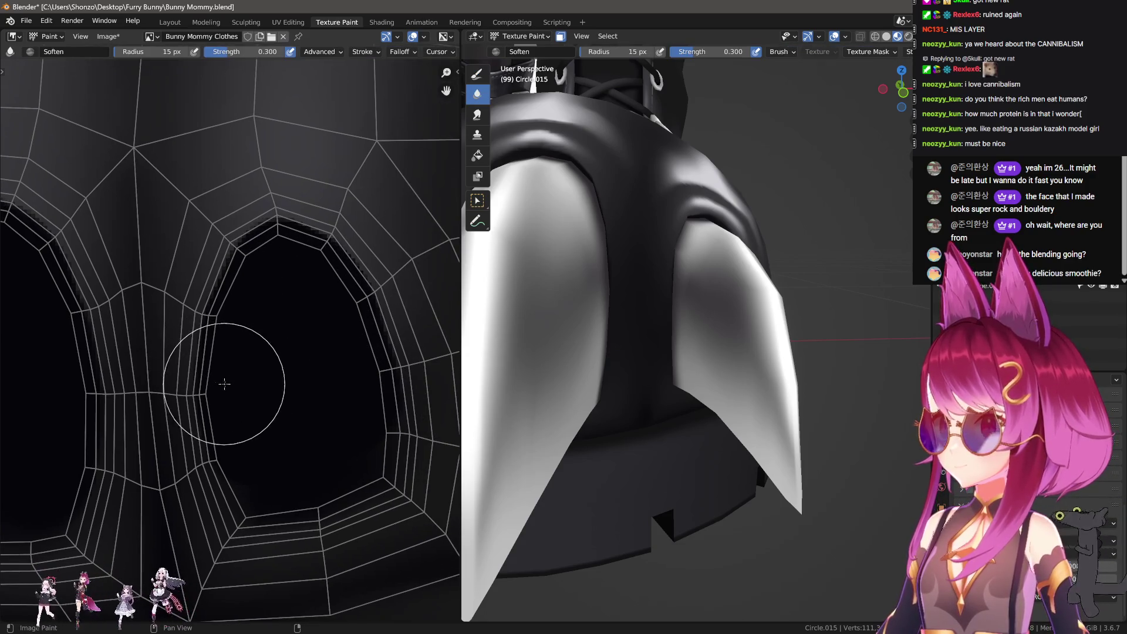
key(n)
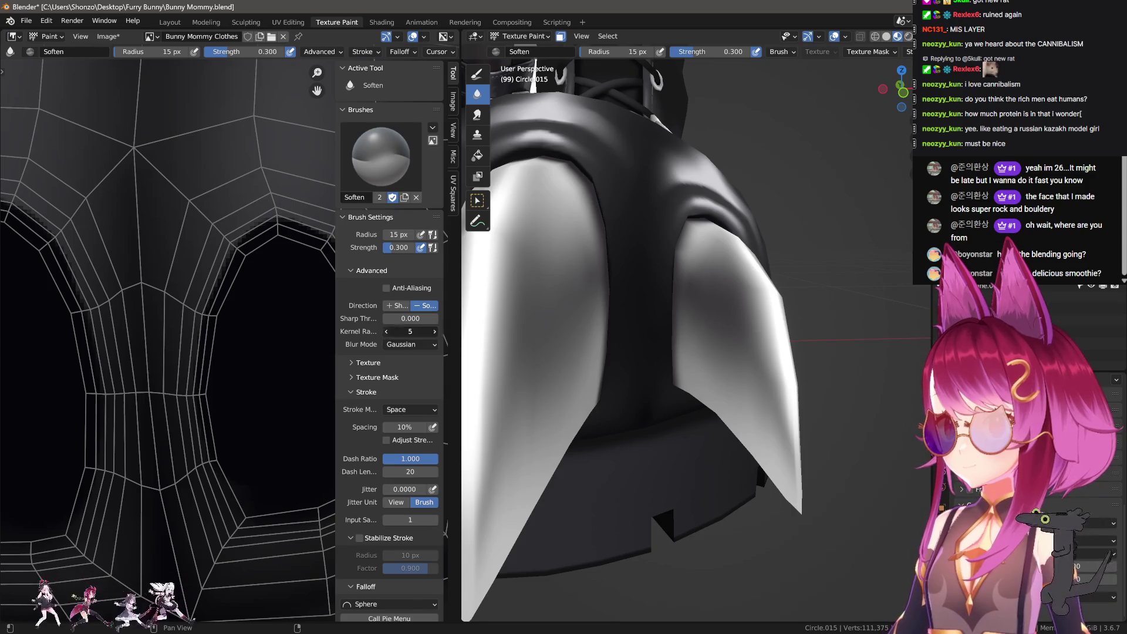
key(n)
key(bracketleft)
key(bracketleft)
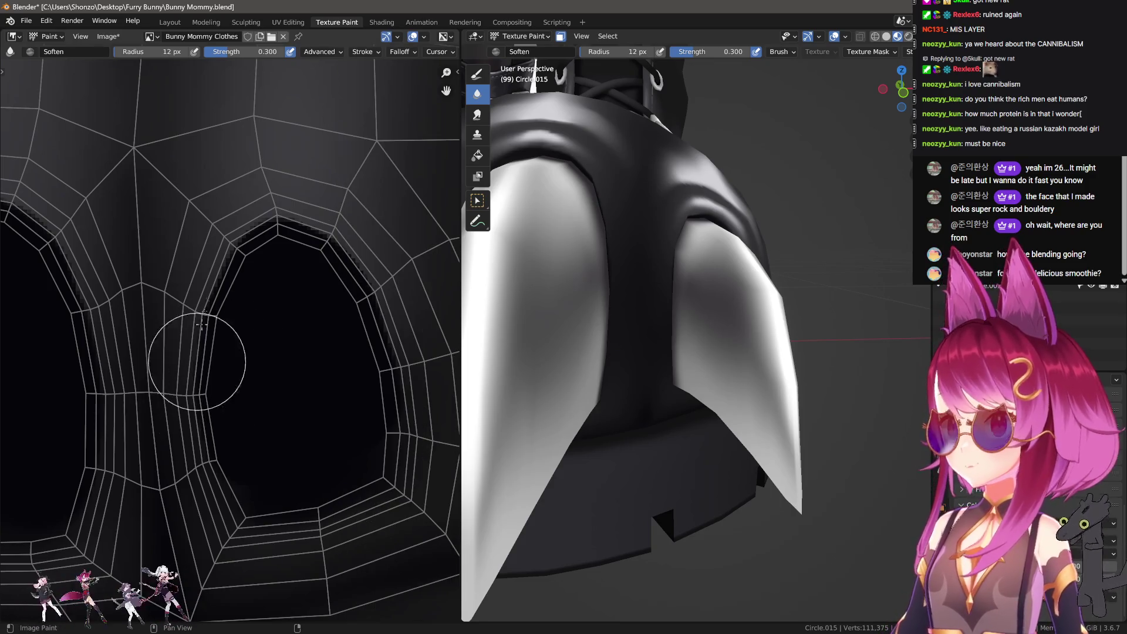
ctrl+scroll(177, 294, right, 3)
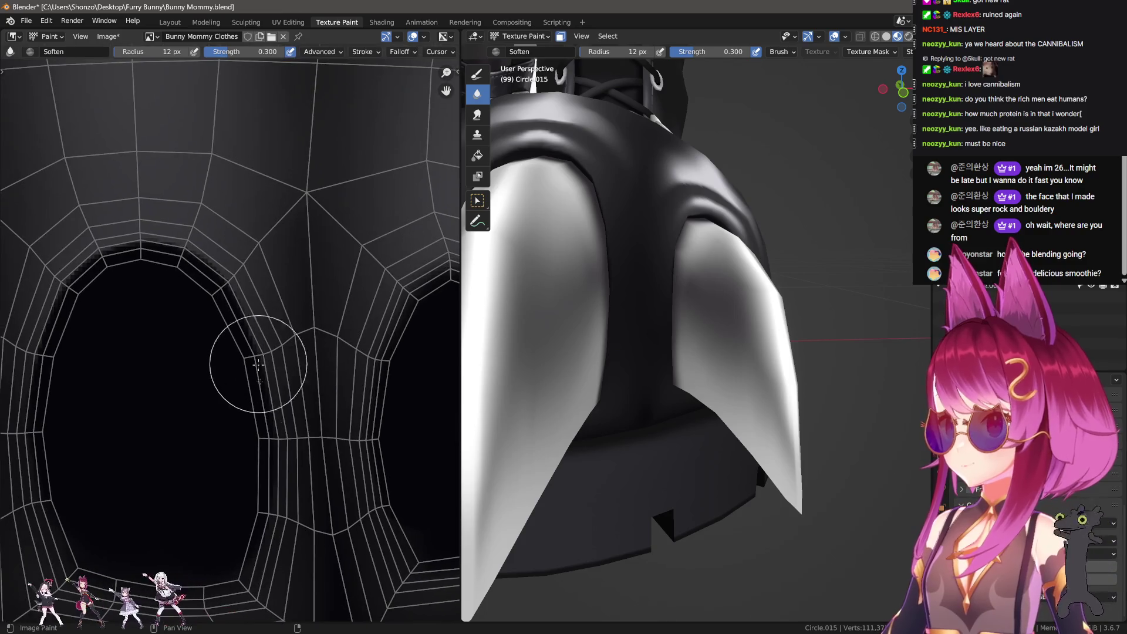
drag(188, 314, 130, 222)
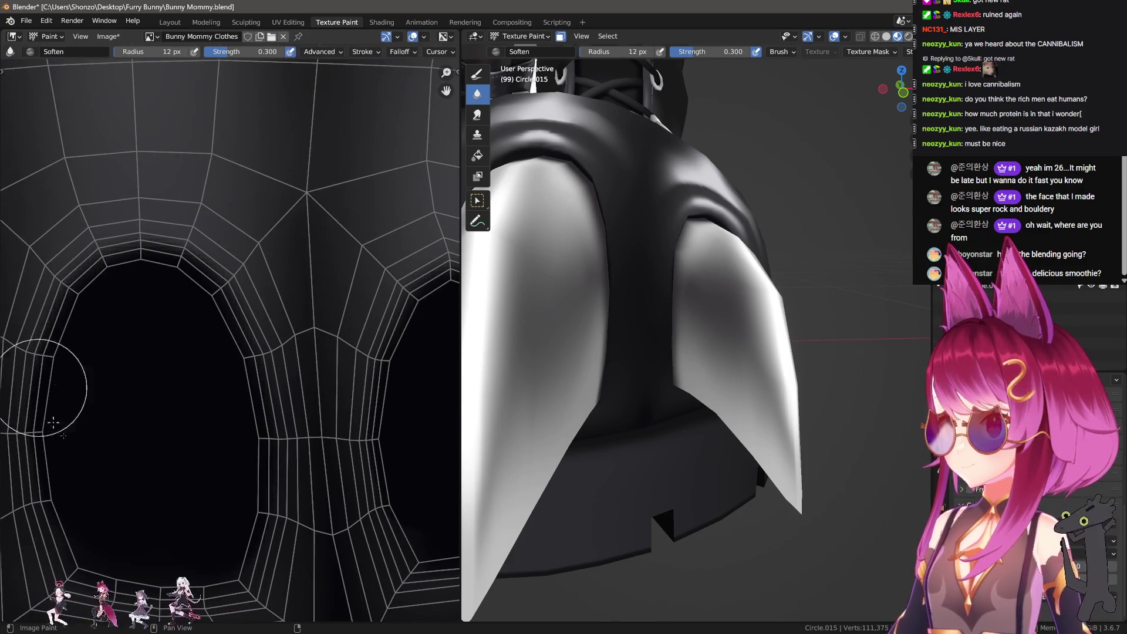
scroll(53, 422, up, 2)
key(bracketleft)
scroll(252, 491, up, 2)
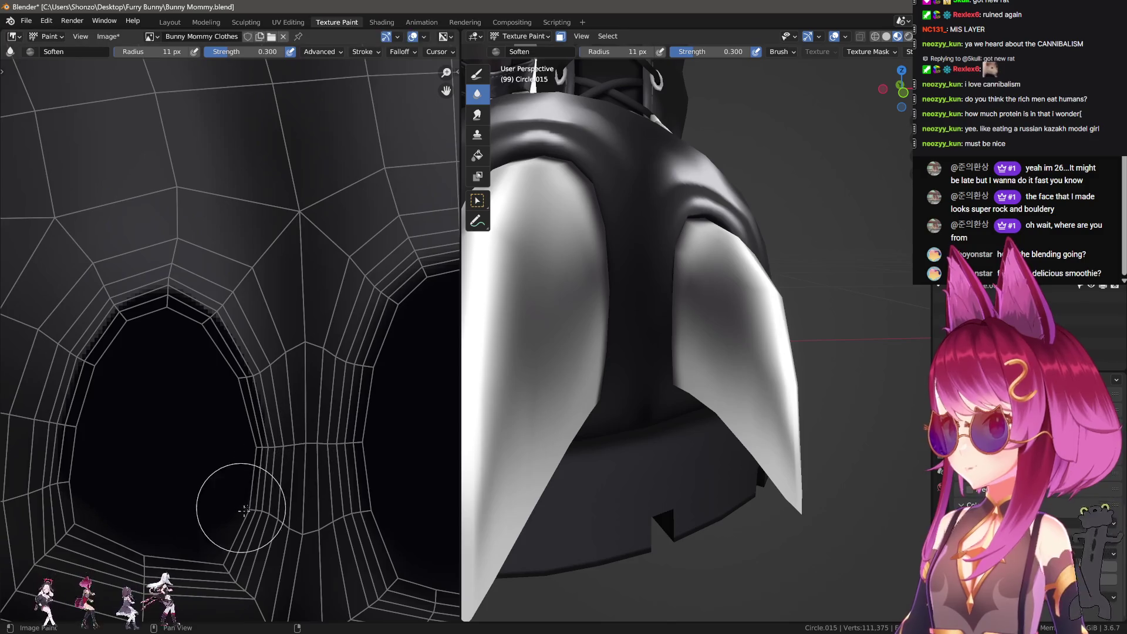
drag(180, 276, 64, 349)
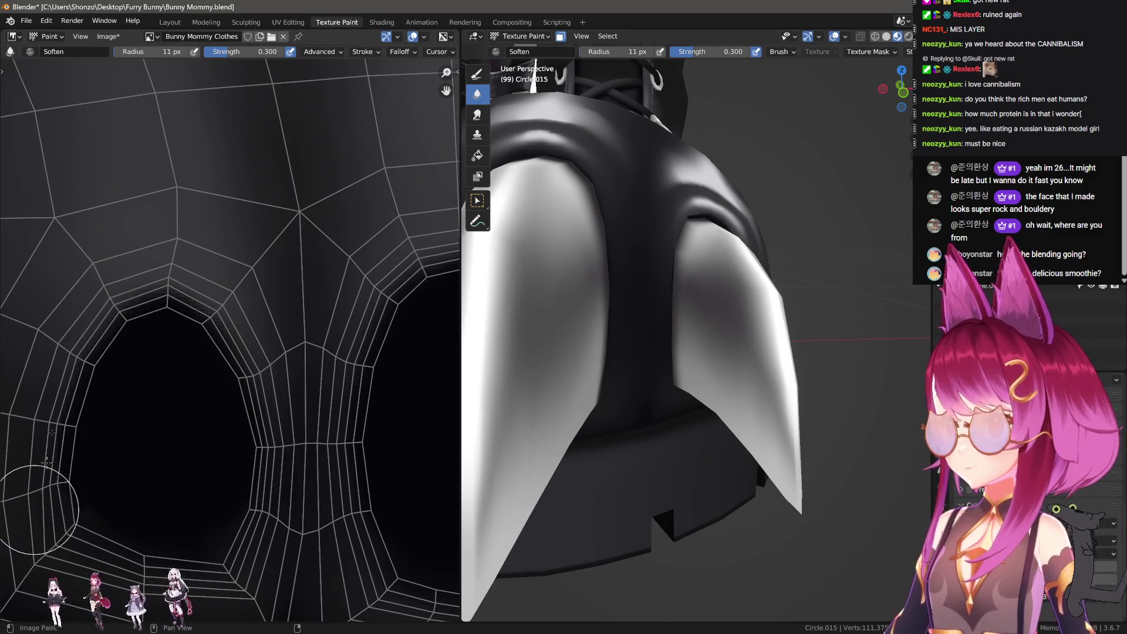
mouse_move(692, 329)
middle_down()
mouse_move(728, 364)
mouse_move(745, 349)
mouse_move(730, 375)
mouse_move(705, 364)
middle_up()
Paint black along the opening's upper and left edges with a 9 px draw brush.
click(477, 74)
scroll(133, 371, up, 1)
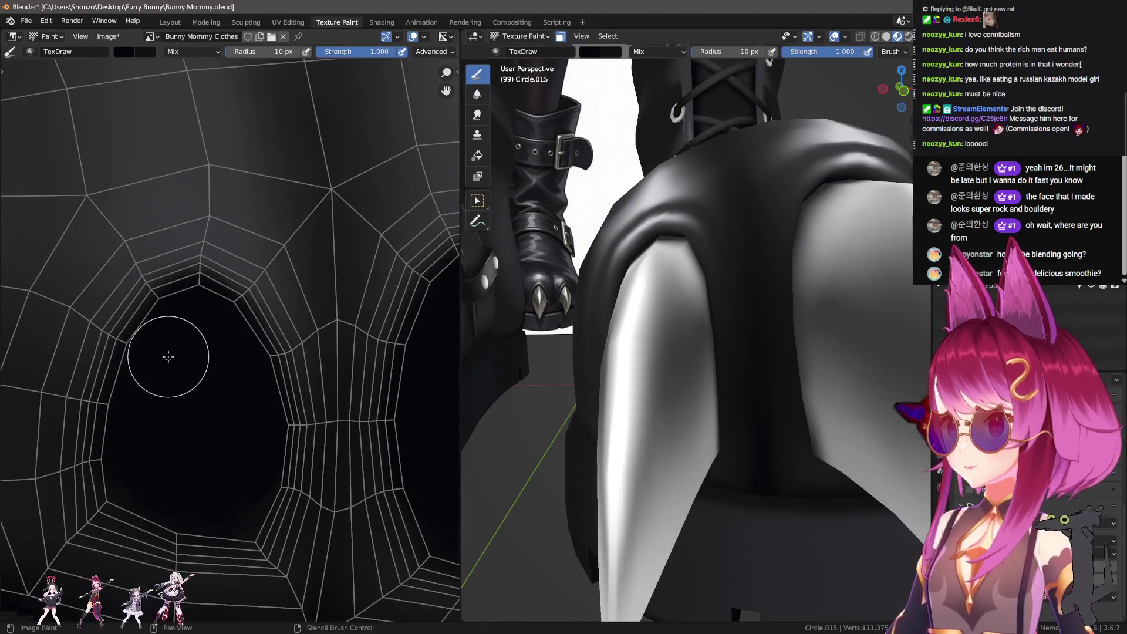
key(bracketleft)
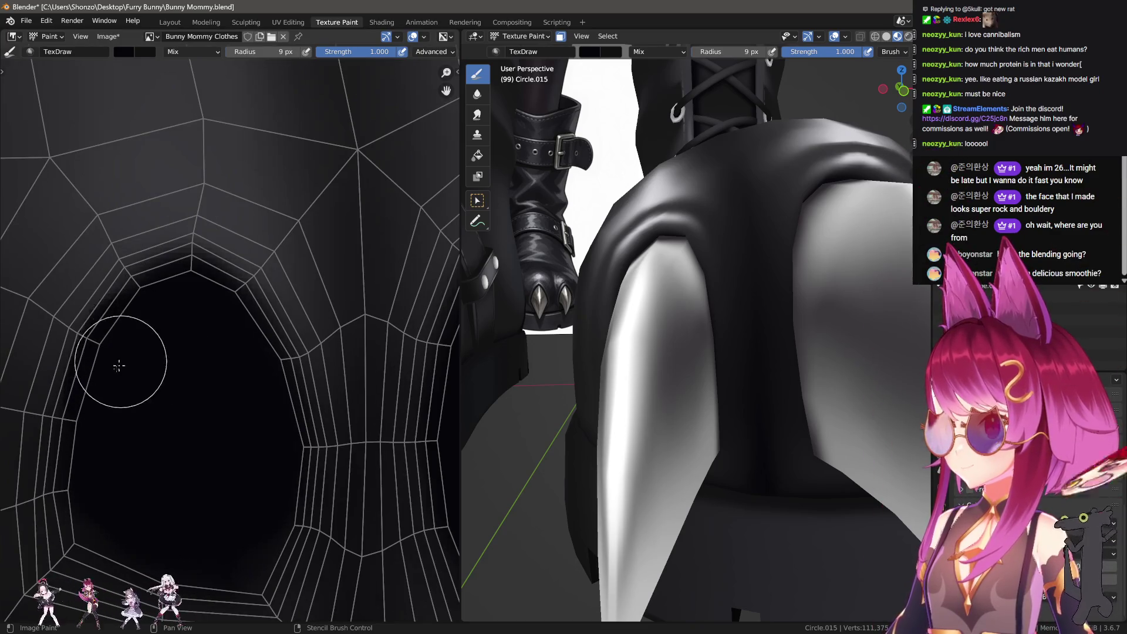
mouse_move(139, 324)
mouse_down()
mouse_move(160, 300)
mouse_move(147, 303)
mouse_move(178, 286)
mouse_move(240, 329)
mouse_up()
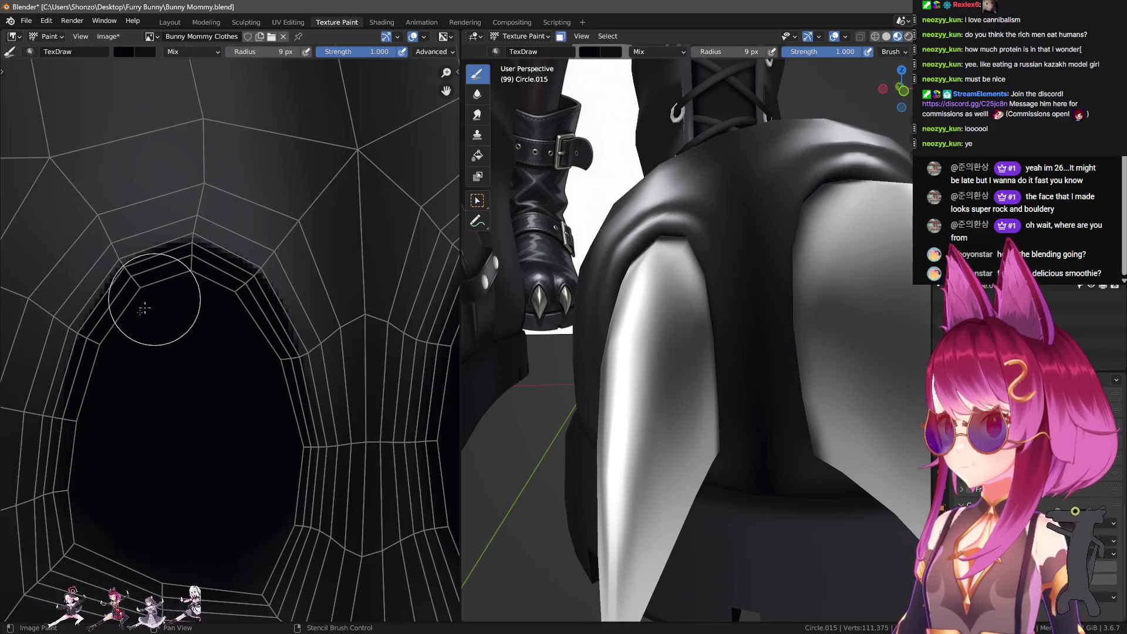
scroll(226, 405, down, 2)
scroll(285, 352, up, 3)
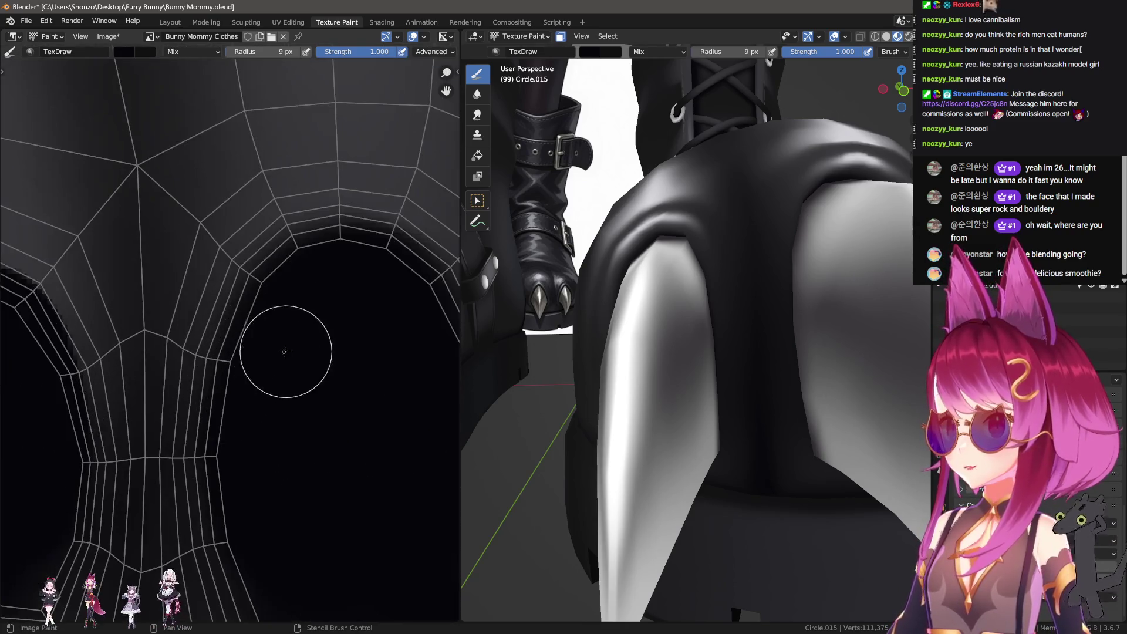
mouse_move(249, 296)
mouse_down()
mouse_move(269, 252)
mouse_move(292, 244)
mouse_move(297, 264)
mouse_move(224, 344)
mouse_up()
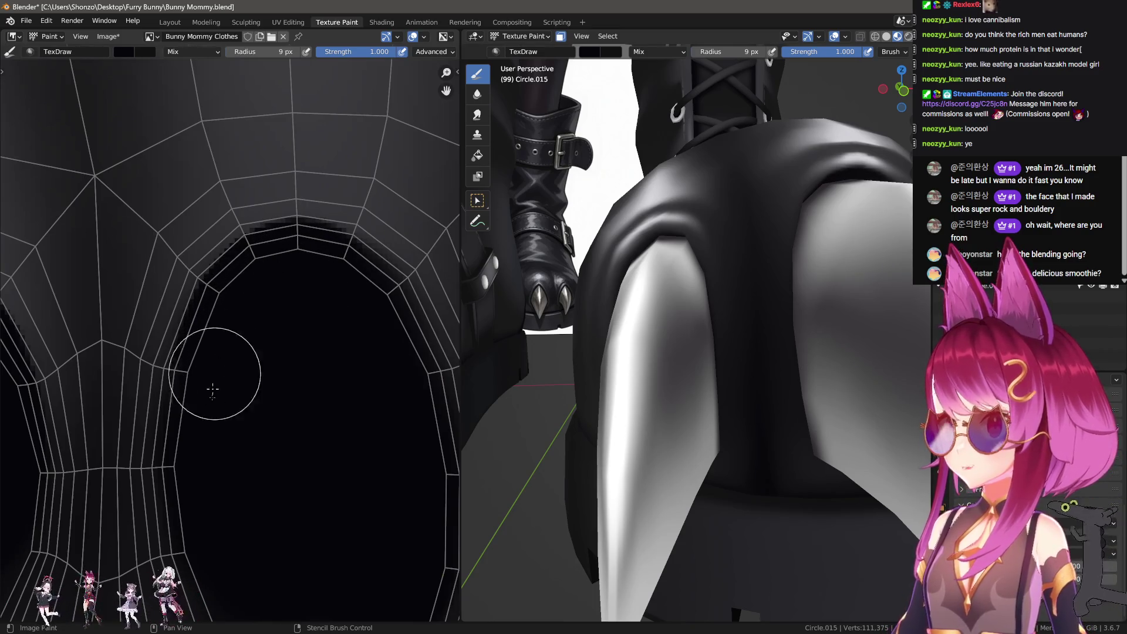
Fill the opening's upper rim and both sides solid black.
ctrl+scroll(276, 365, right, 2)
drag(246, 267, 170, 380)
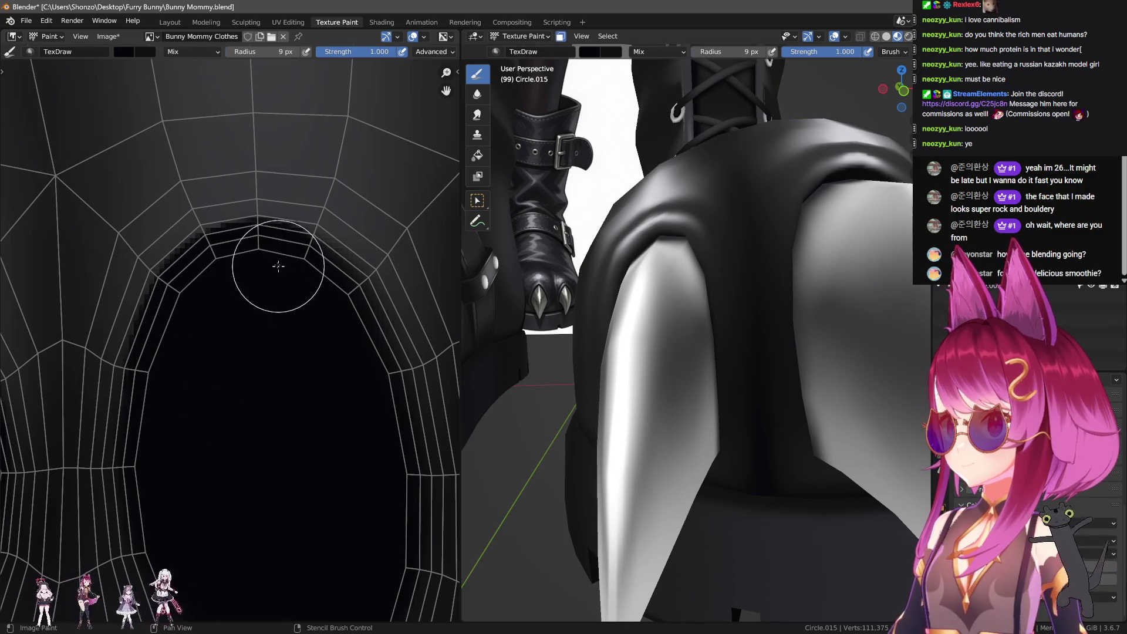
mouse_move(293, 268)
mouse_down()
mouse_move(360, 395)
mouse_move(378, 398)
mouse_up()
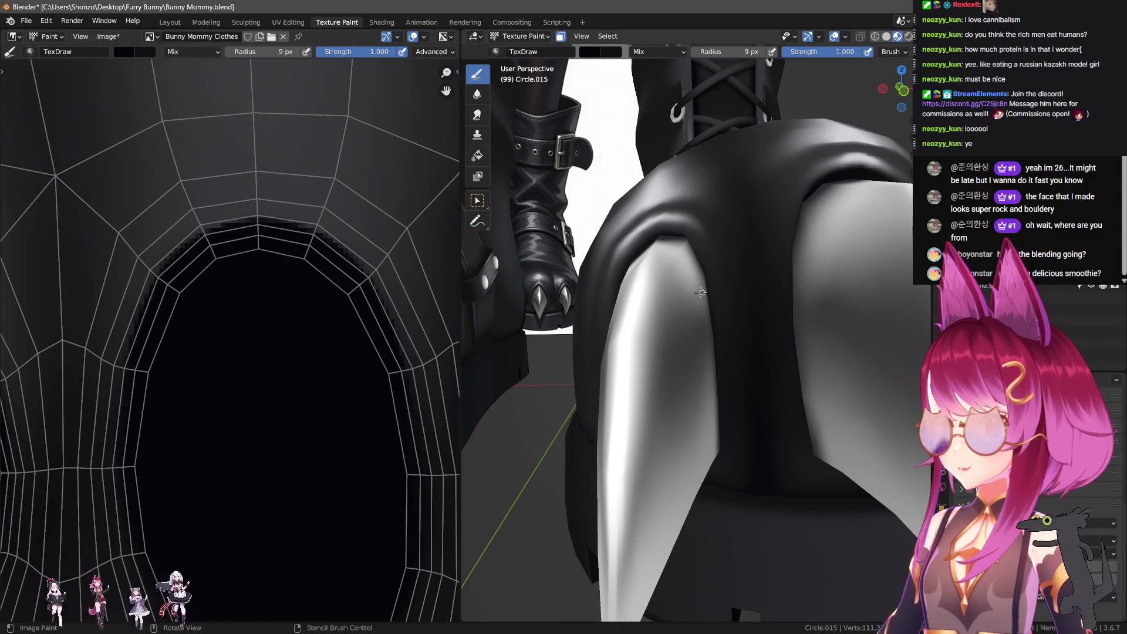
scroll(180, 307, down, 1)
scroll(212, 393, down, 3)
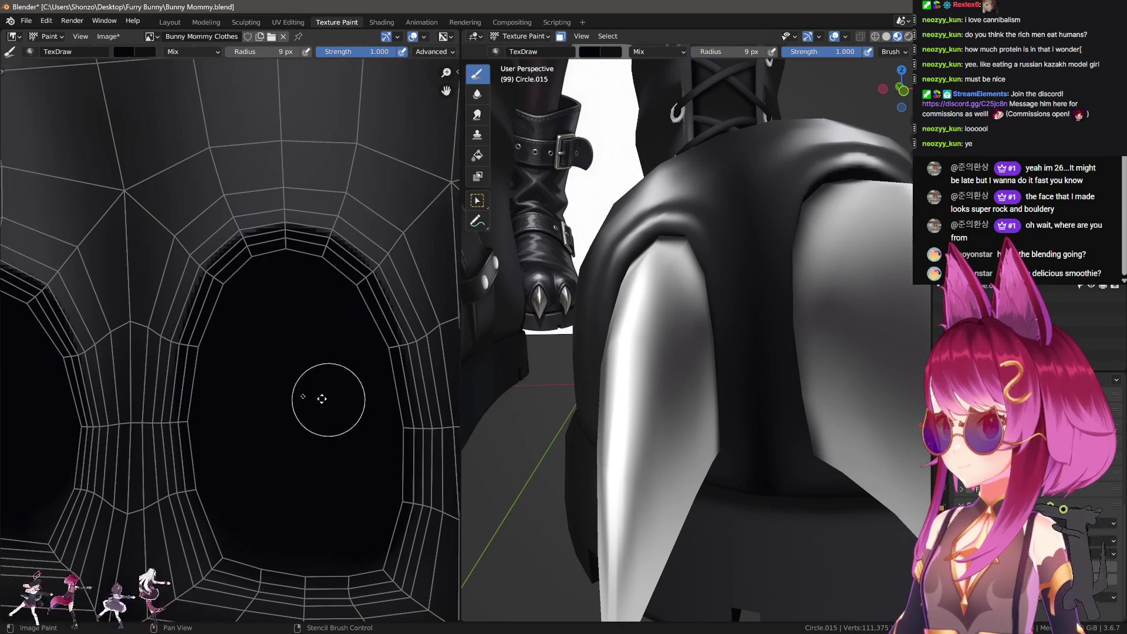
scroll(252, 466, up, 5)
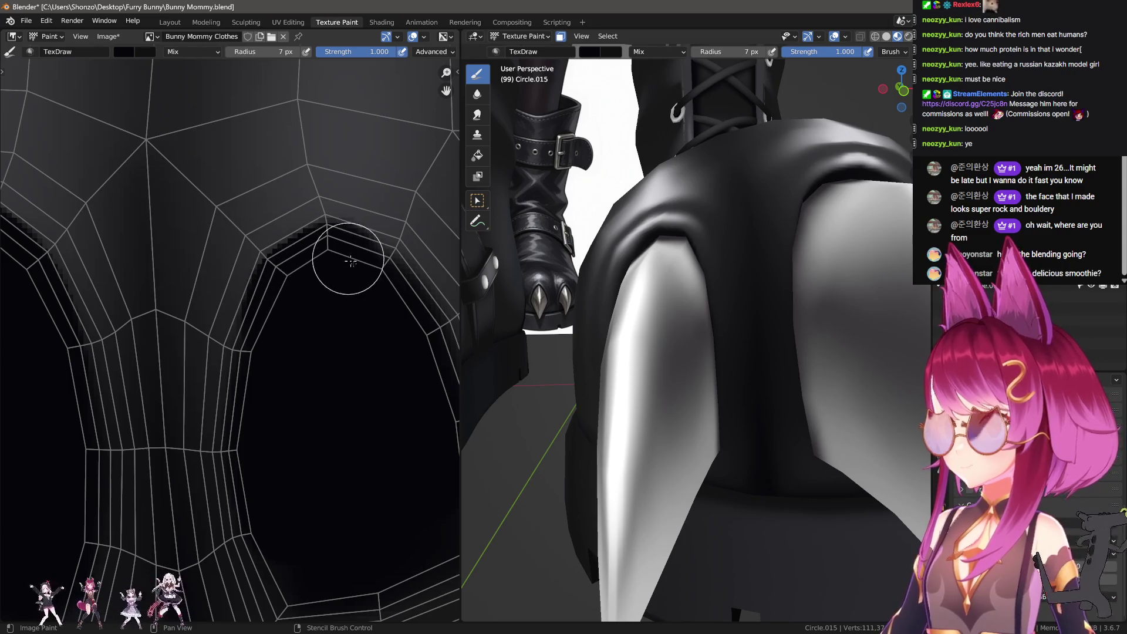
middle_drag(410, 259, 319, 244)
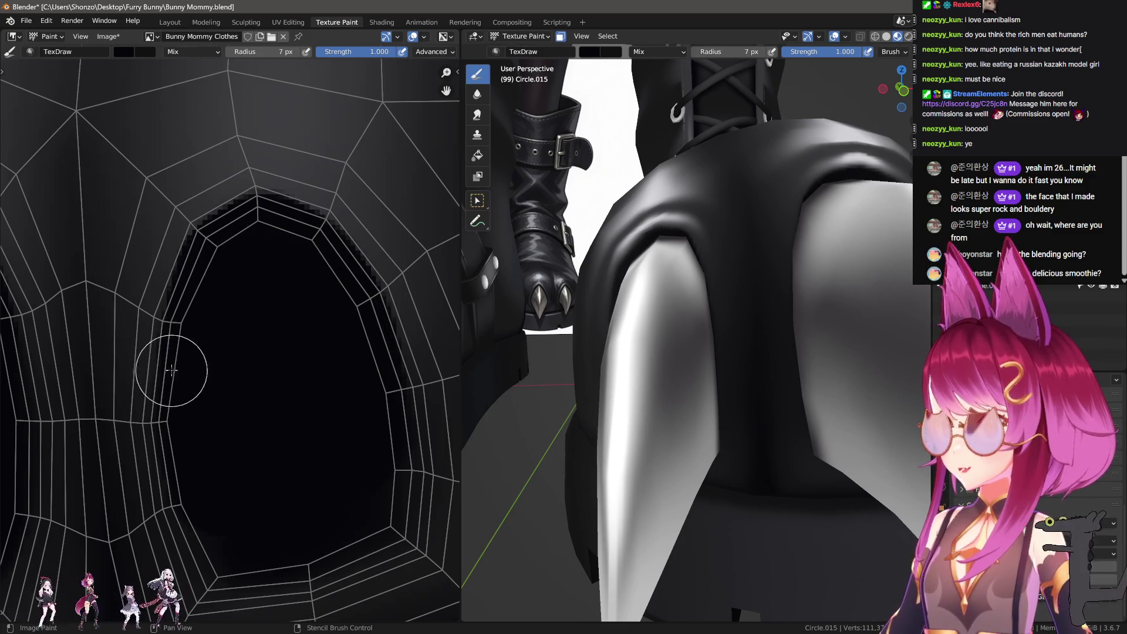
key(shift+space)
scroll(139, 290, up, 3)
key(f)
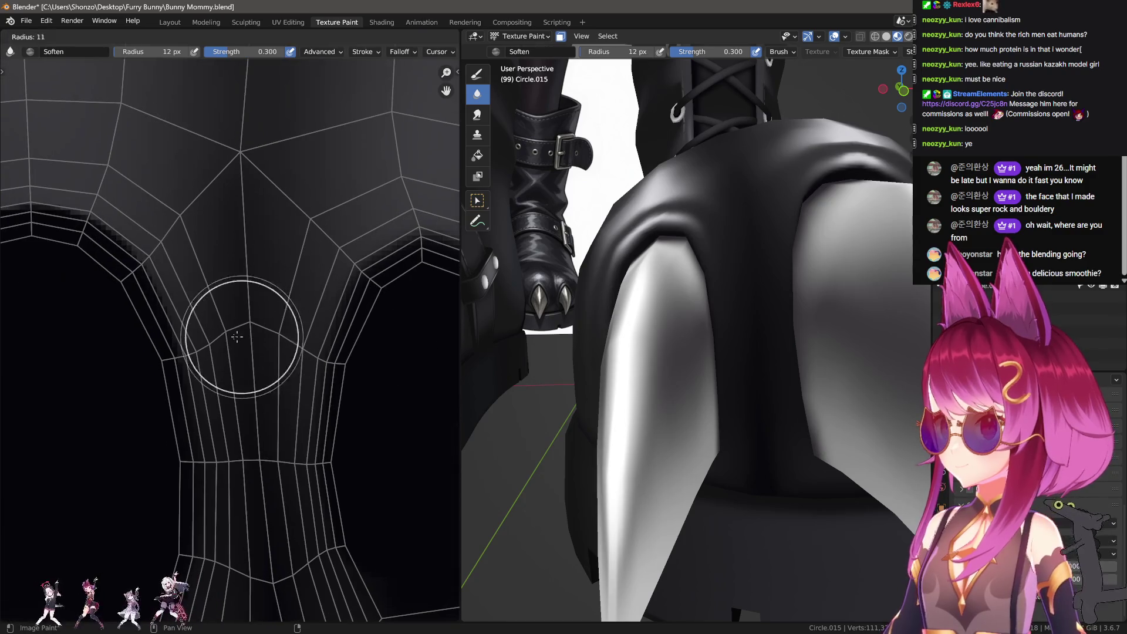
click(235, 336)
middle_drag(141, 241, 285, 390)
middle_drag(105, 245, 319, 199)
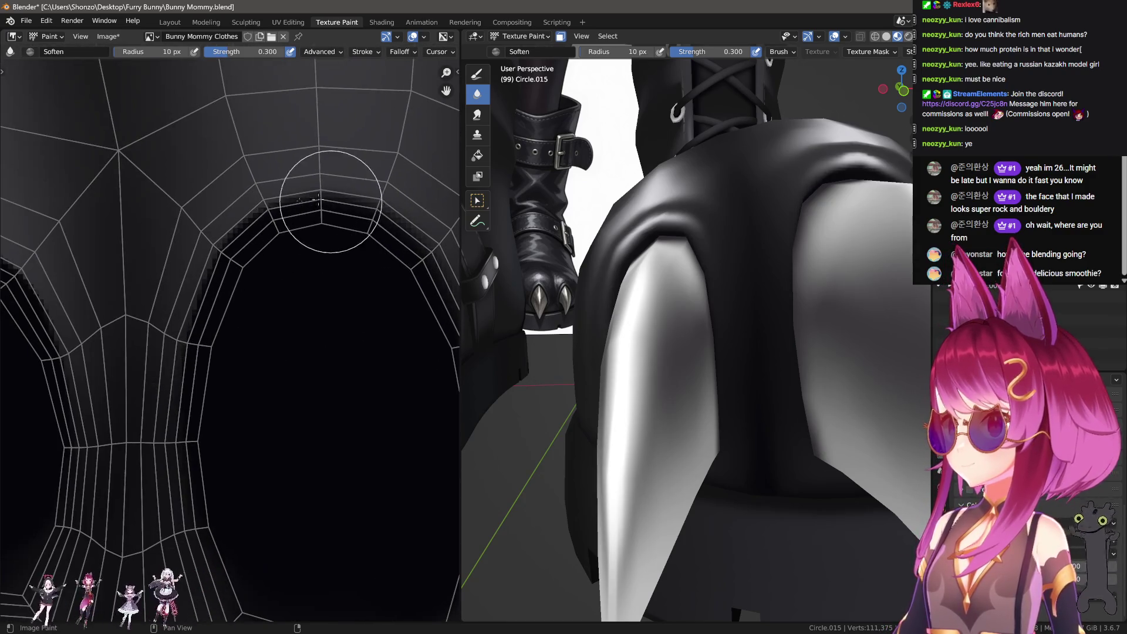
key(bracketleft)
scroll(352, 235, up, 2)
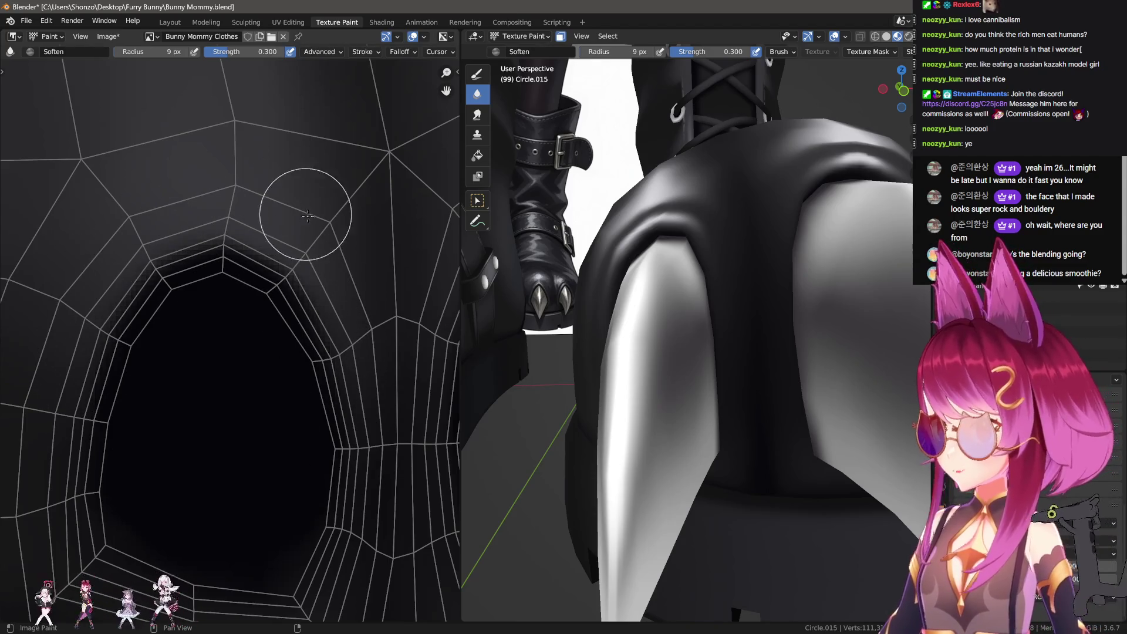
mouse_move(675, 305)
middle_down()
mouse_move(743, 336)
mouse_move(718, 318)
middle_up()
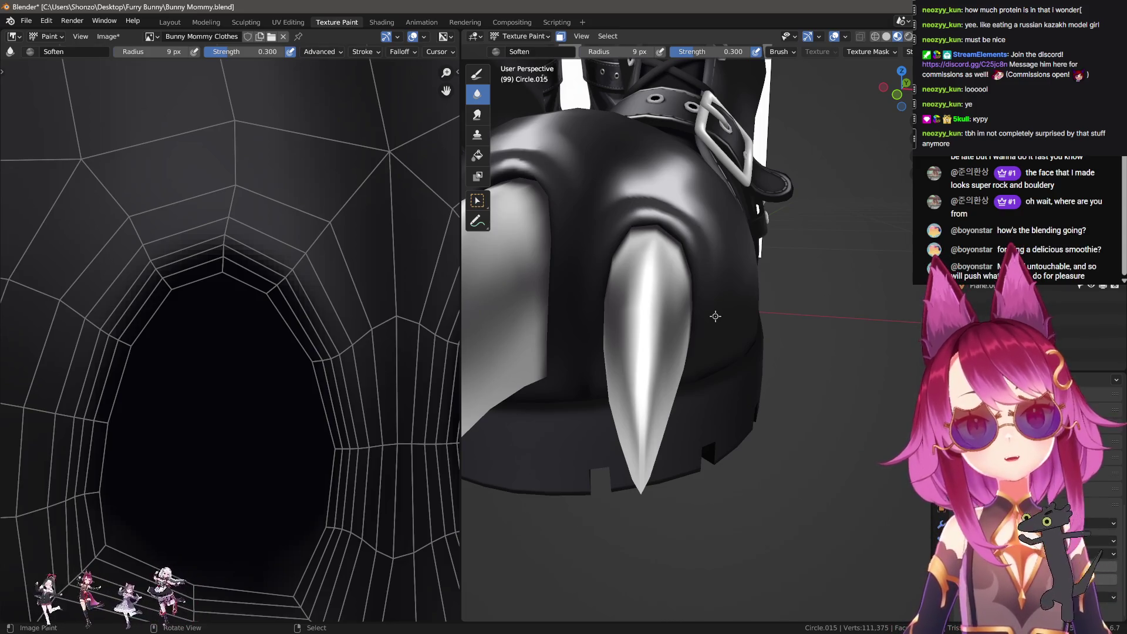
scroll(88, 298, down, 6)
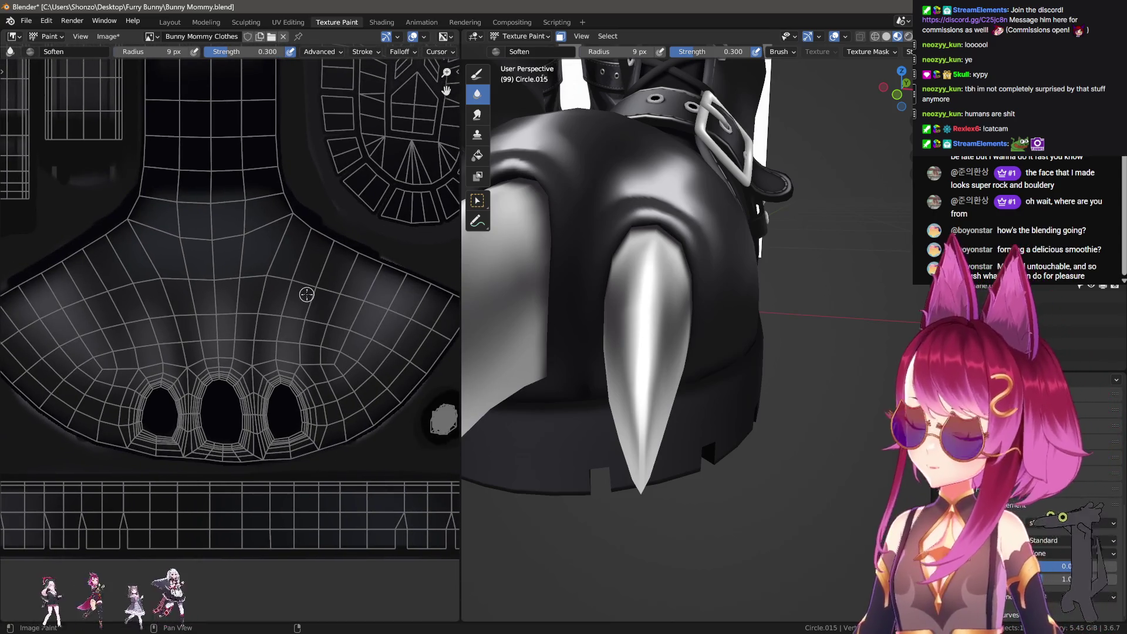
Set the brush falloff to Smooth and paint along the island's upper and lower-left edges.
middle_drag(697, 222, 546, 249)
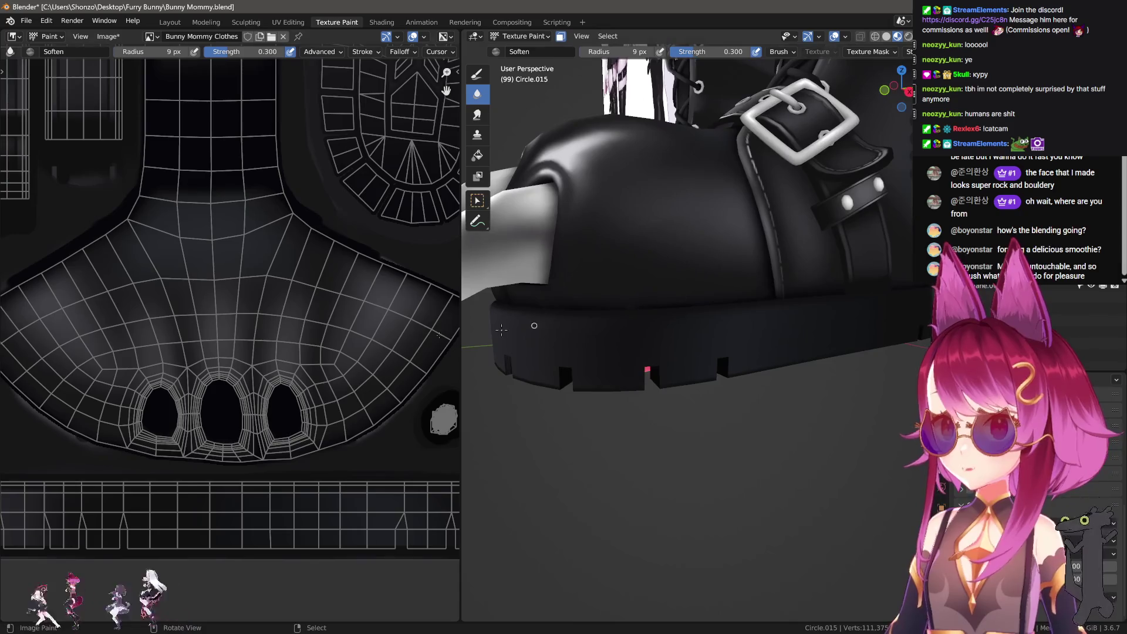
scroll(348, 354, down, 1)
scroll(348, 354, up, 8)
key(1)
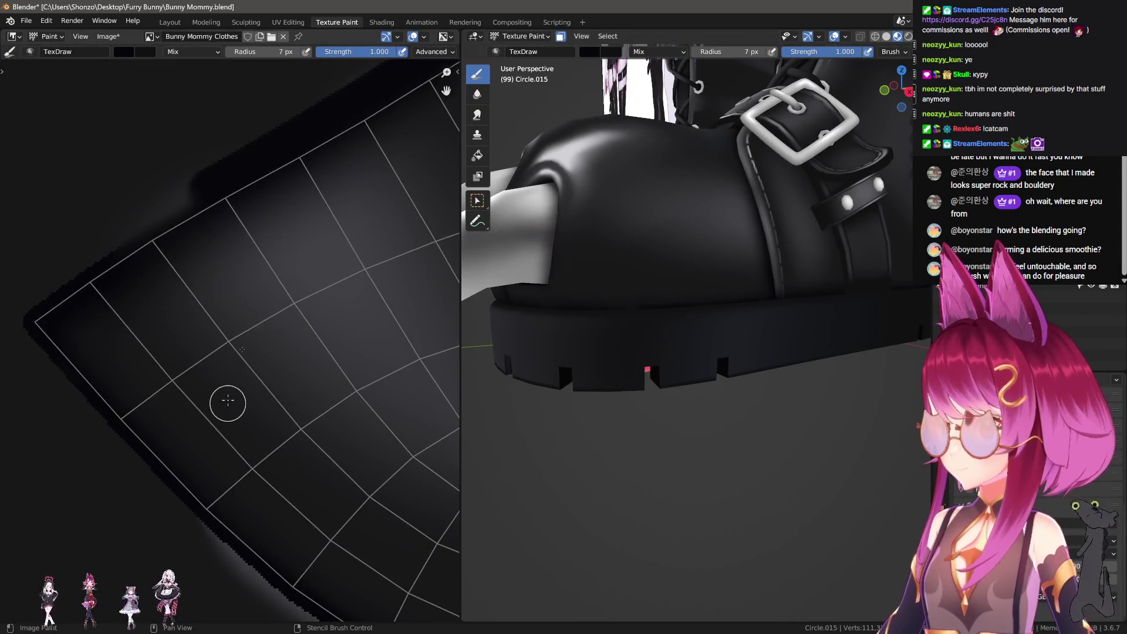
drag(250, 169, 140, 248)
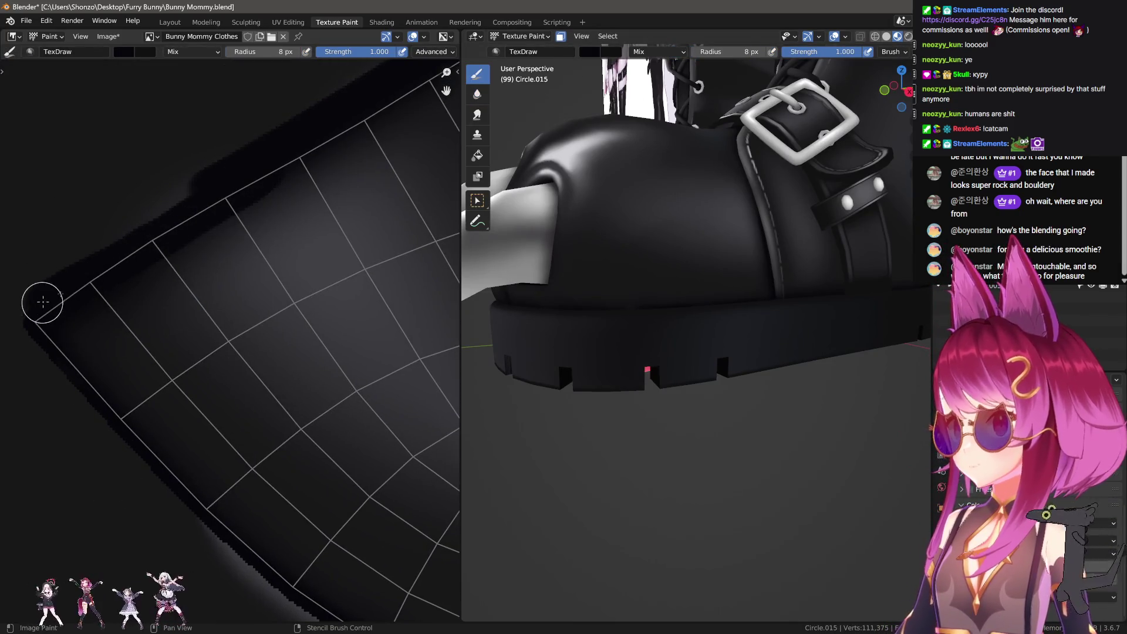
key(shift+f)
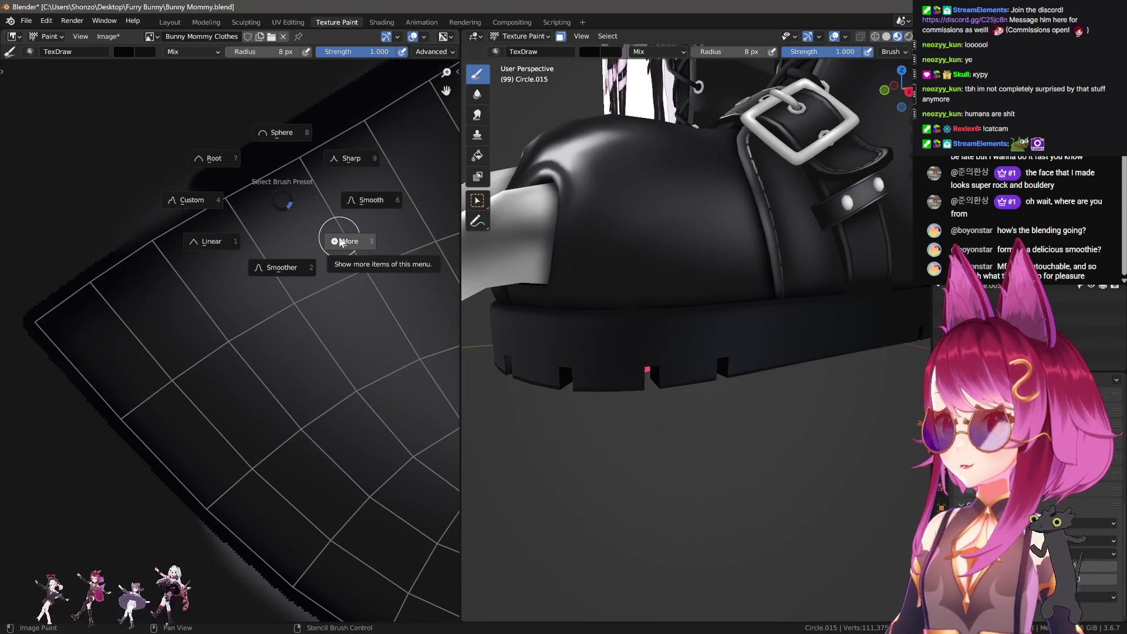
click(361, 203)
drag(161, 232, 35, 302)
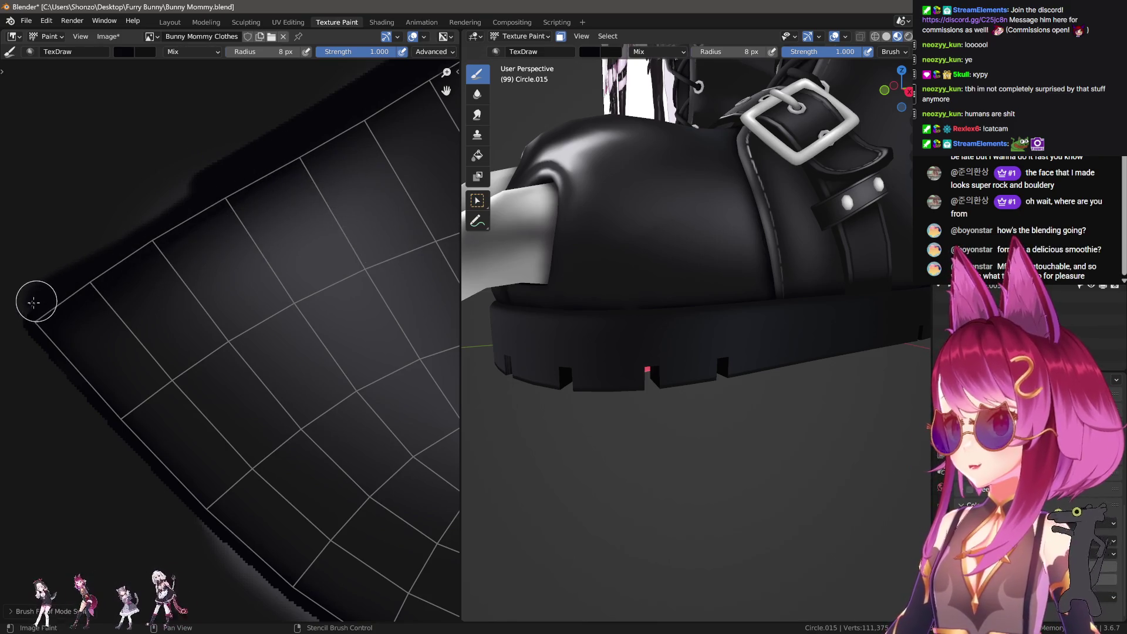
middle_drag(35, 302, 181, 244)
Paint straight highlight lines along the edges of the oval-hole toe island.
scroll(188, 235, up, 2)
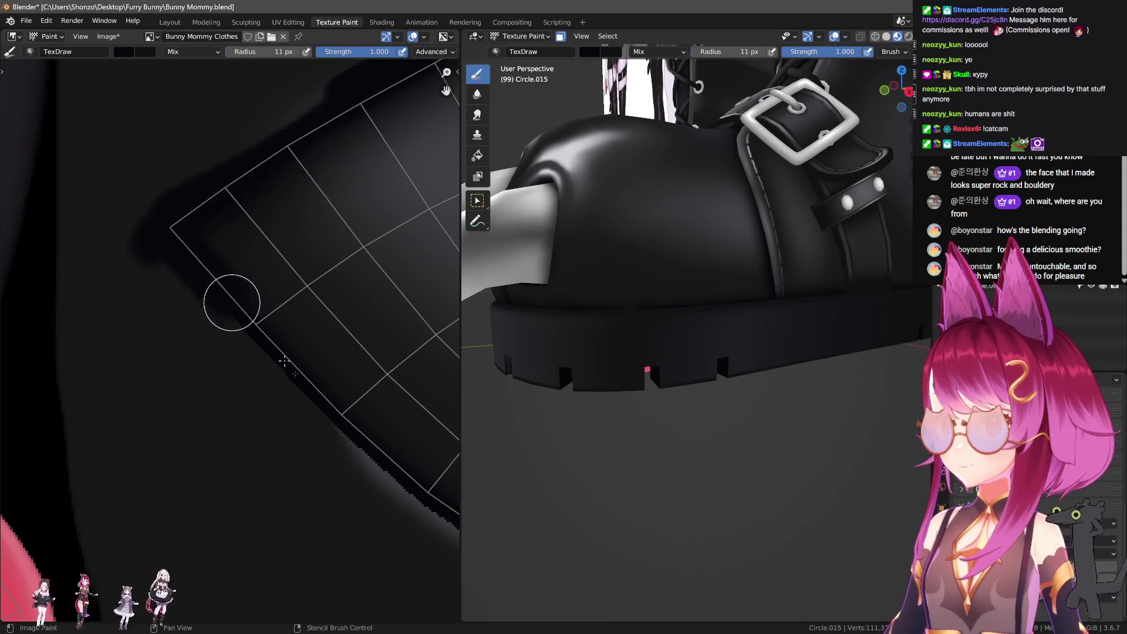
mouse_move(285, 362)
middle_down()
mouse_move(221, 353)
mouse_move(170, 289)
middle_up()
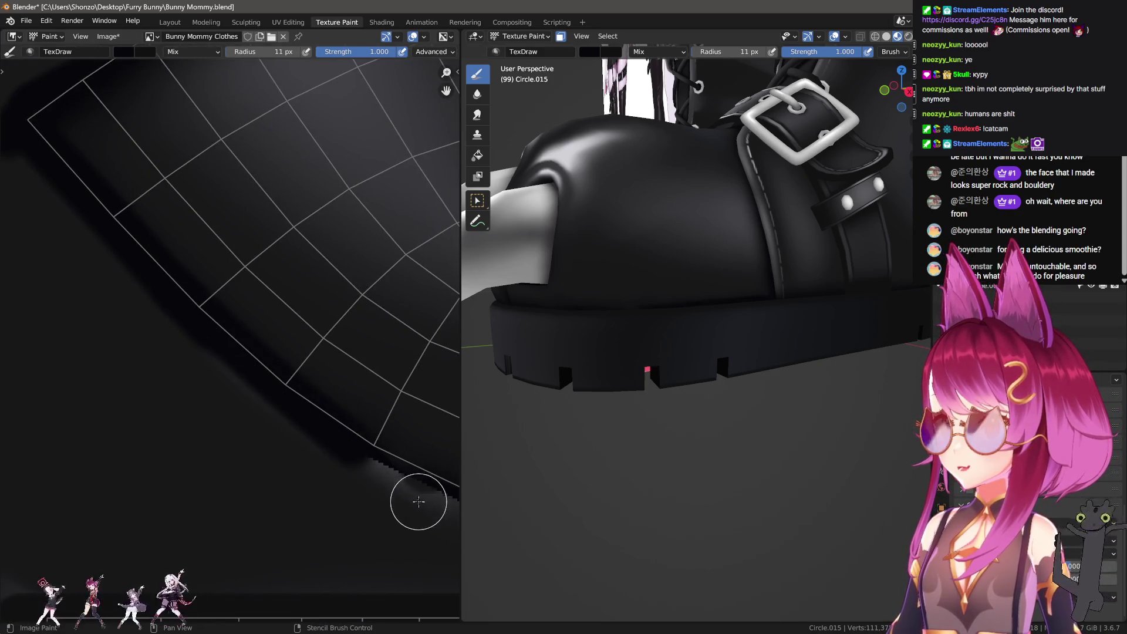
middle_drag(263, 404, 173, 327)
mouse_move(317, 390)
middle_down()
mouse_move(219, 360)
mouse_move(151, 310)
middle_up()
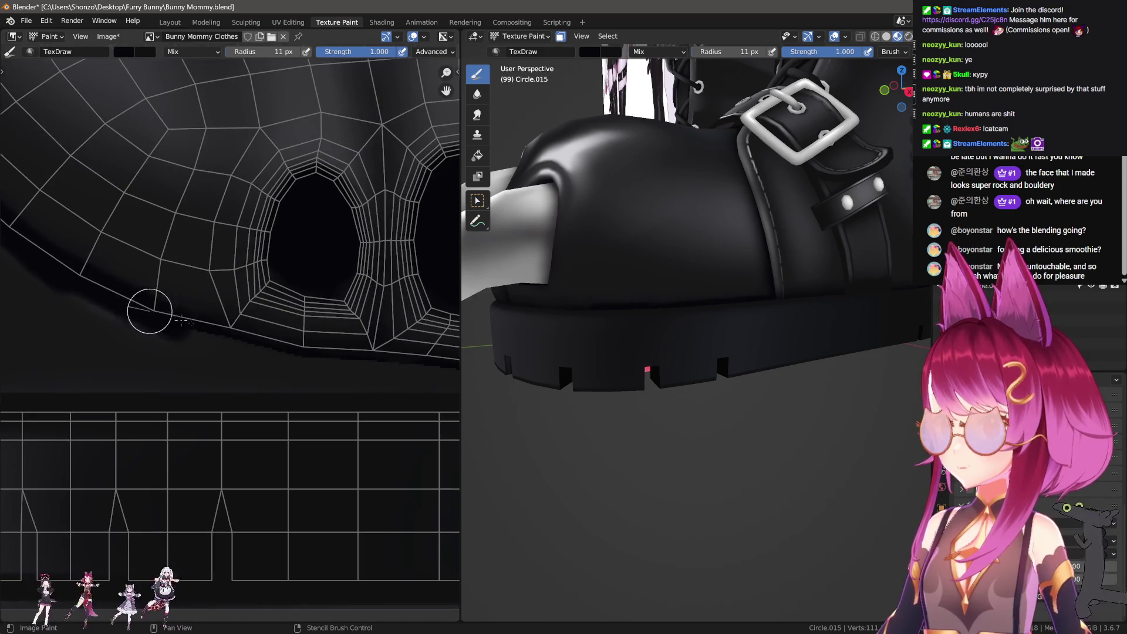
middle_drag(364, 372, 222, 345)
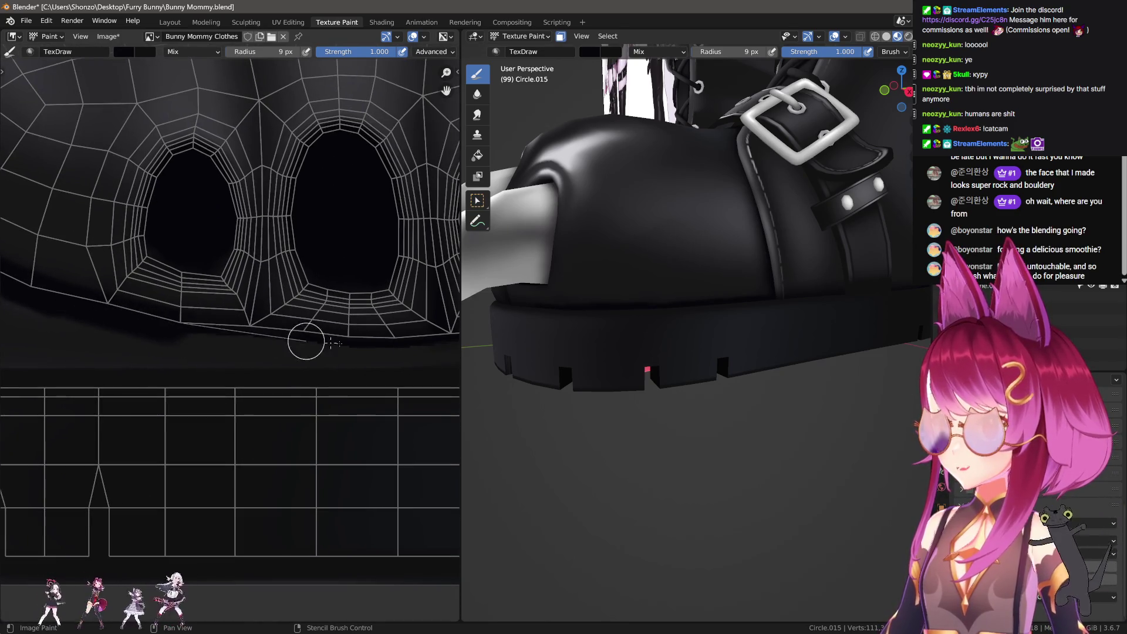
drag(306, 341, 229, 330)
middle_drag(370, 344, 95, 322)
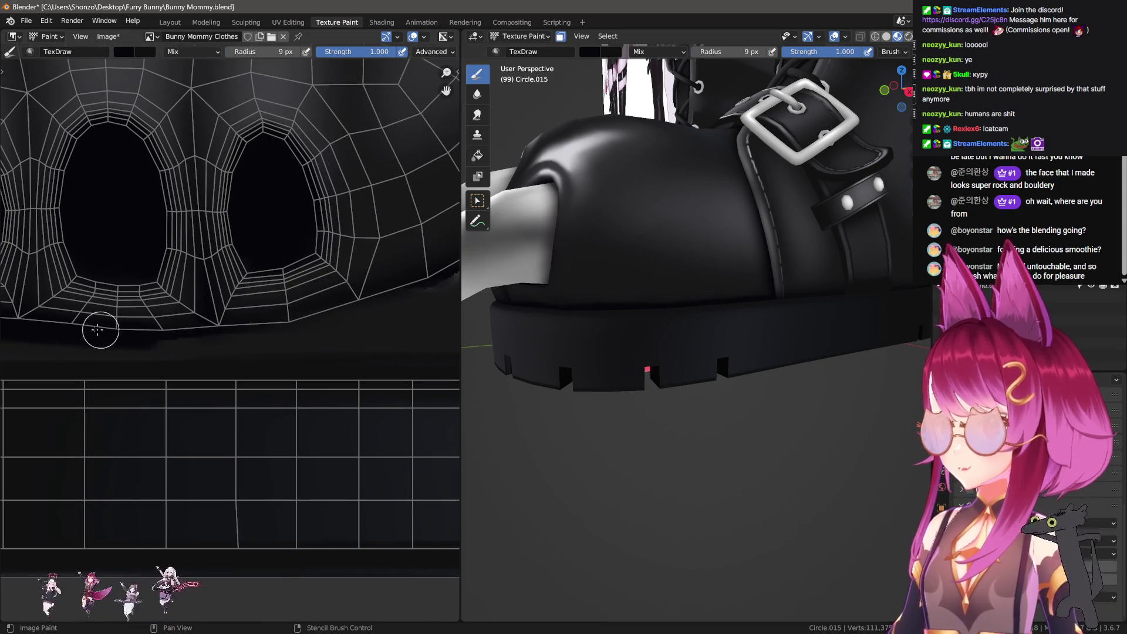
middle_drag(307, 322, 227, 347)
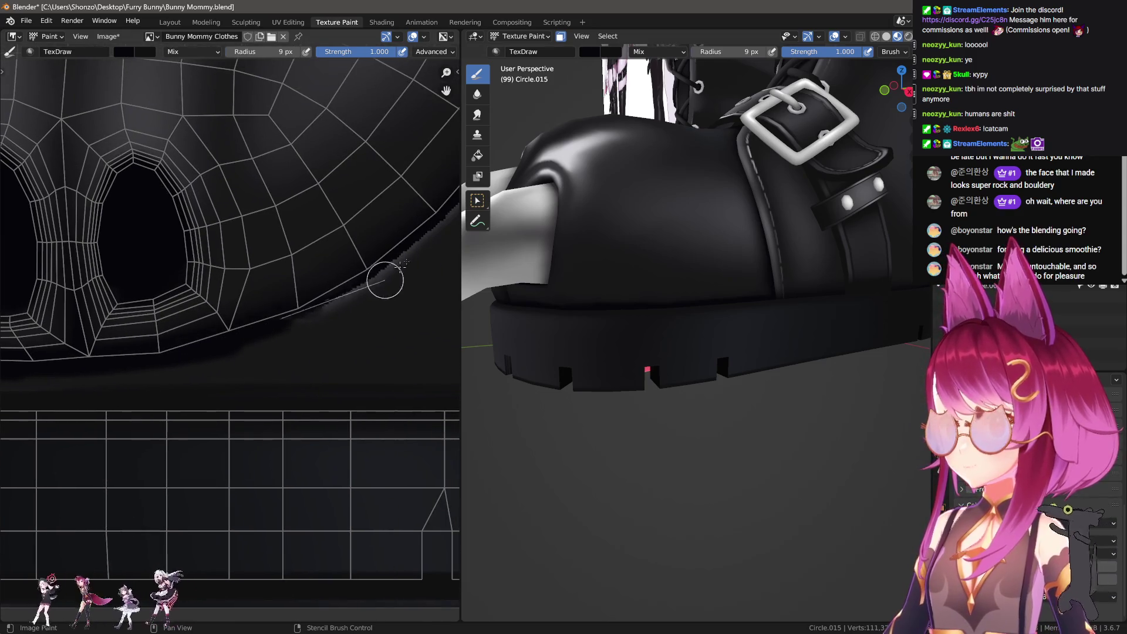
Draw further straight highlight lines following the island's outer edge.
scroll(307, 297, up, 2)
middle_drag(307, 297, 229, 348)
middle_drag(412, 196, 304, 299)
drag(376, 213, 429, 136)
mouse_move(429, 136)
middle_down()
mouse_move(280, 385)
mouse_move(340, 290)
middle_up()
middle_drag(163, 195, 254, 230)
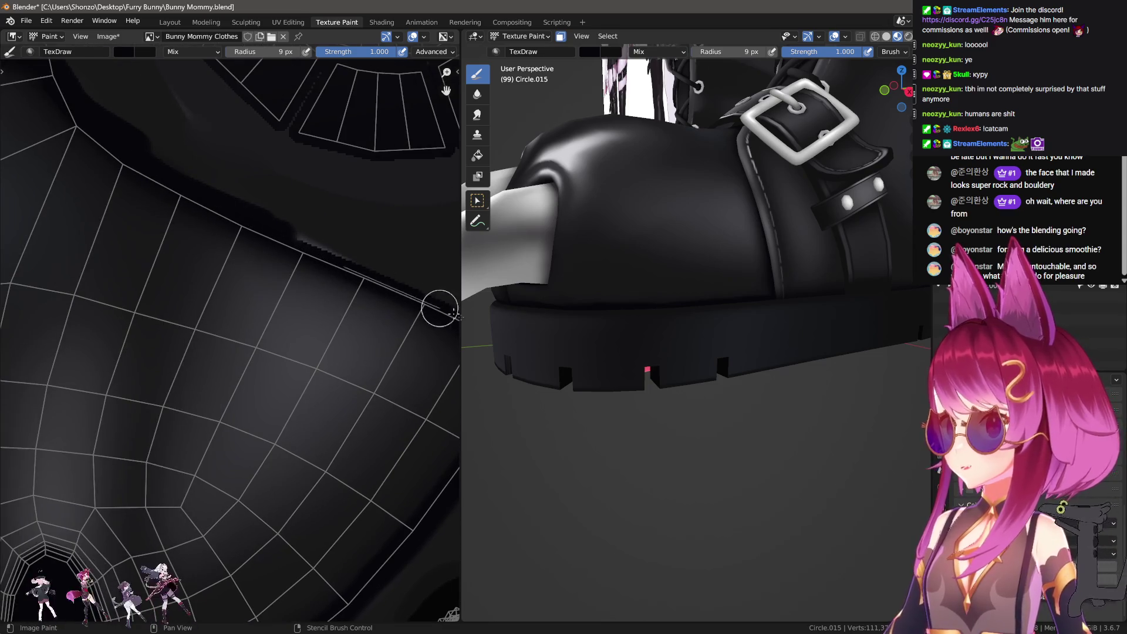
drag(455, 315, 455, 315)
mouse_move(455, 316)
middle_down()
mouse_move(226, 244)
mouse_move(243, 245)
middle_up()
key(shift+space)
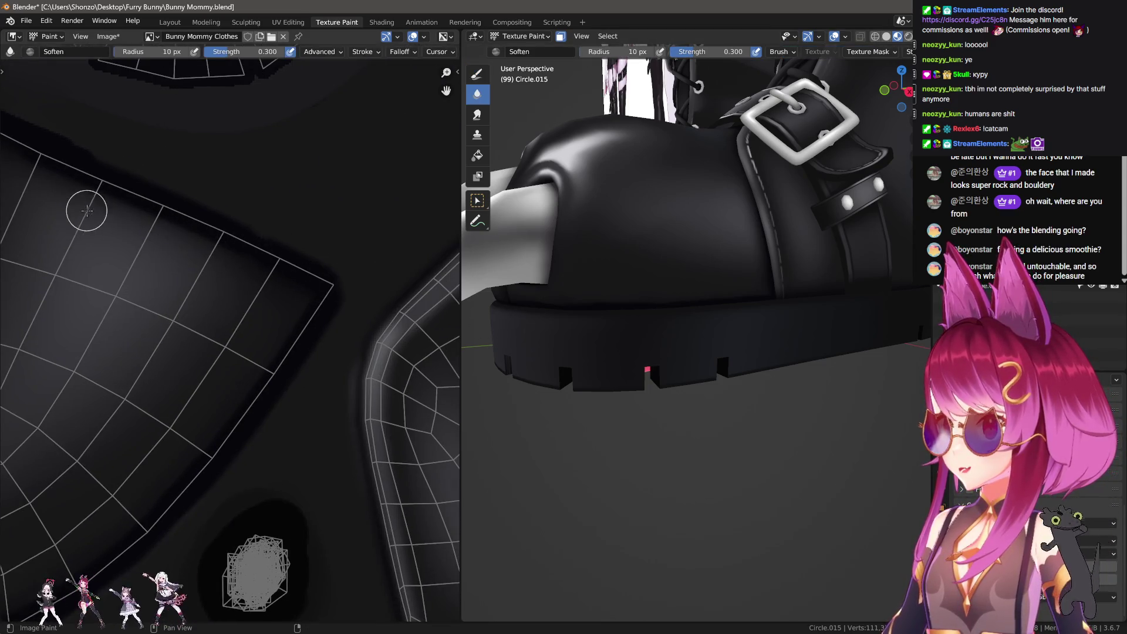
Soften the painted island edges past the eye holes with a 16 px Soften brush.
middle_drag(65, 196, 236, 254)
key(n)
key(n)
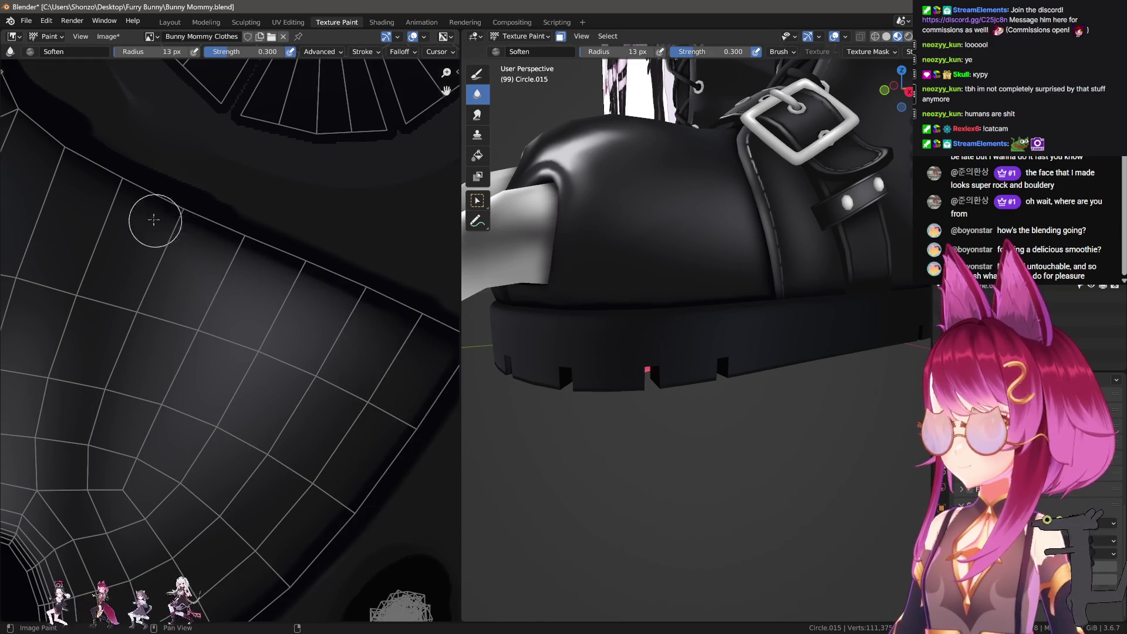
middle_drag(292, 304, 224, 227)
key(bracketleft)
key(bracketleft)
key(bracketleft)
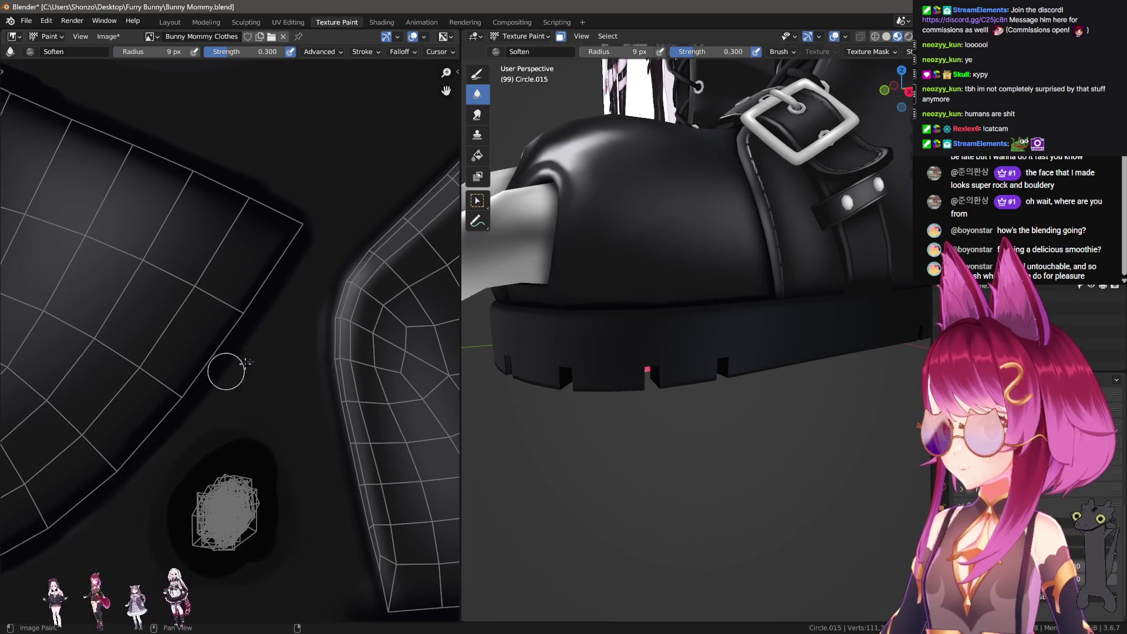
key(n)
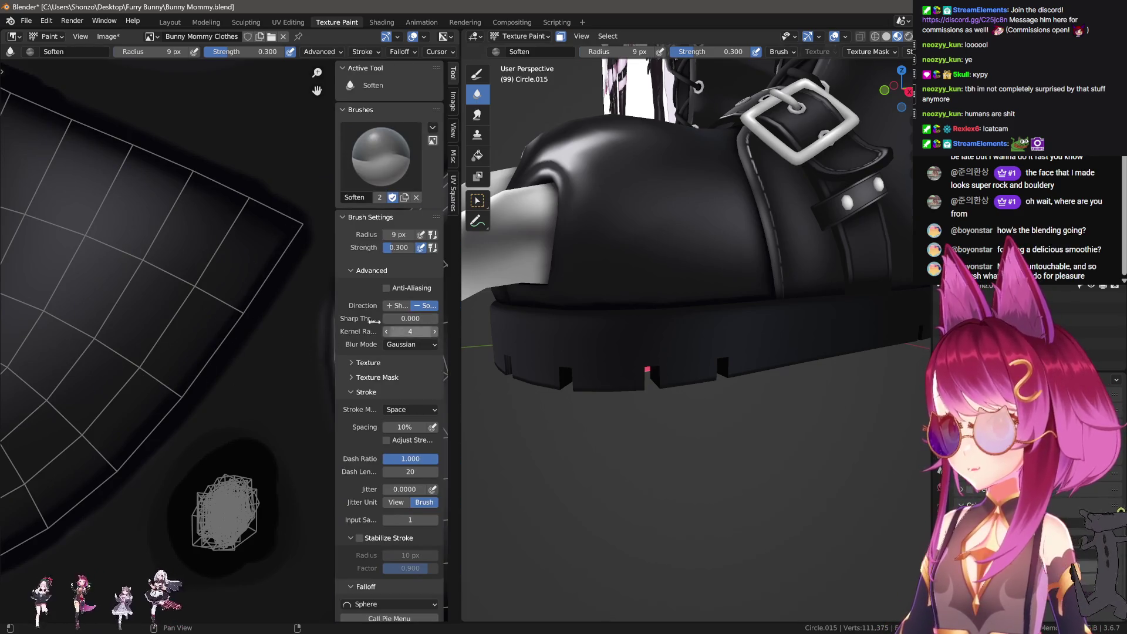
key(n)
scroll(136, 197, up, 3)
middle_drag(393, 343, 369, 233)
key(bracketright)
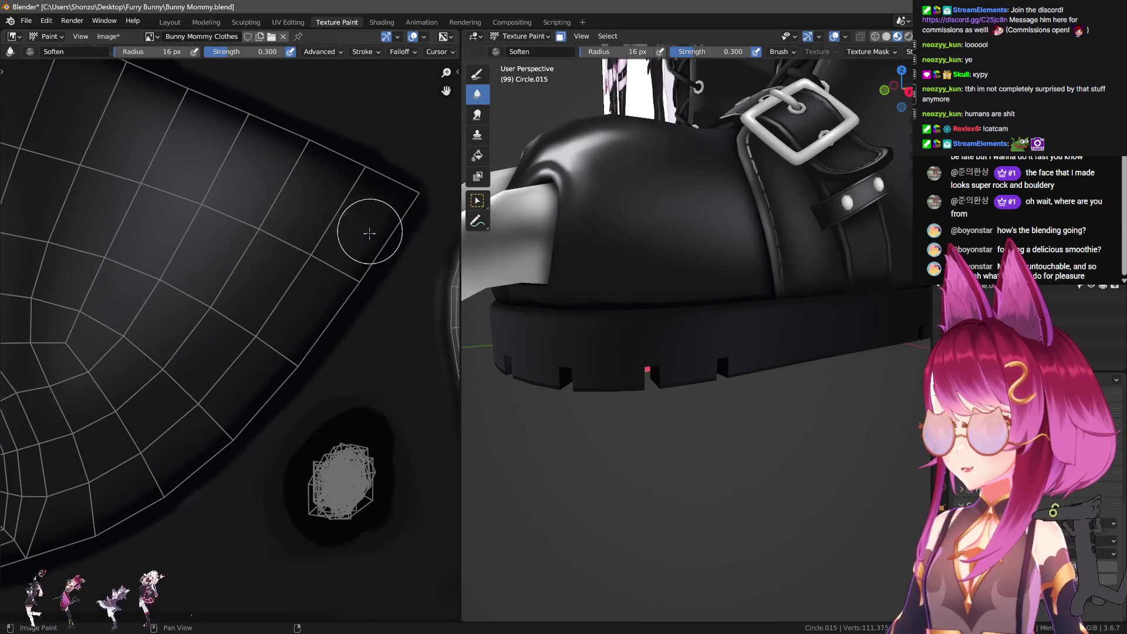
middle_drag(245, 388, 336, 304)
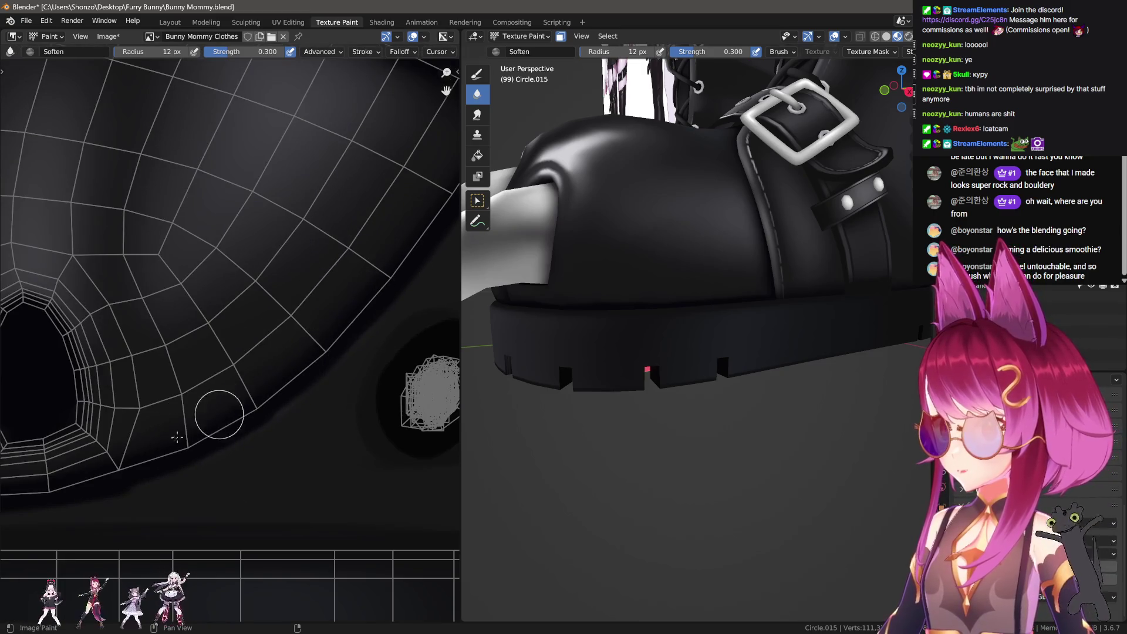
middle_drag(177, 438, 292, 391)
middle_drag(118, 437, 309, 418)
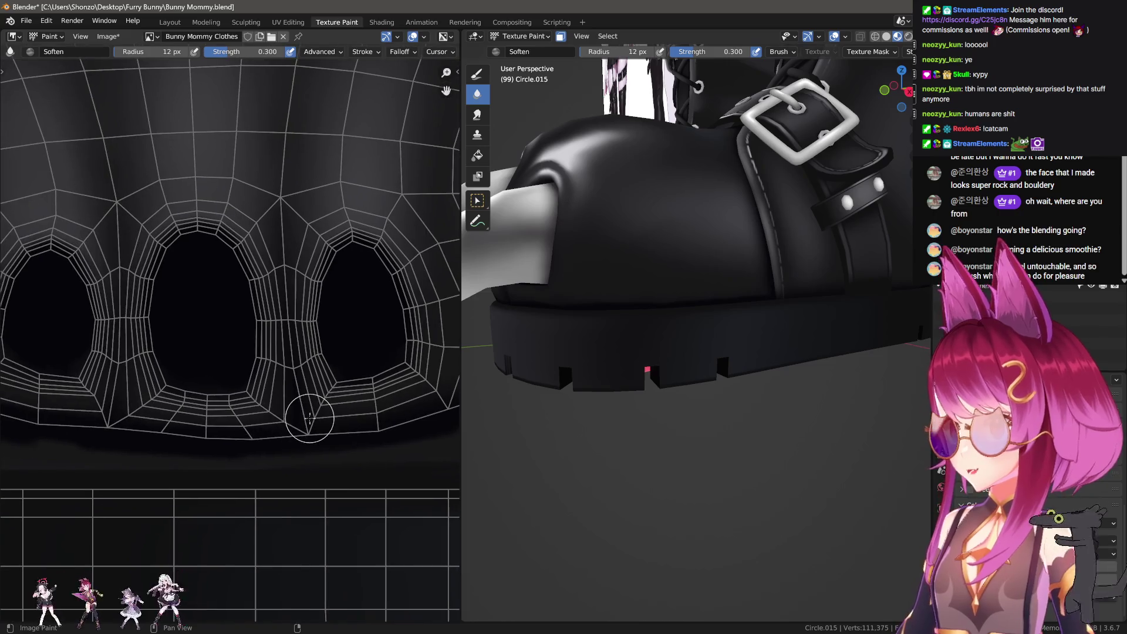
middle_drag(45, 404, 264, 438)
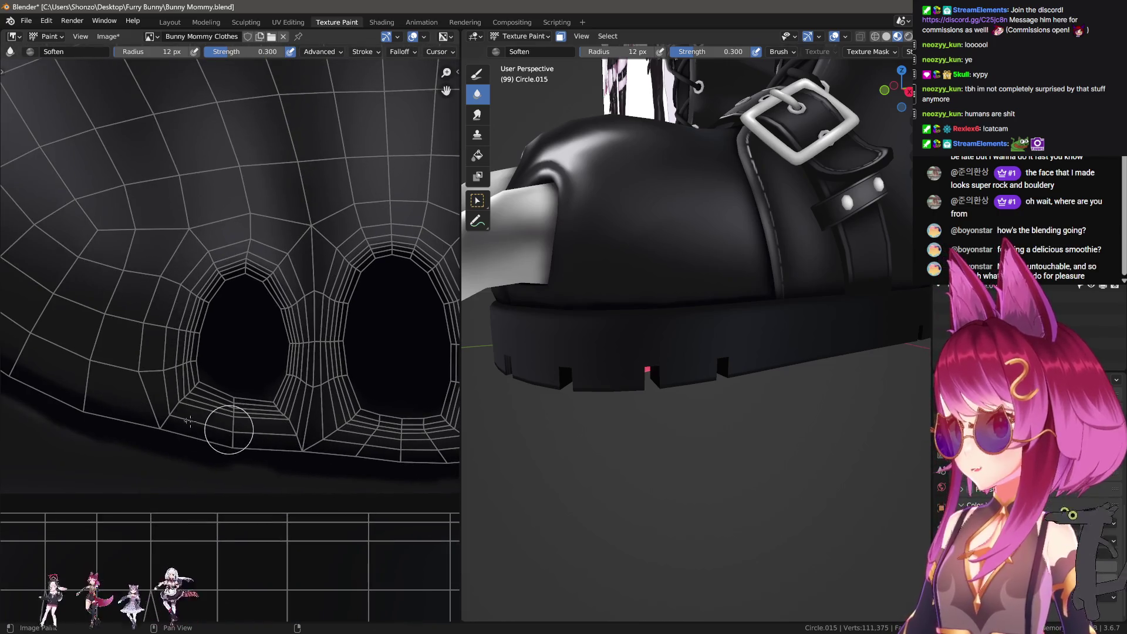
middle_drag(50, 375, 256, 477)
middle_drag(110, 386, 237, 467)
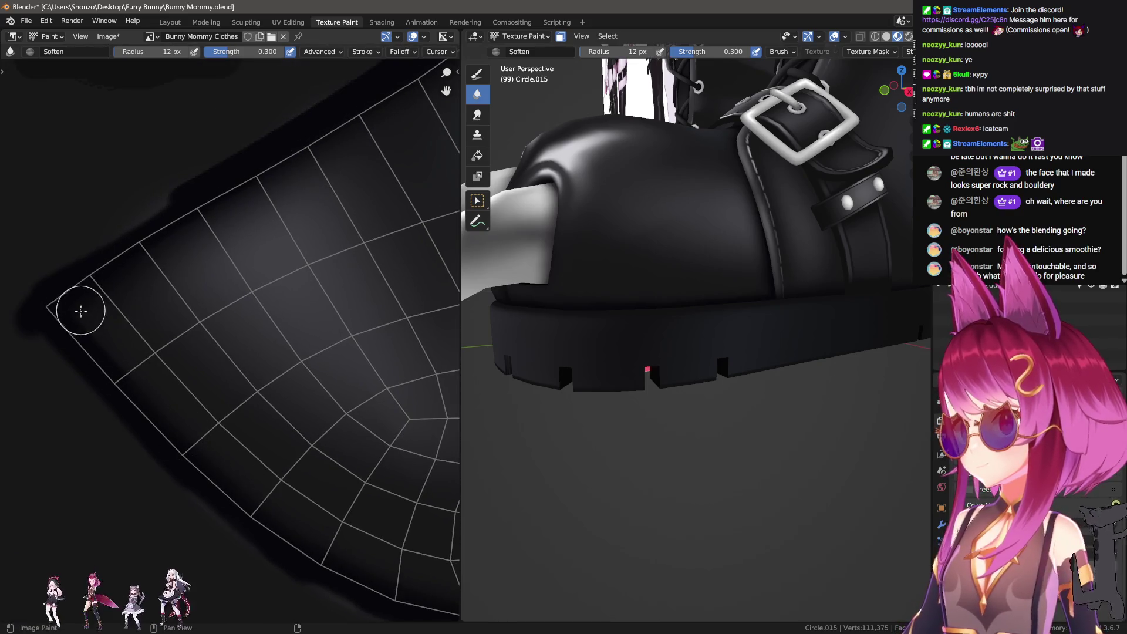
Raise Soften strength to 1.000 and blend the curved edges beside the eye holes.
mouse_move(189, 374)
middle_down()
mouse_move(234, 360)
mouse_move(206, 360)
middle_up()
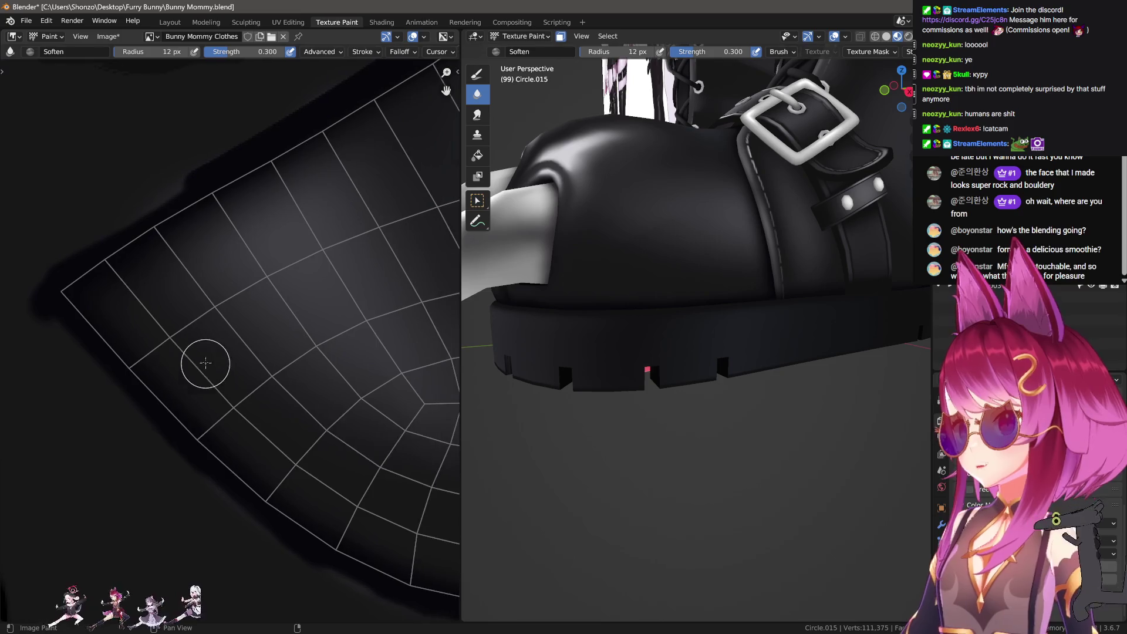
key(shift+f)
click(343, 378)
middle_drag(311, 519, 130, 391)
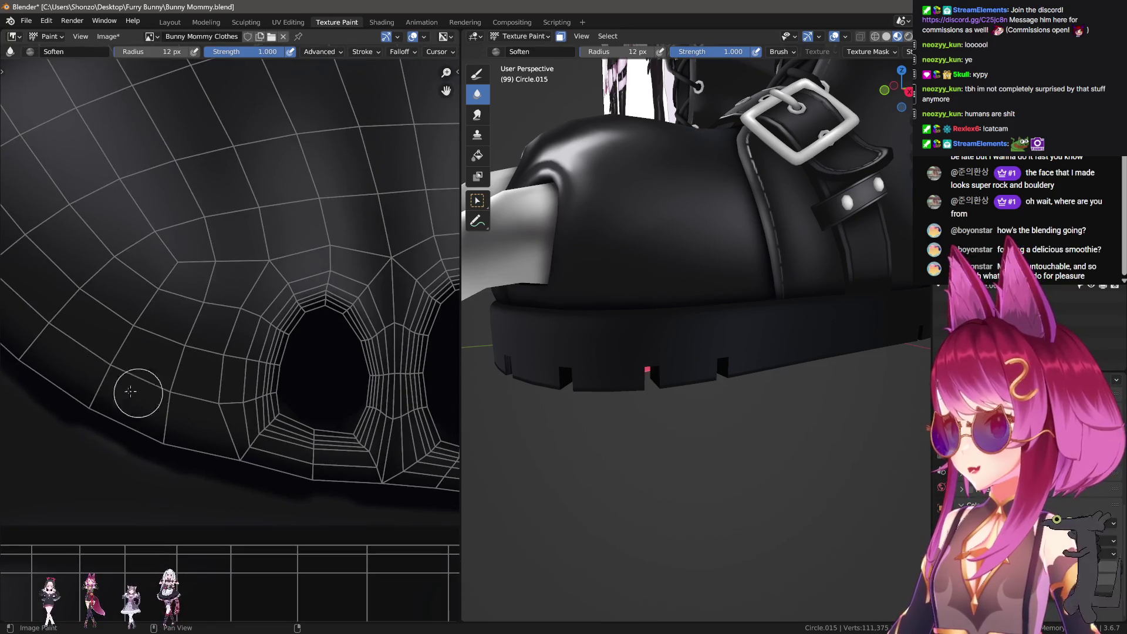
middle_drag(300, 480, 80, 428)
scroll(80, 427, up, 1)
middle_drag(374, 423, 108, 429)
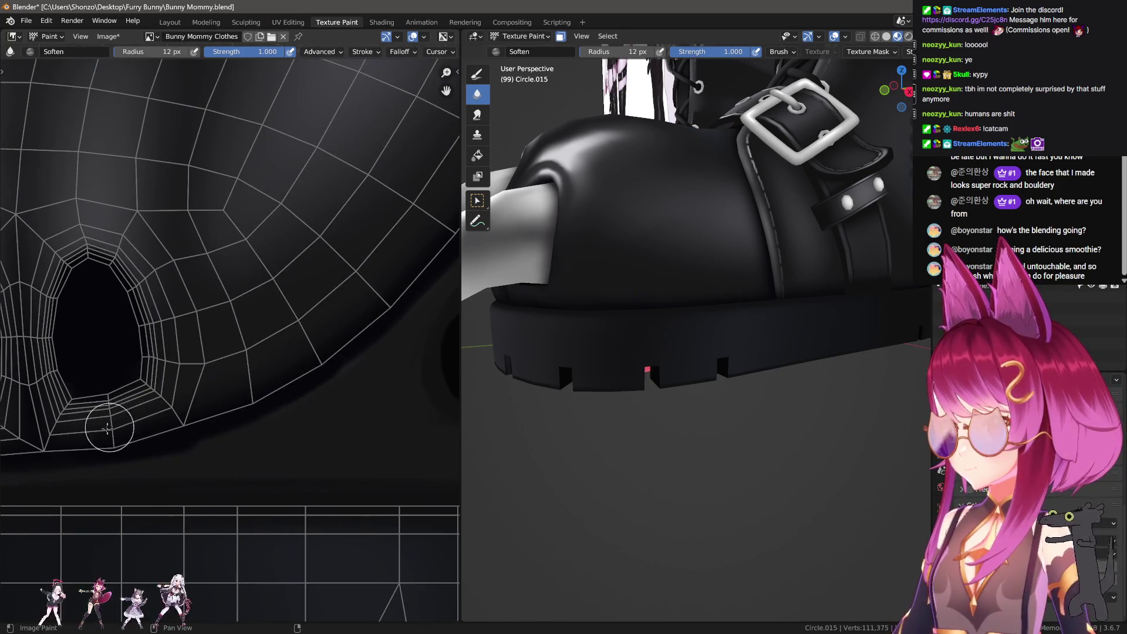
middle_drag(422, 268, 77, 452)
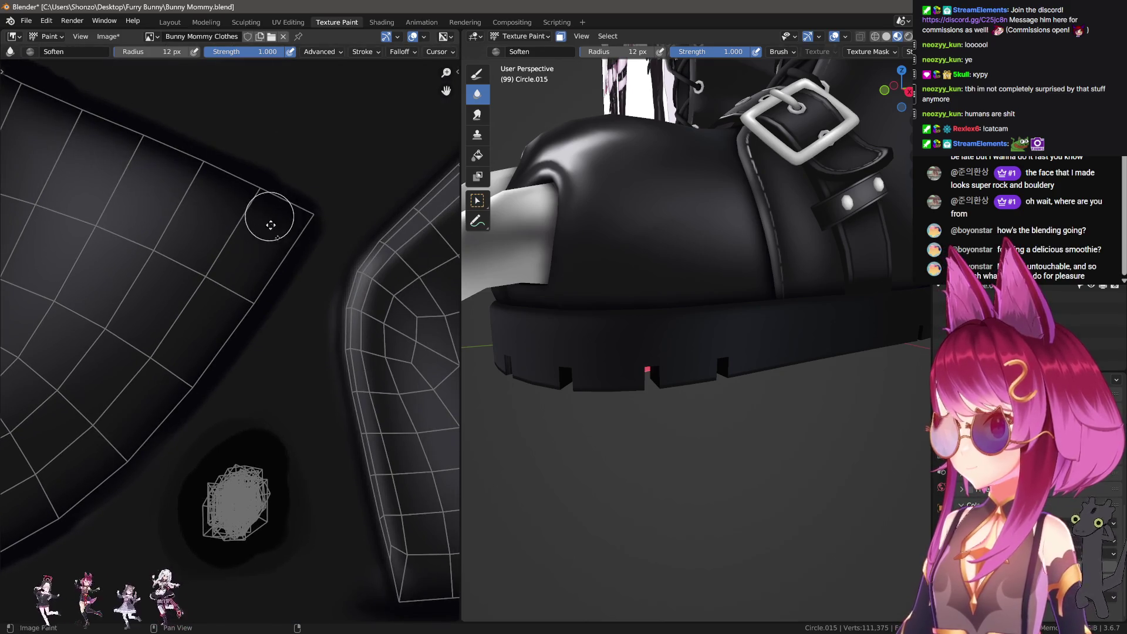
middle_drag(271, 225, 275, 288)
mouse_move(591, 336)
middle_down()
mouse_move(609, 382)
mouse_move(591, 385)
middle_up()
middle_drag(48, 374, 99, 356)
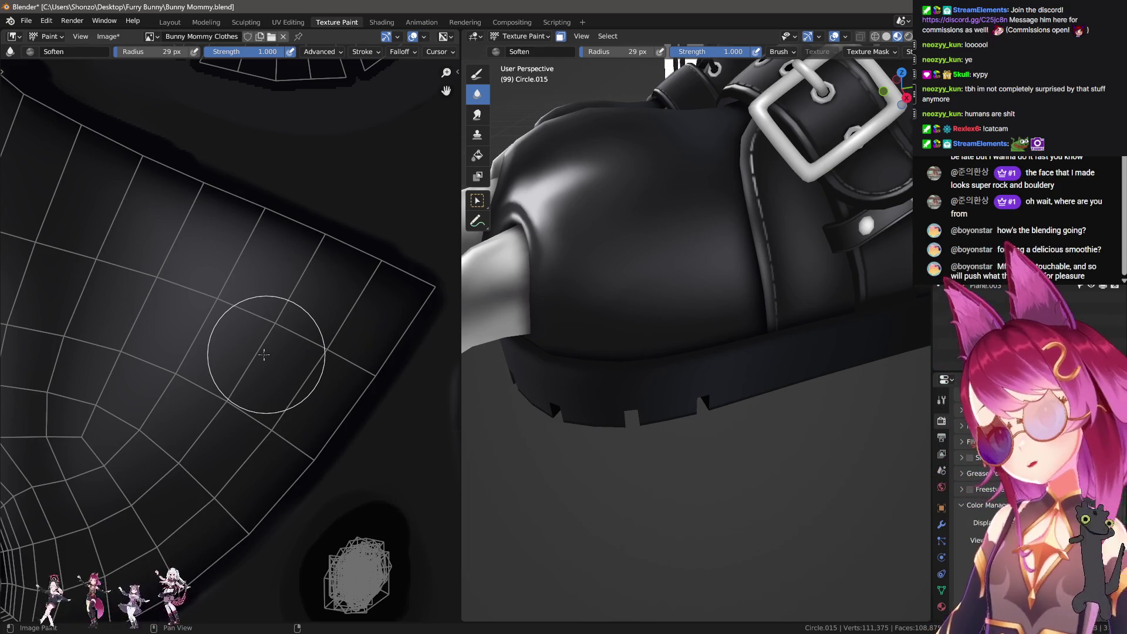
Orbit the boot to check the blend, then switch to the Smear brush.
scroll(264, 354, down, 2)
scroll(251, 189, down, 2)
scroll(120, 369, up, 3)
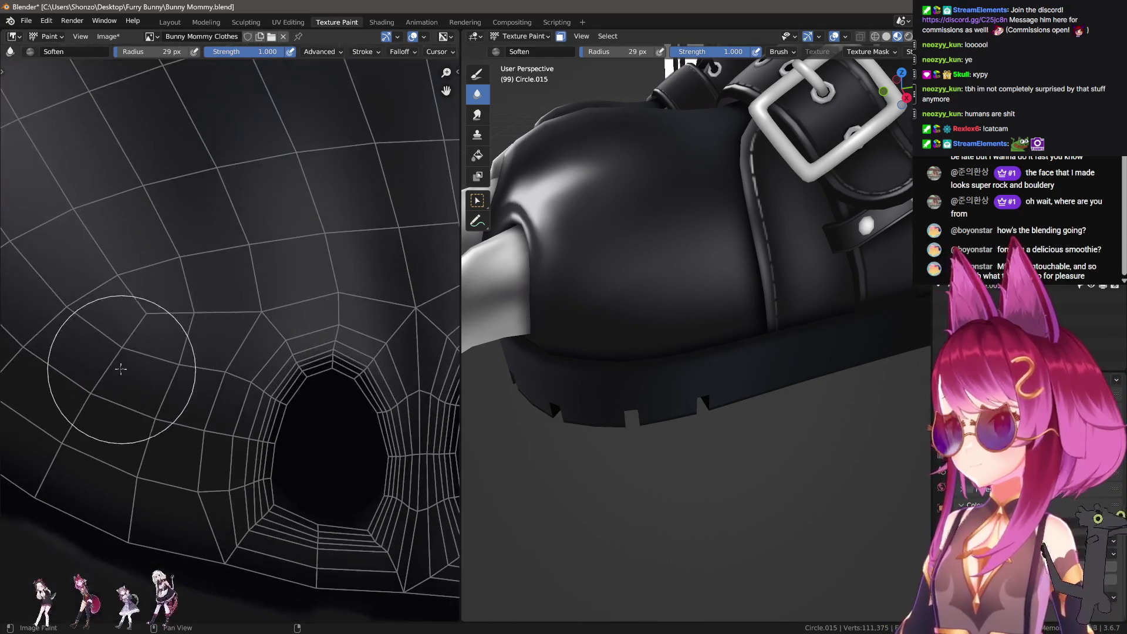
mouse_move(575, 329)
middle_down()
mouse_move(676, 298)
mouse_move(658, 300)
middle_up()
scroll(217, 352, up, 3)
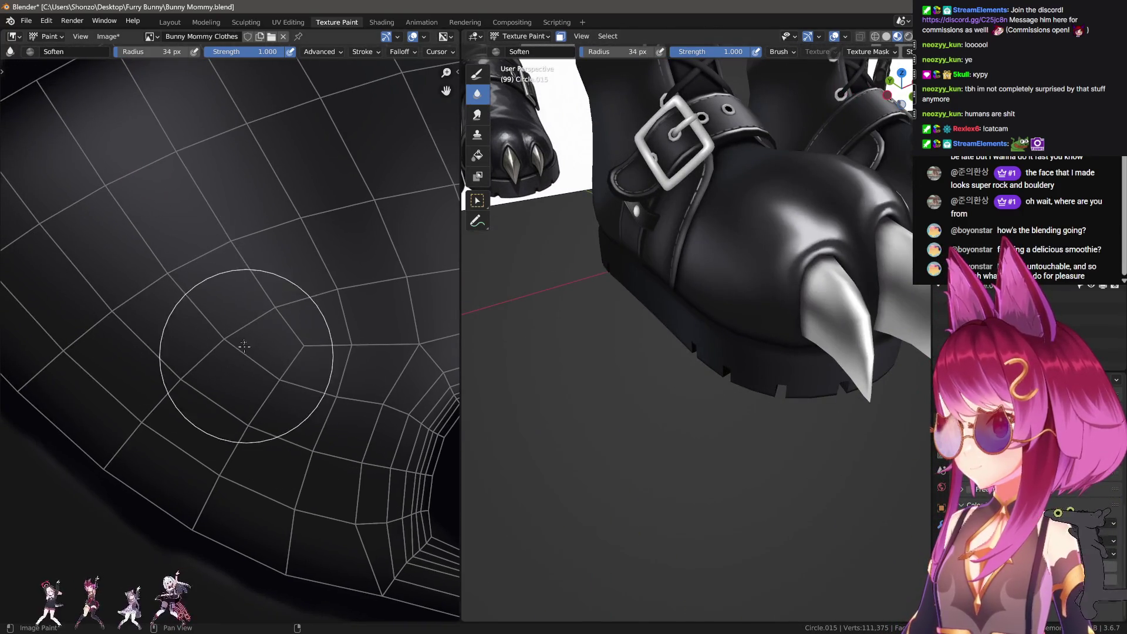
middle_drag(745, 209, 713, 275)
click(477, 114)
scroll(235, 293, up, 3)
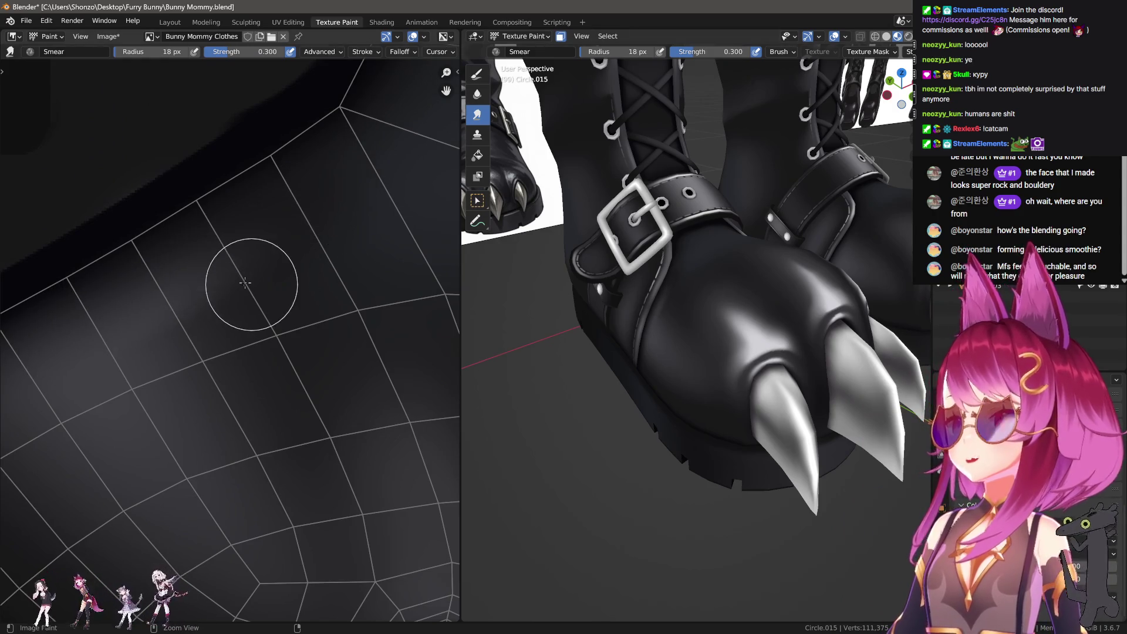
Alternate Soften and Smear passes across the island along the boot side.
key(shift+space)
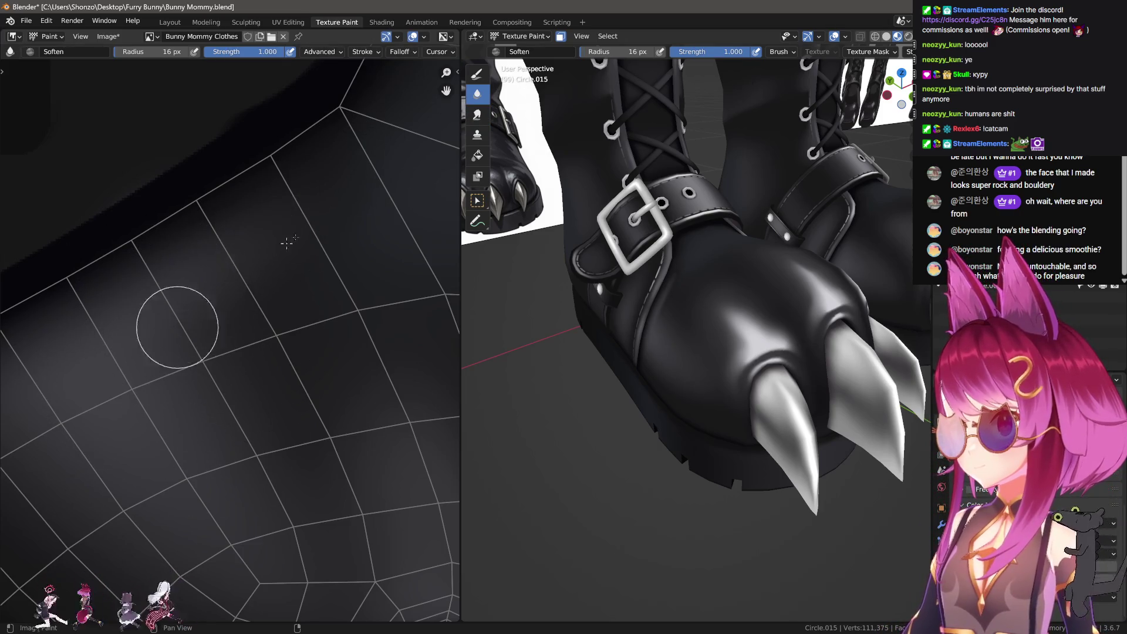
middle_drag(493, 310, 464, 314)
middle_drag(379, 302, 327, 349)
key(shift+space)
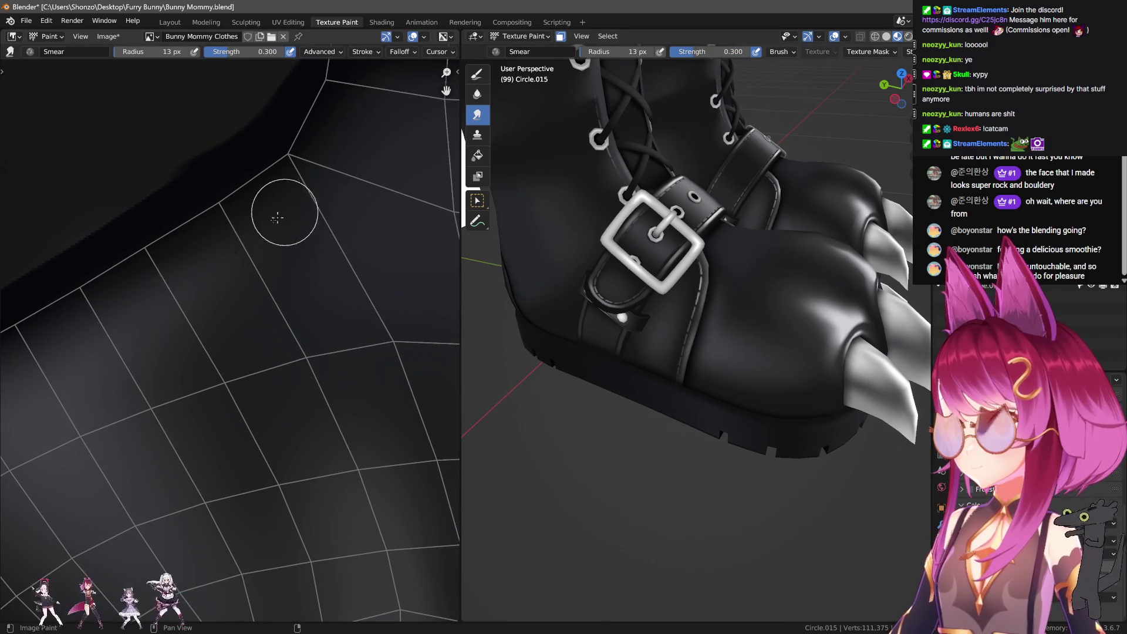
middle_drag(410, 101, 337, 145)
key(shift+space)
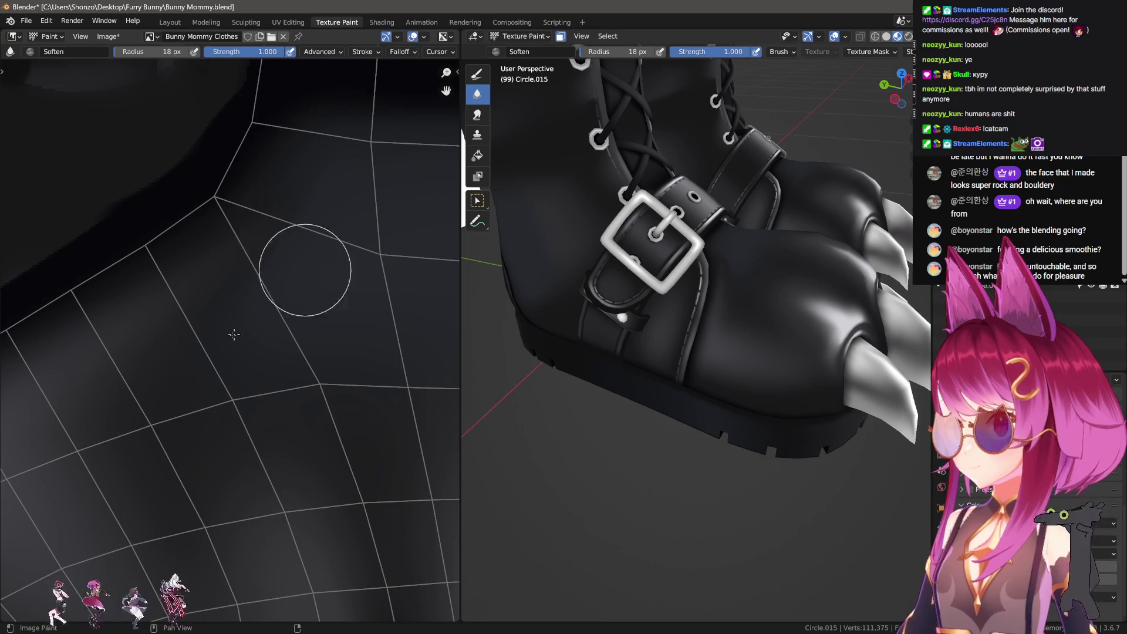
Smear and soften the paw island edges, then orbit the boots to check the blending.
middle_drag(563, 358, 599, 343)
scroll(221, 377, down, 5)
middle_drag(222, 378, 135, 365)
scroll(251, 466, up, 4)
key(shift+space)
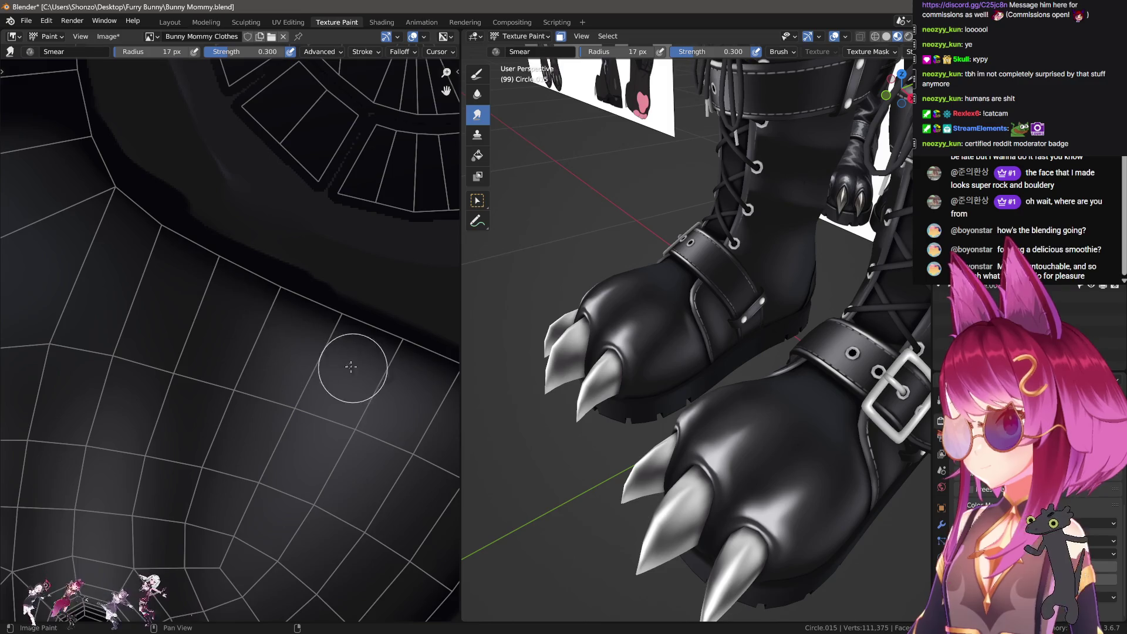
scroll(322, 377, down, 2)
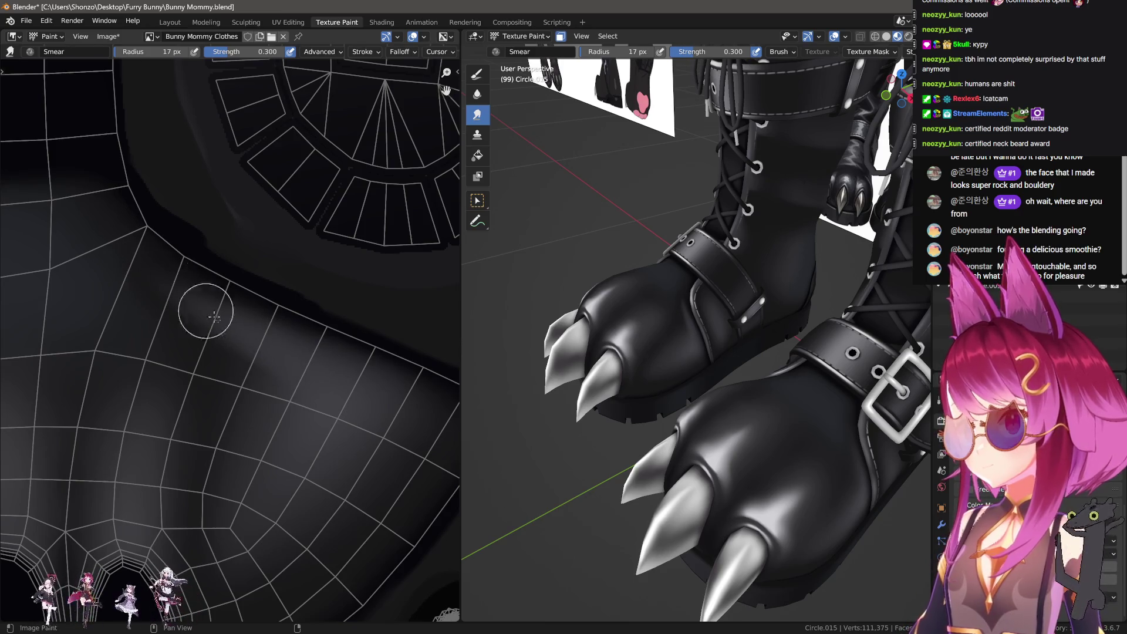
key(shift+space)
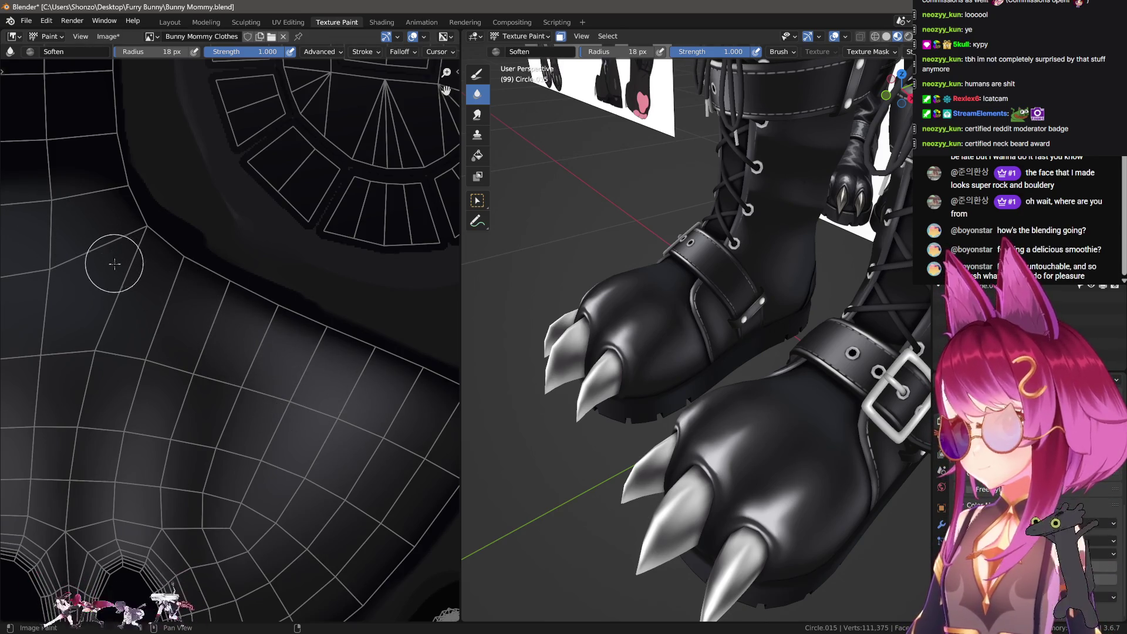
scroll(114, 264, down, 3)
scroll(226, 194, up, 3)
mouse_move(675, 282)
middle_down()
mouse_move(692, 247)
mouse_move(740, 207)
mouse_move(721, 293)
middle_up()
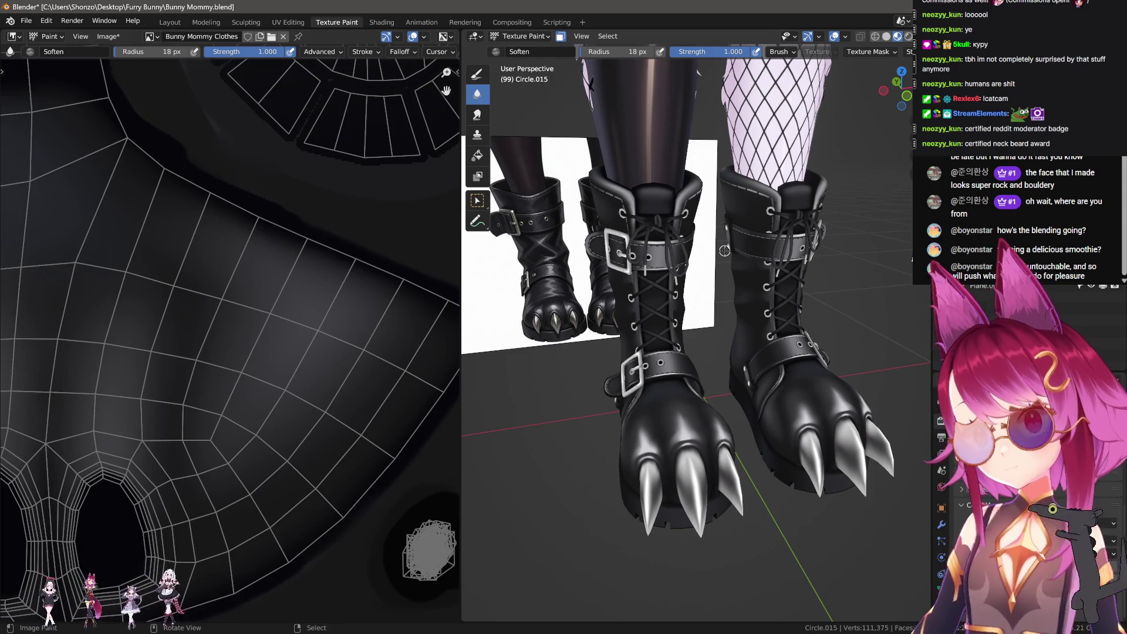
scroll(725, 251, up, 10)
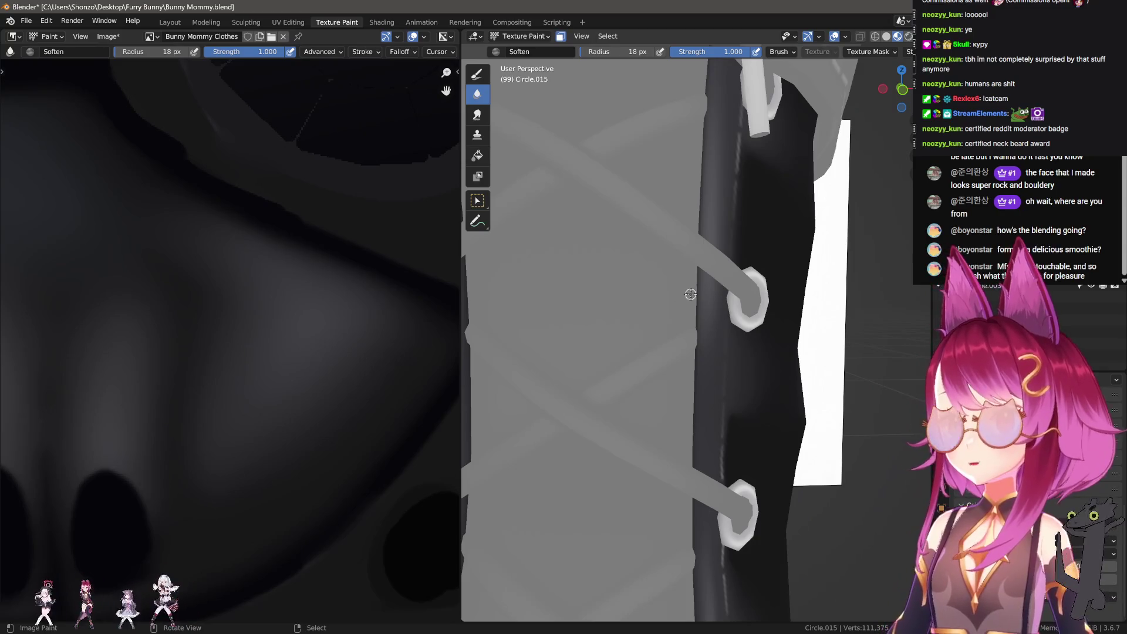
Switch to the draw brush, resize its radius, and sample a colour from the model at 1.000 strength.
middle_drag(690, 294, 739, 290)
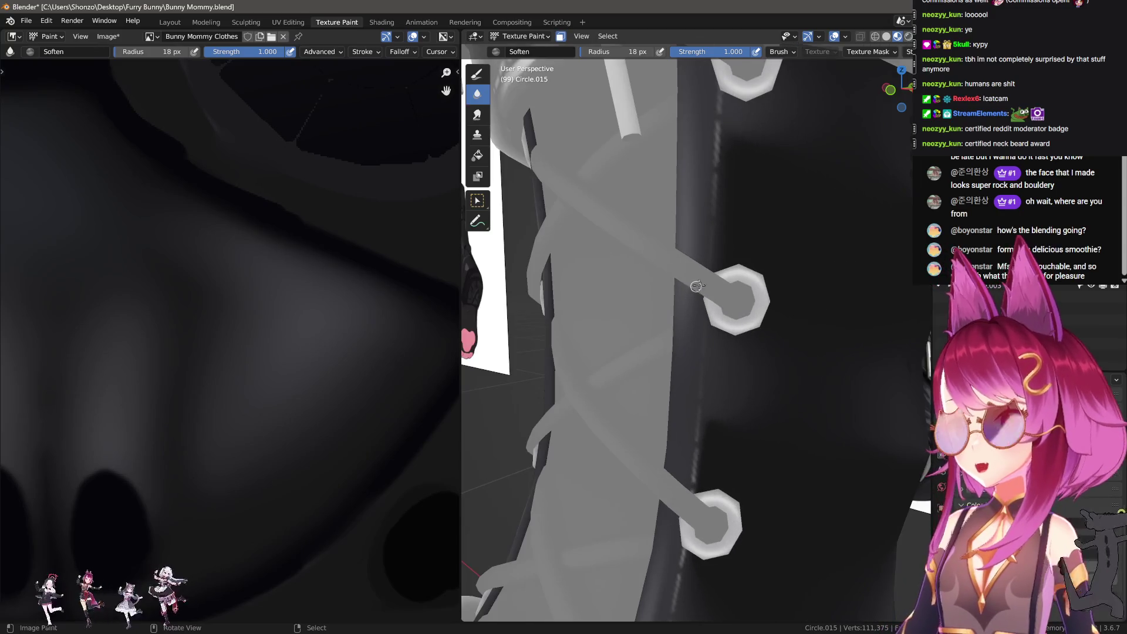
key(shift+space)
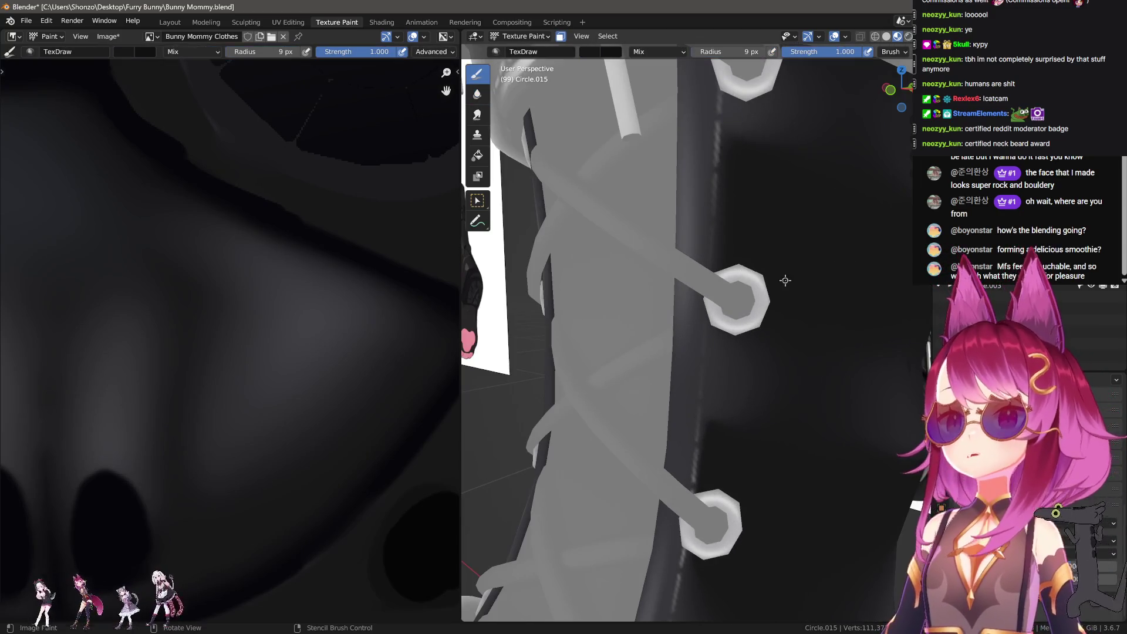
key(f)
click(652, 241)
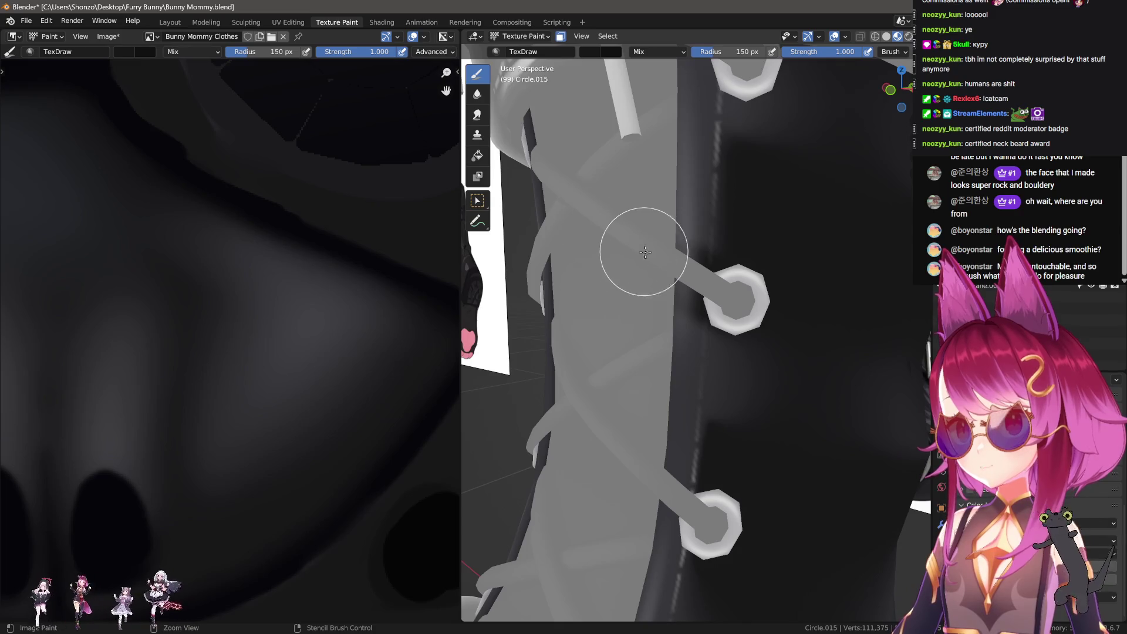
key(shift+f)
click(761, 327)
key(f)
click(717, 297)
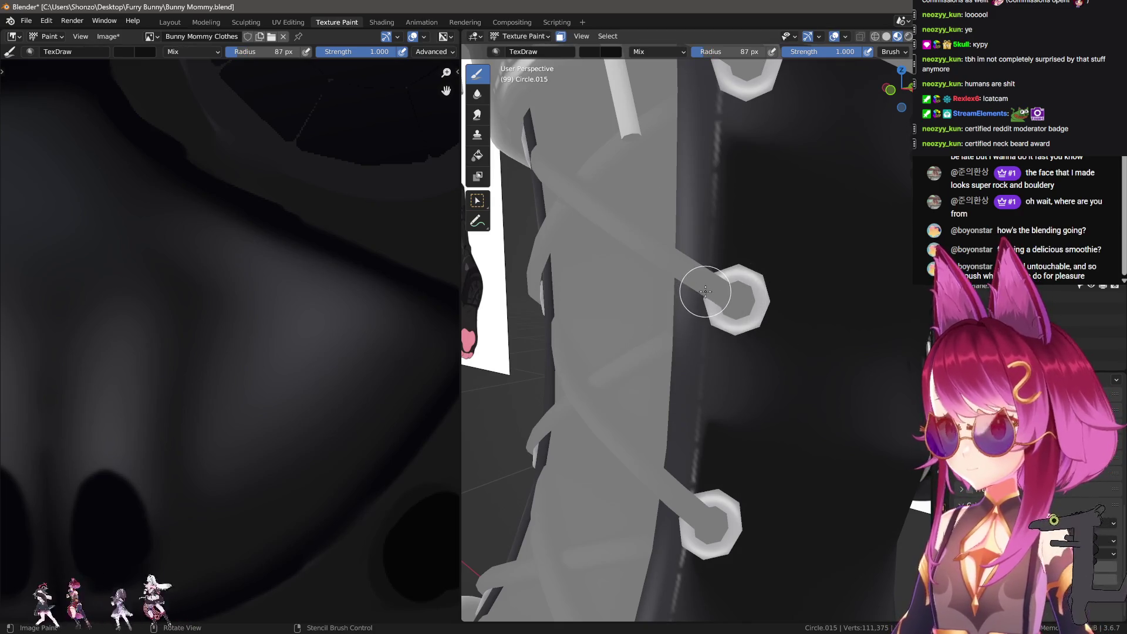
middle_drag(717, 297, 755, 297)
click(828, 262)
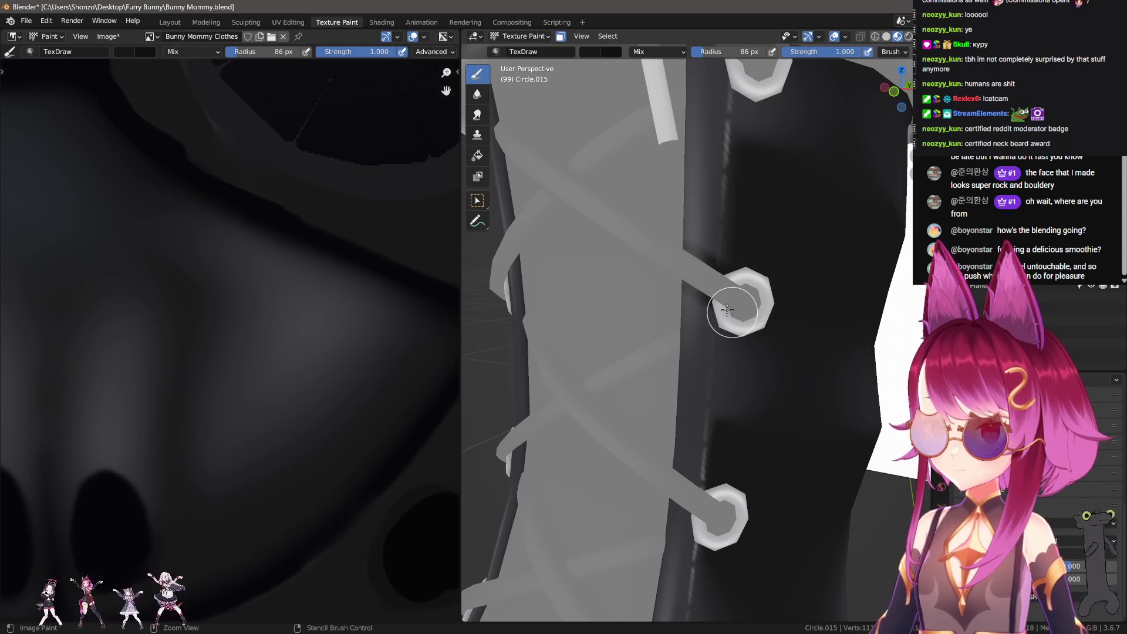
key(shift+f)
key(Escape)
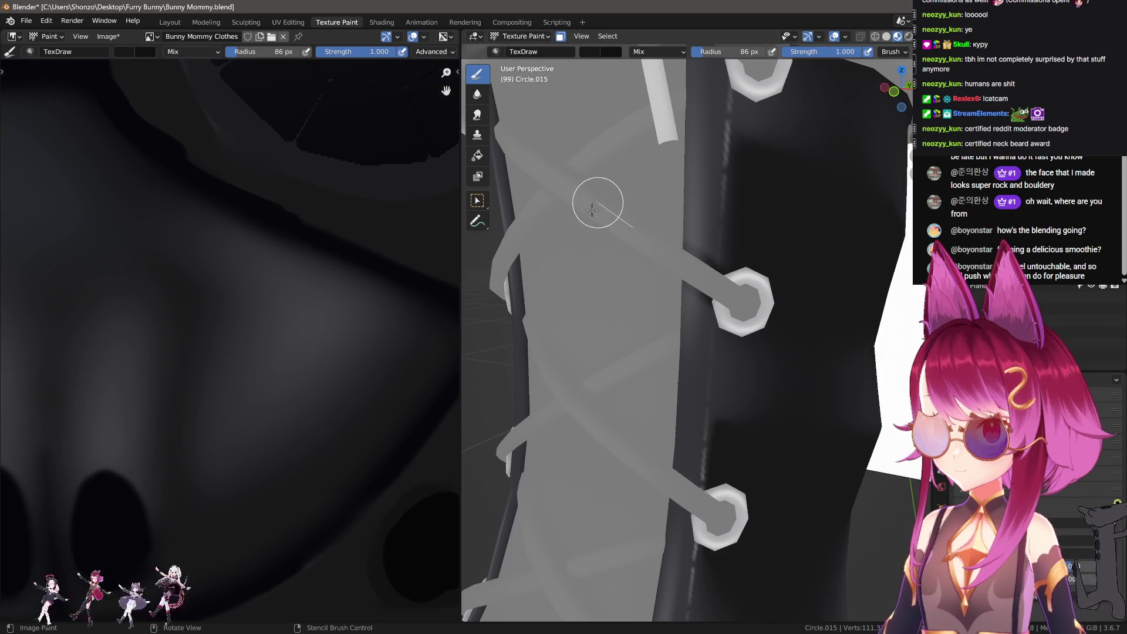
Inspect the hex ring and boot strap up close, toggling the brush settings sidebar.
mouse_move(594, 202)
middle_down()
mouse_move(546, 271)
mouse_move(639, 290)
middle_up()
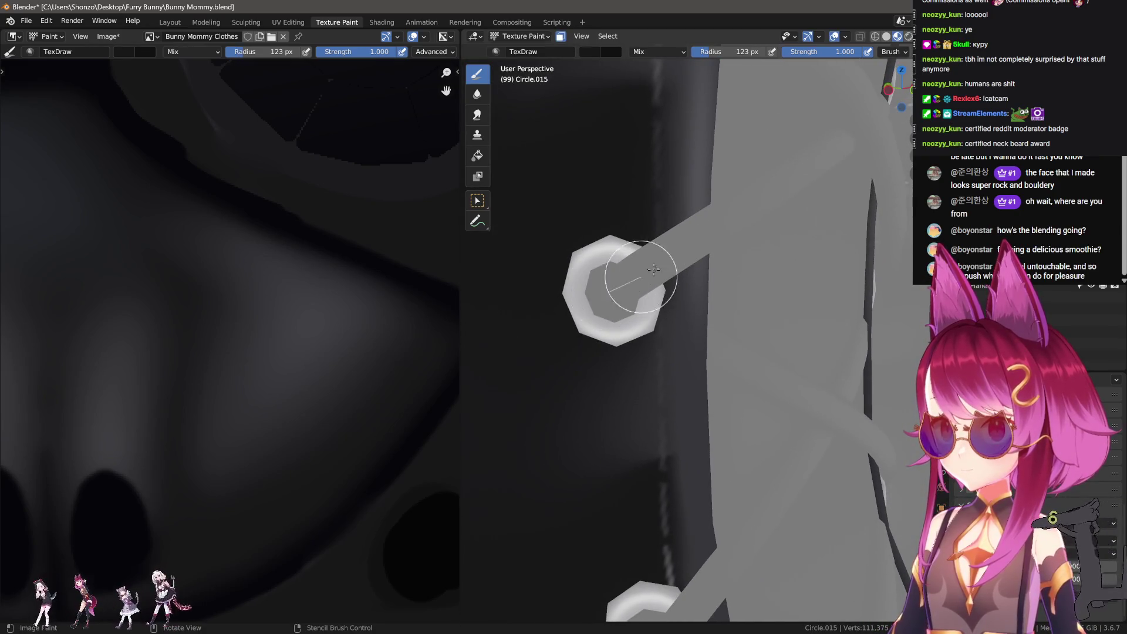
mouse_move(788, 181)
middle_down()
mouse_move(734, 218)
mouse_move(667, 221)
mouse_move(723, 325)
middle_up()
key(n)
scroll(846, 490, down, 5)
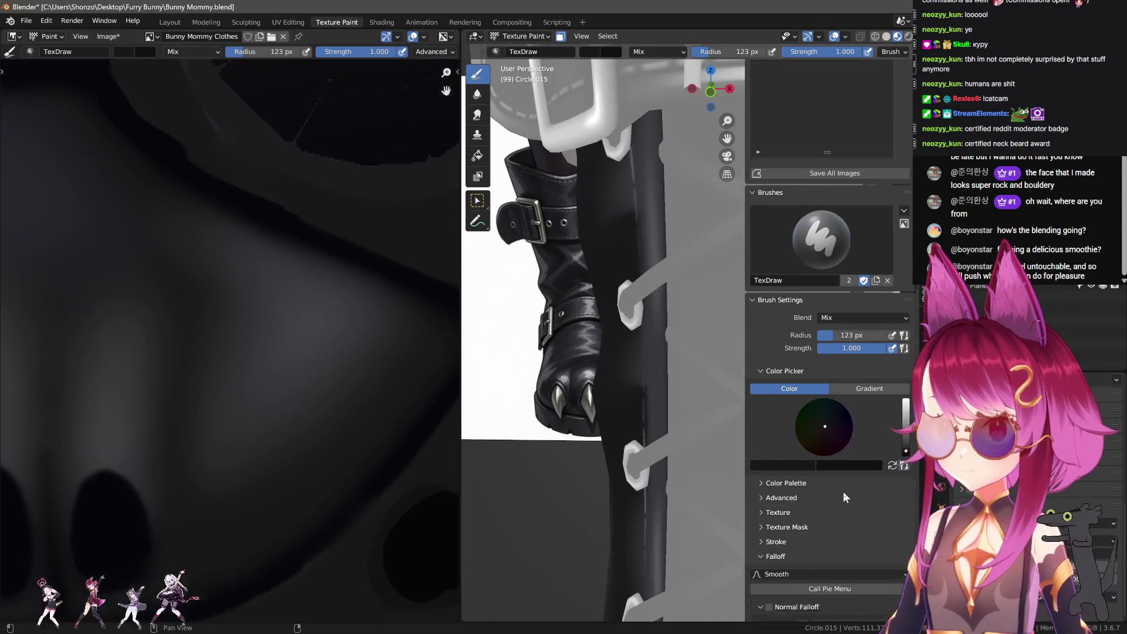
key(n)
mouse_move(734, 441)
middle_down()
mouse_move(684, 382)
mouse_move(825, 373)
mouse_move(659, 377)
mouse_move(626, 406)
middle_up()
In Edit Mode, select the lace-strip face loop and grow the selection outward.
key(ctrl+Tab)
click(702, 382)
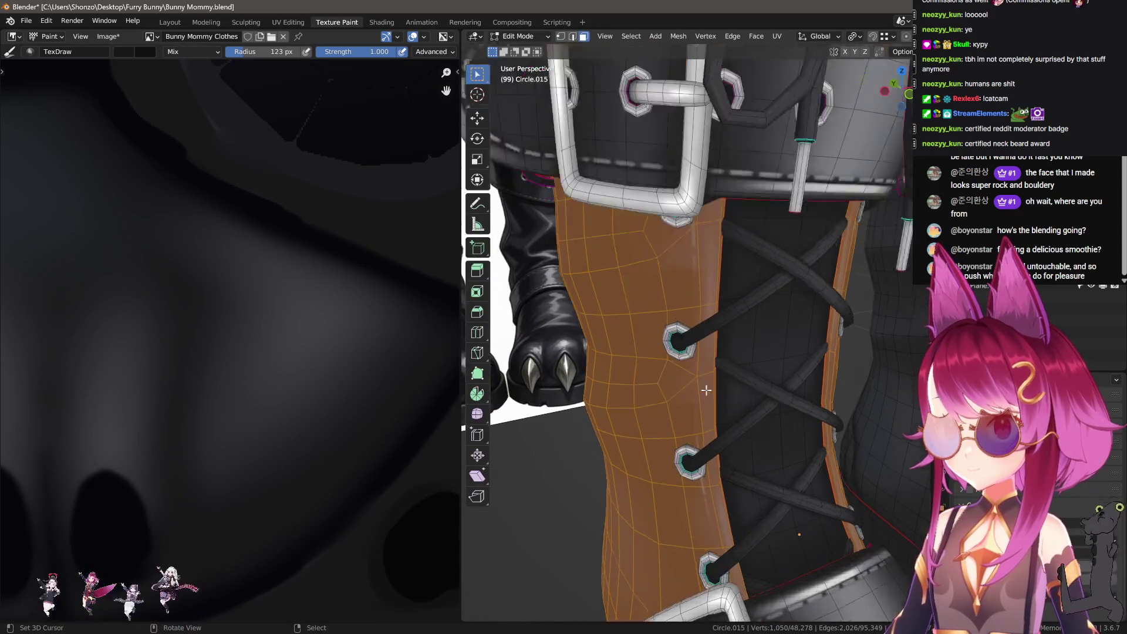
alt+click(675, 393)
scroll(684, 396, down, 3)
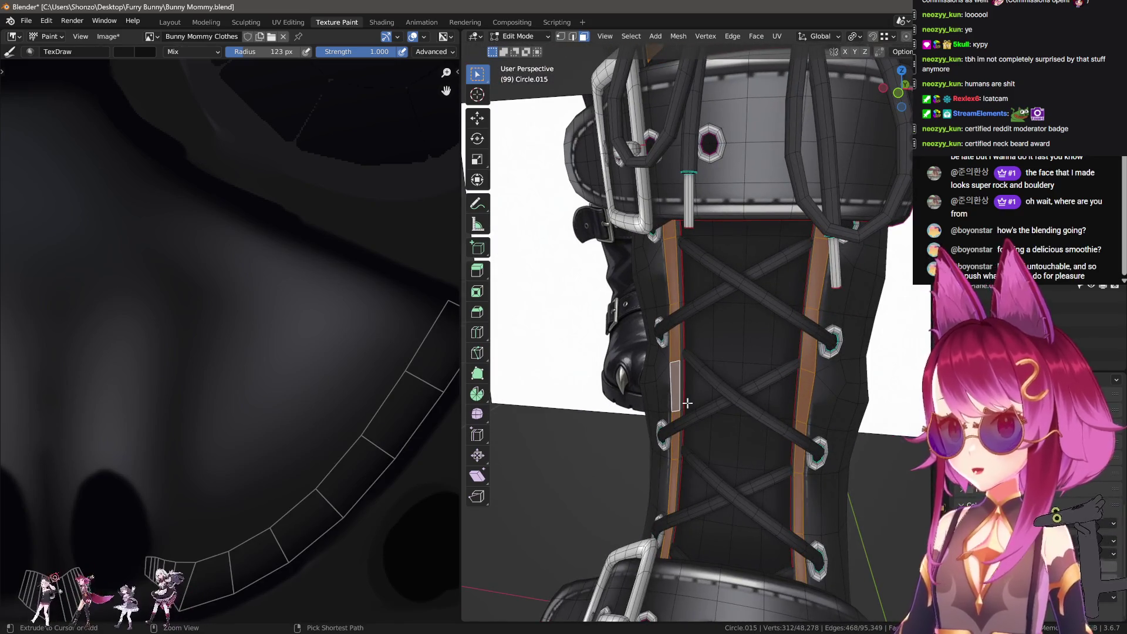
key(ctrl+KP_Add)
Deselect the lower band faces with X-ray circle select and return to Texture Paint.
mouse_move(688, 403)
middle_down()
mouse_move(739, 256)
mouse_move(772, 340)
middle_up()
key(alt+z)
key(c)
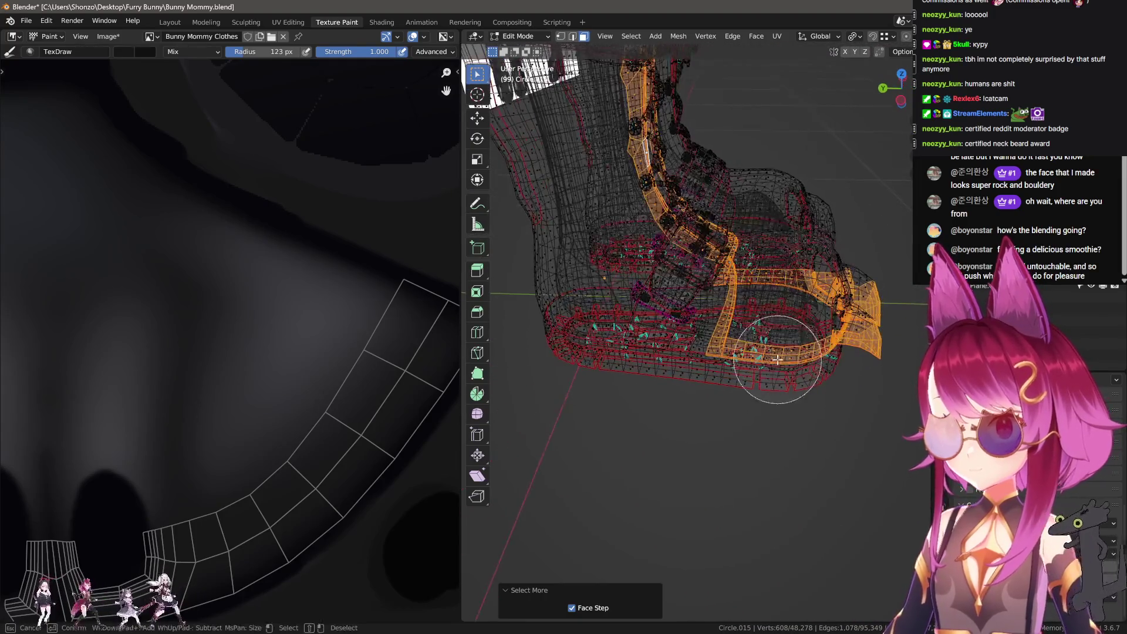
mouse_move(778, 360)
shift+mouse_down()
mouse_move(755, 362)
mouse_move(800, 284)
mouse_move(775, 294)
shift+mouse_up()
middle_drag(775, 294, 847, 333)
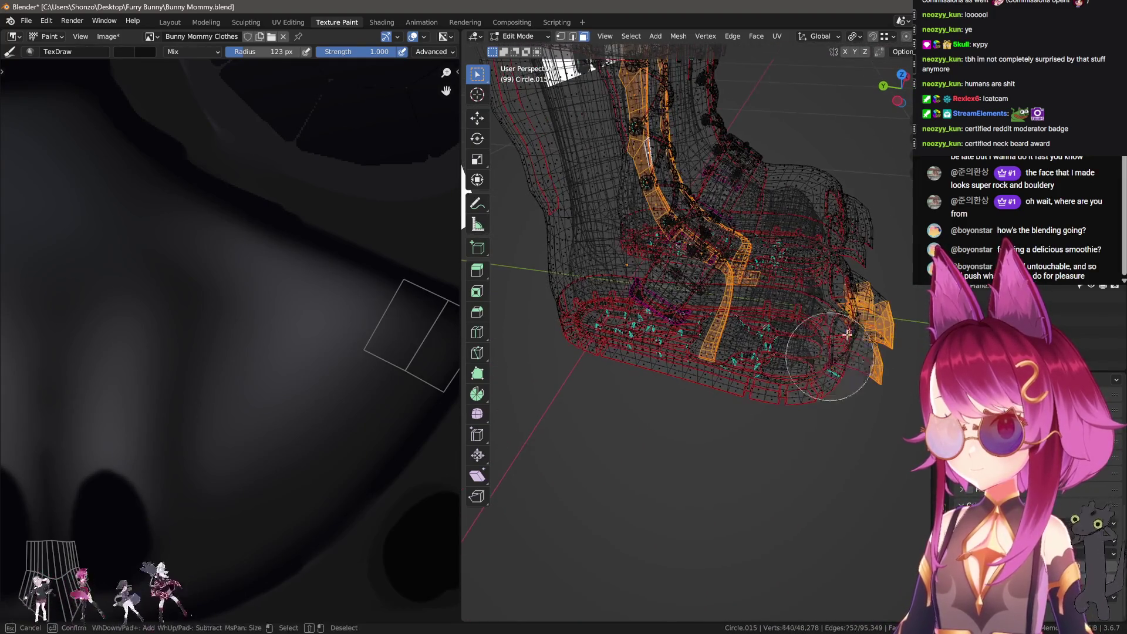
scroll(847, 333, up, 3)
key(Tab)
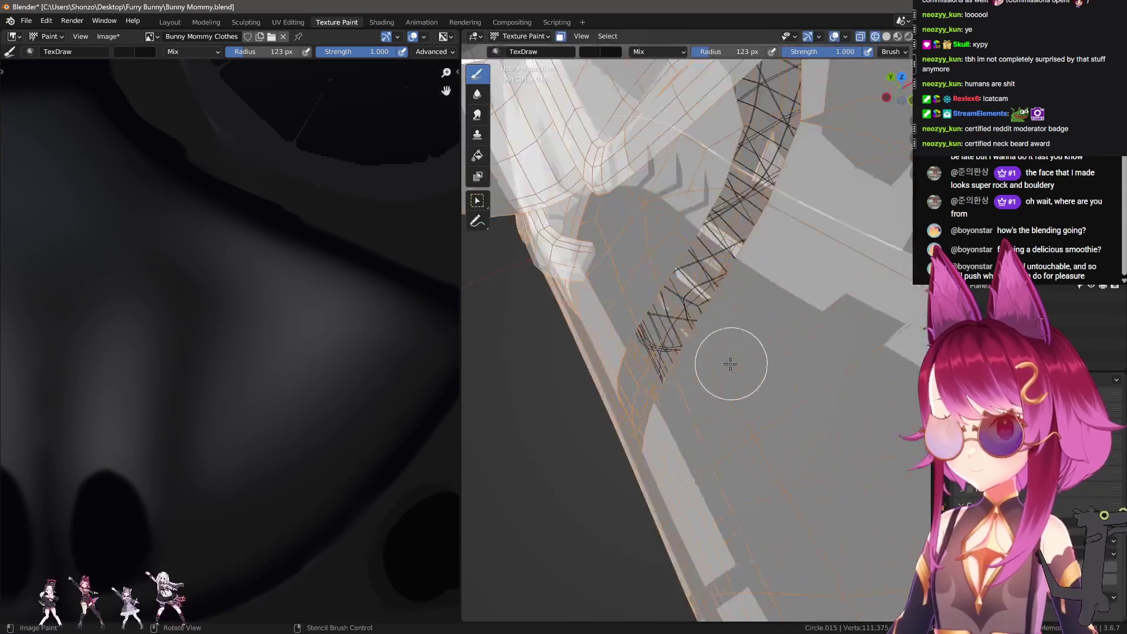
Turn off X-ray and inspect the buckle and strap, resizing the brush from 207 to 66 px.
key(alt+z)
mouse_move(730, 364)
middle_down()
mouse_move(730, 319)
mouse_move(649, 329)
mouse_move(632, 377)
mouse_move(643, 370)
mouse_move(676, 394)
middle_up()
mouse_move(786, 318)
middle_down()
mouse_move(812, 402)
mouse_move(740, 395)
middle_up()
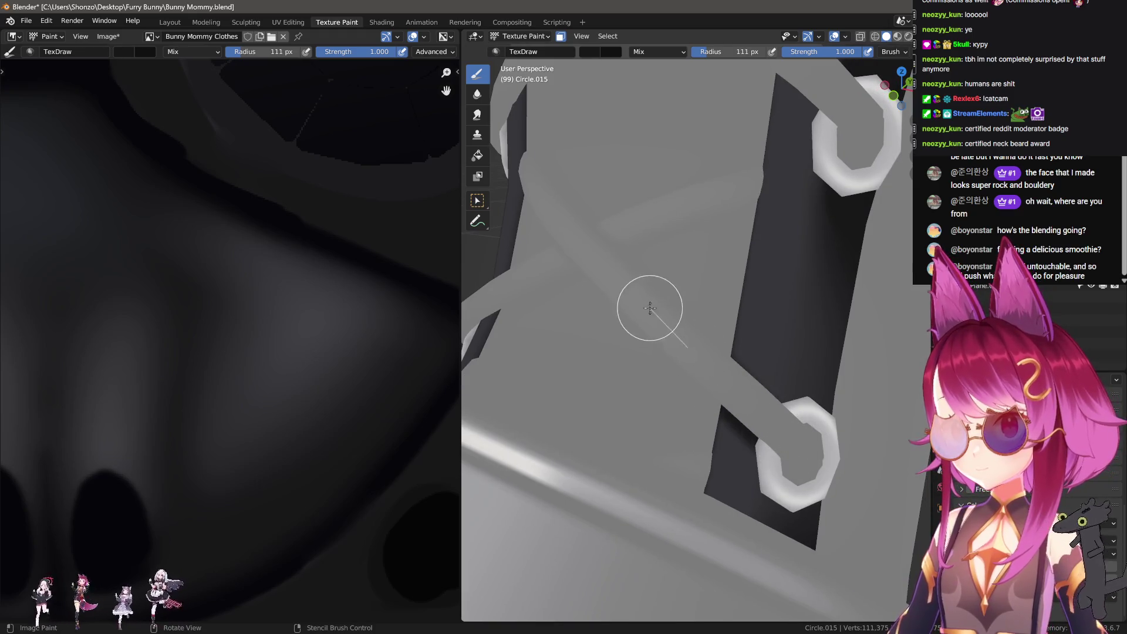
mouse_move(650, 307)
middle_down()
mouse_move(734, 523)
mouse_move(574, 408)
middle_up()
key(f)
click(733, 433)
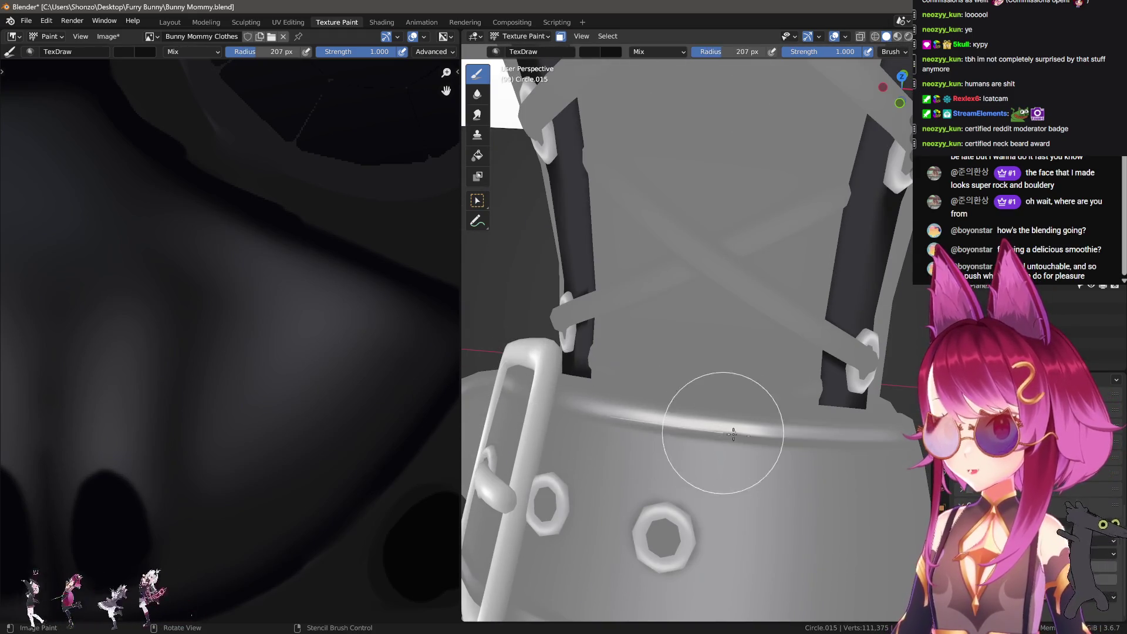
mouse_move(1082, 503)
middle_down()
mouse_move(712, 495)
mouse_move(649, 271)
middle_up()
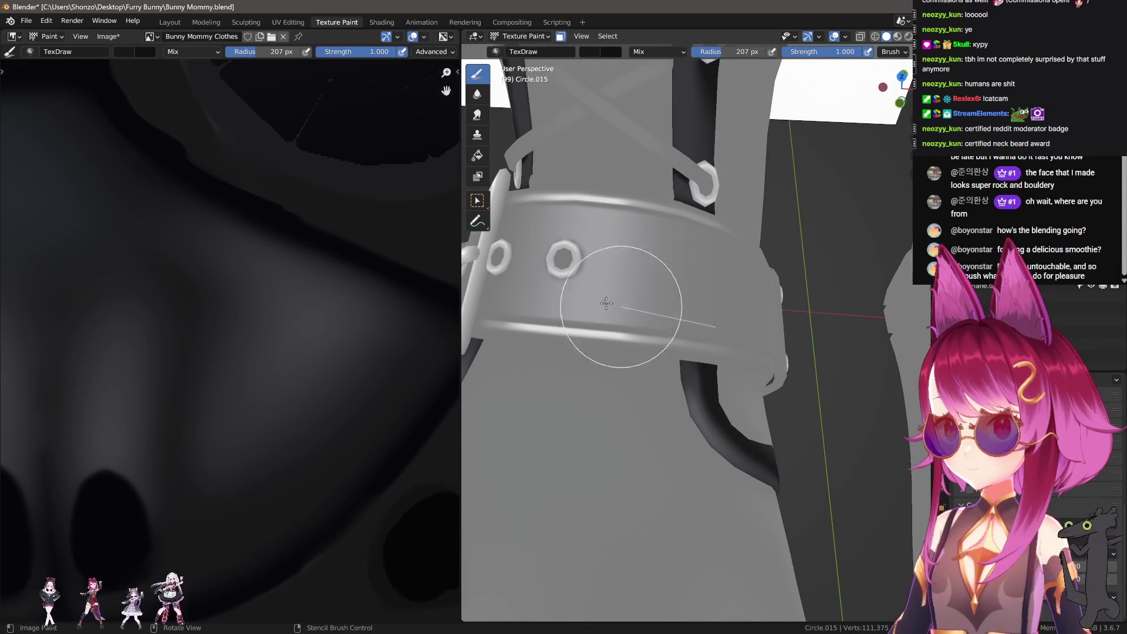
middle_drag(606, 303, 540, 329)
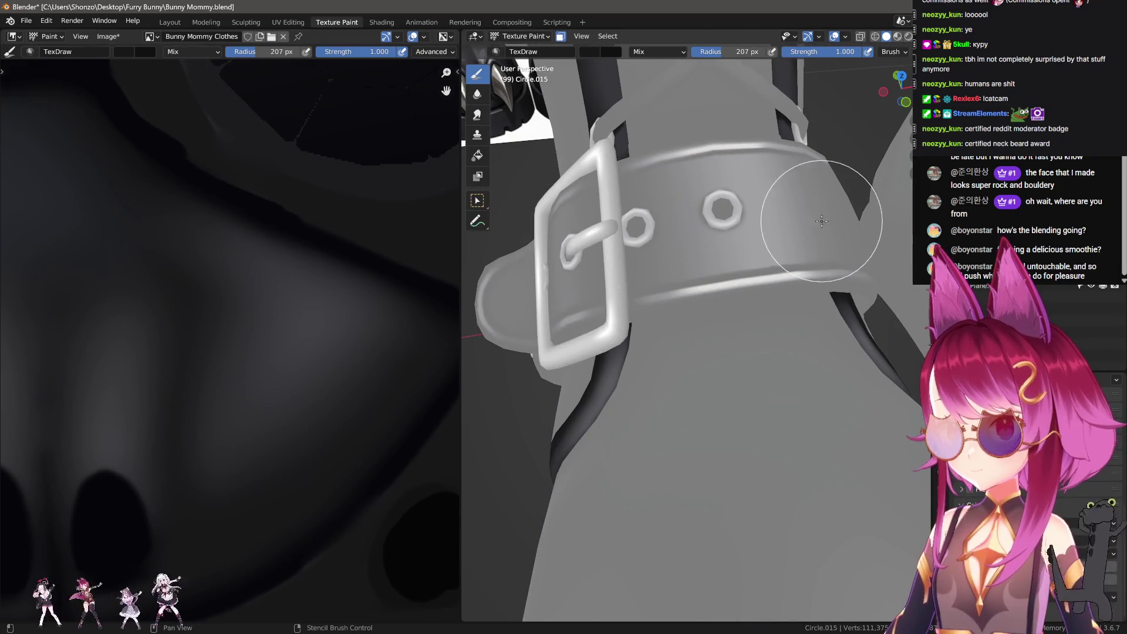
mouse_move(821, 221)
middle_down()
mouse_move(764, 246)
mouse_move(642, 252)
mouse_move(682, 265)
mouse_move(629, 326)
middle_up()
mouse_move(816, 319)
middle_down()
mouse_move(767, 440)
mouse_move(770, 352)
mouse_move(724, 322)
middle_up()
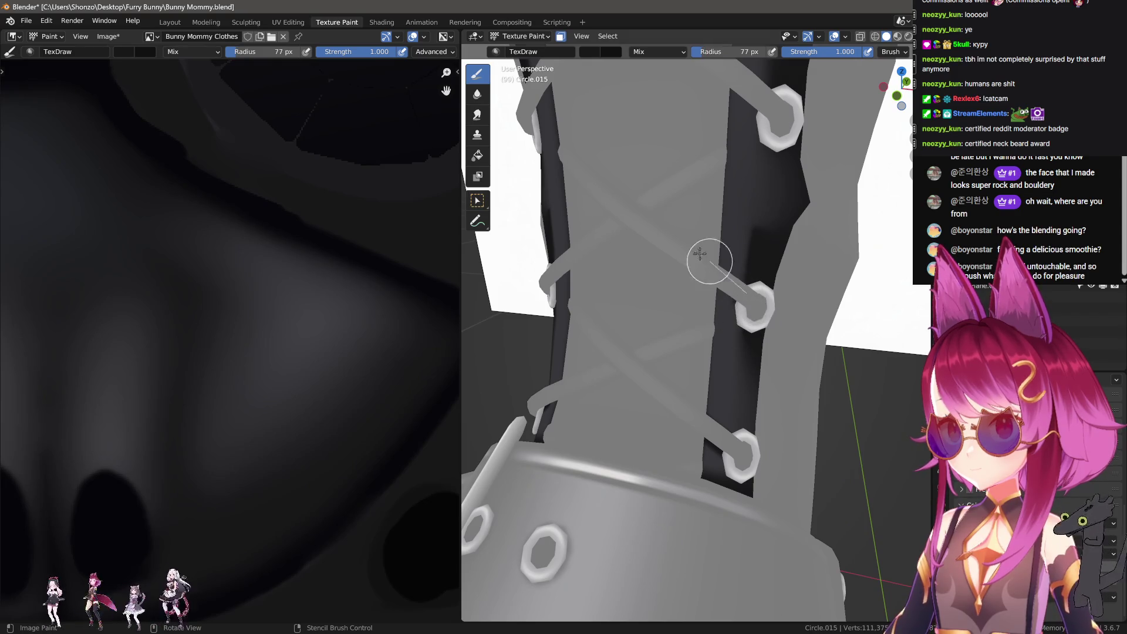
key(f)
click(743, 289)
key(f)
click(728, 286)
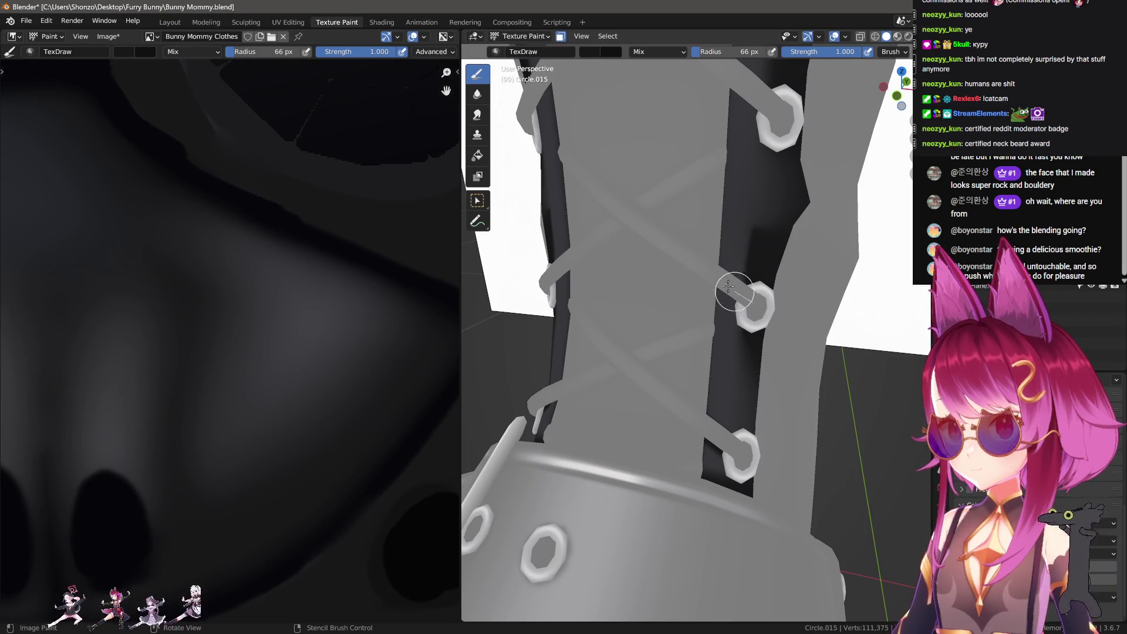
Orbit around the laced strap, belt buckle and rings, shrinking the brush to 40 px.
mouse_move(558, 227)
middle_down()
mouse_move(573, 262)
mouse_move(566, 294)
middle_up()
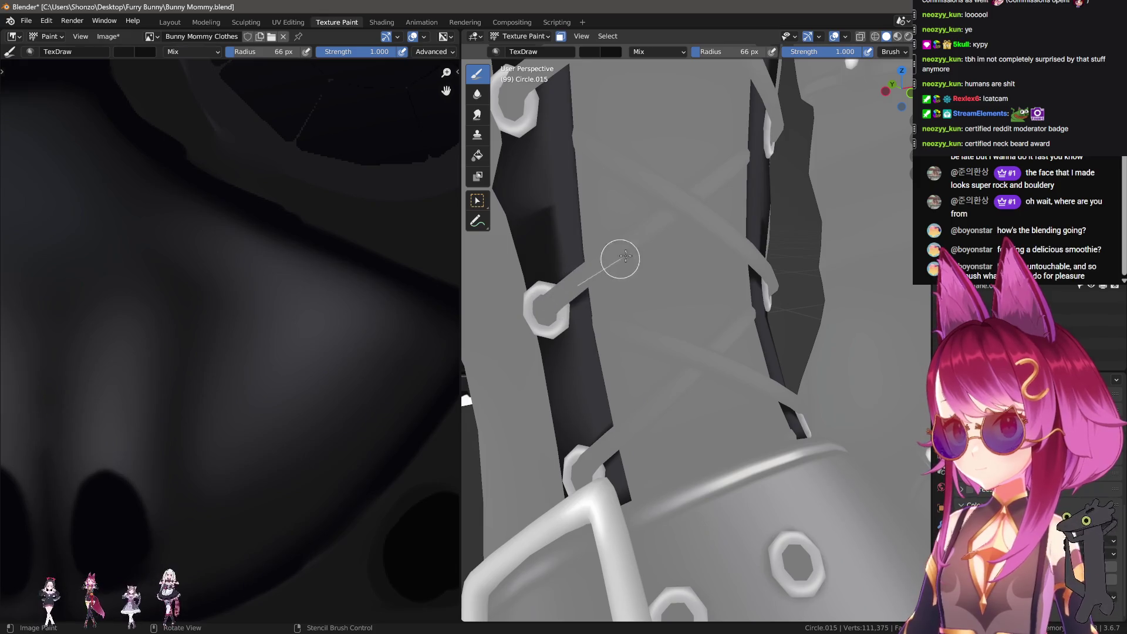
ctrl+middle_drag(626, 256, 580, 317)
scroll(591, 308, up, 3)
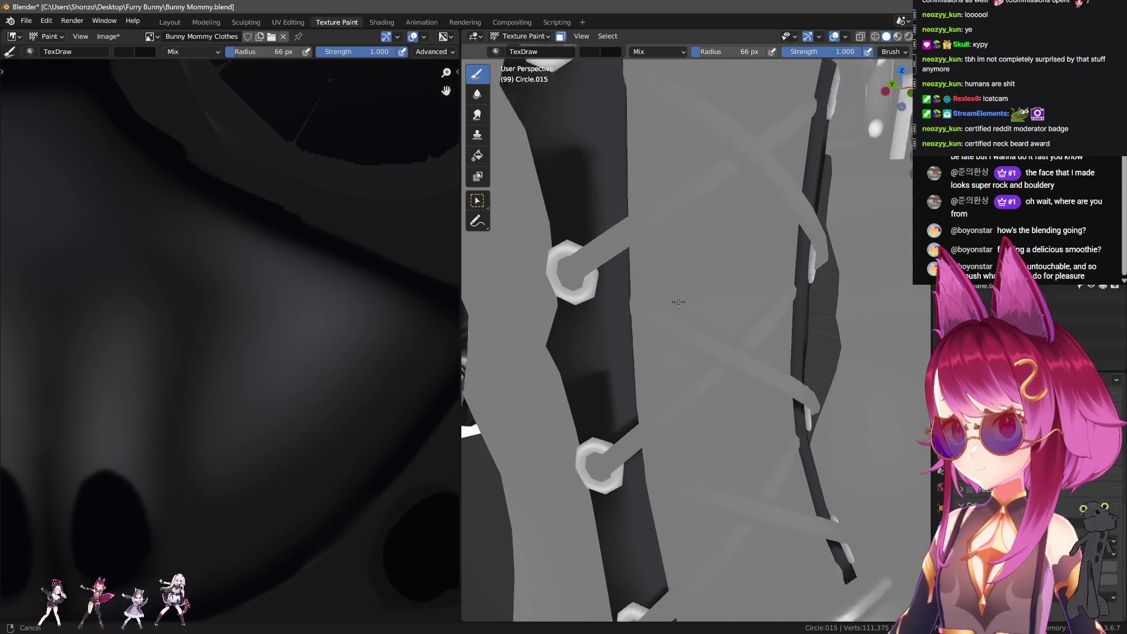
mouse_move(688, 252)
middle_down()
mouse_move(668, 239)
mouse_move(705, 219)
mouse_move(781, 215)
mouse_move(605, 195)
middle_up()
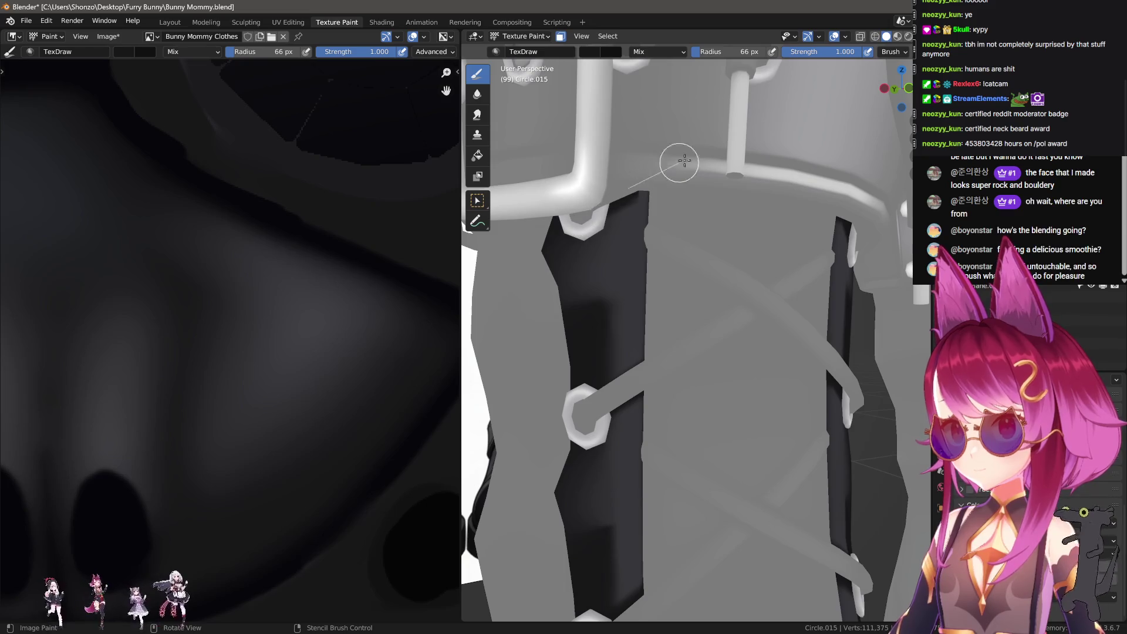
scroll(684, 160, up, 2)
shift+middle_drag(560, 251, 601, 320)
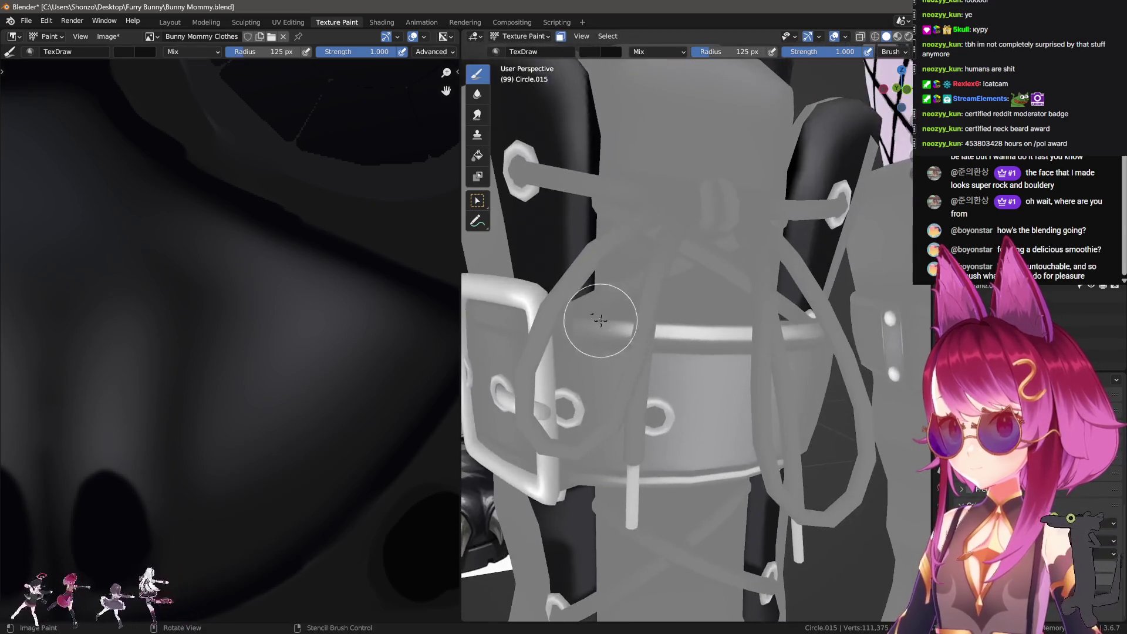
middle_drag(830, 415, 781, 403)
key(f)
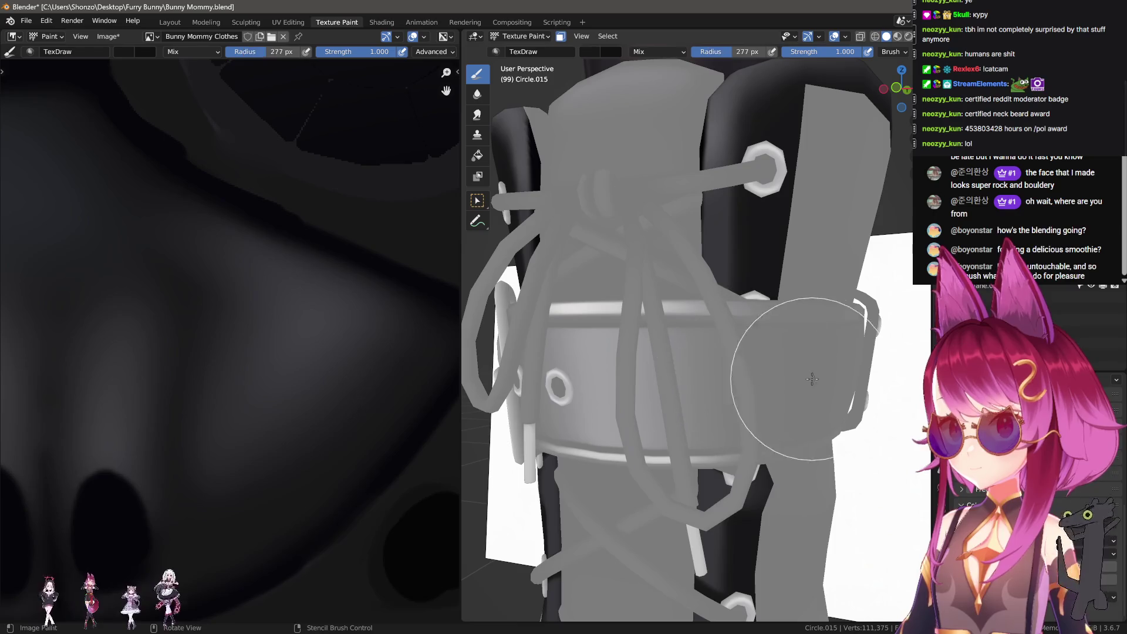
mouse_move(622, 376)
middle_down()
mouse_move(579, 402)
mouse_move(584, 415)
middle_up()
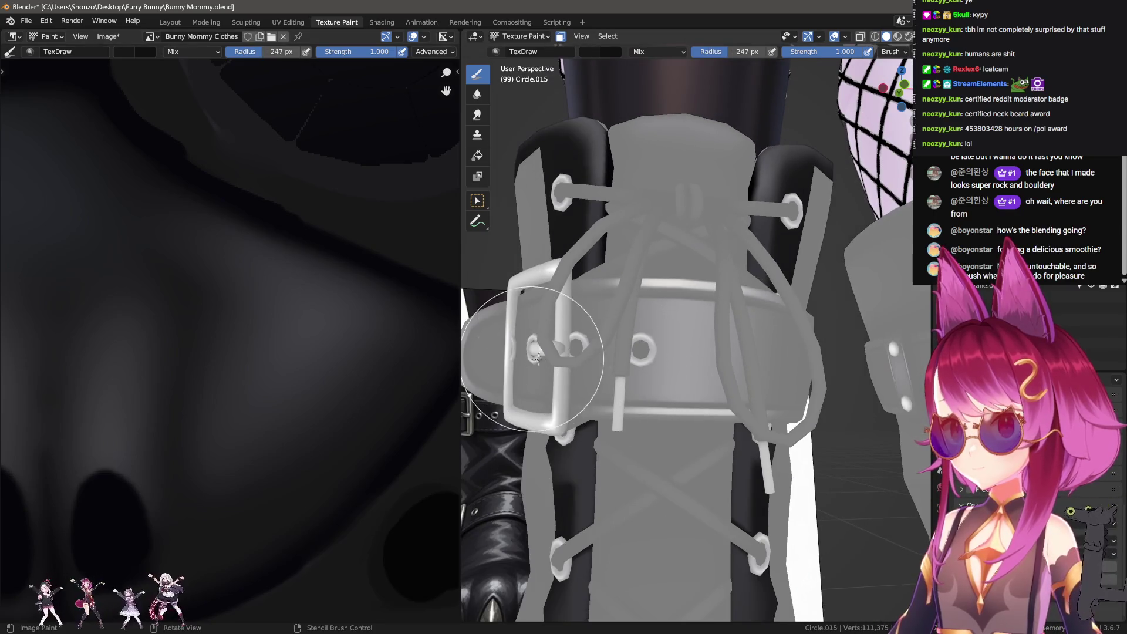
key(f)
scroll(624, 353, up, 3)
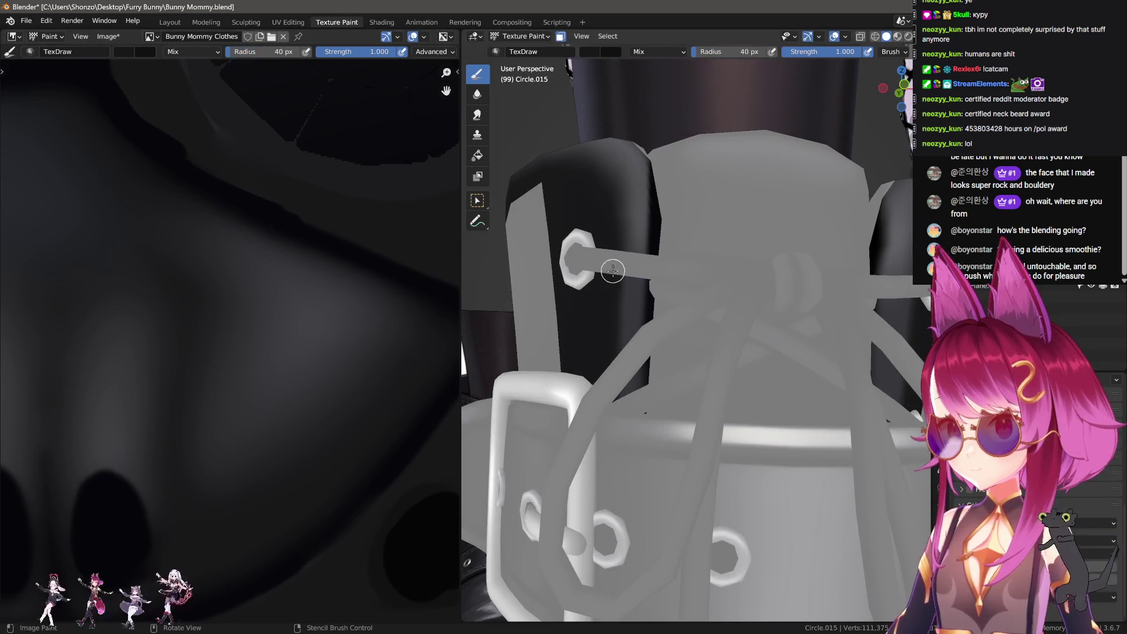
mouse_move(839, 296)
middle_down()
mouse_move(849, 274)
mouse_move(892, 249)
middle_up()
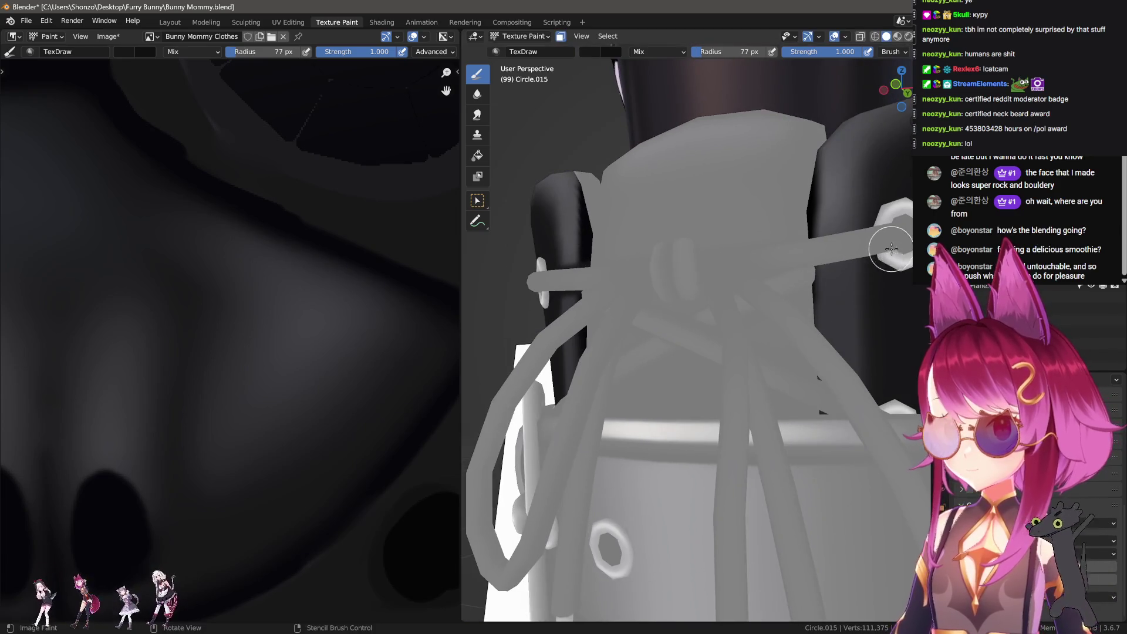
middle_drag(814, 392, 785, 376)
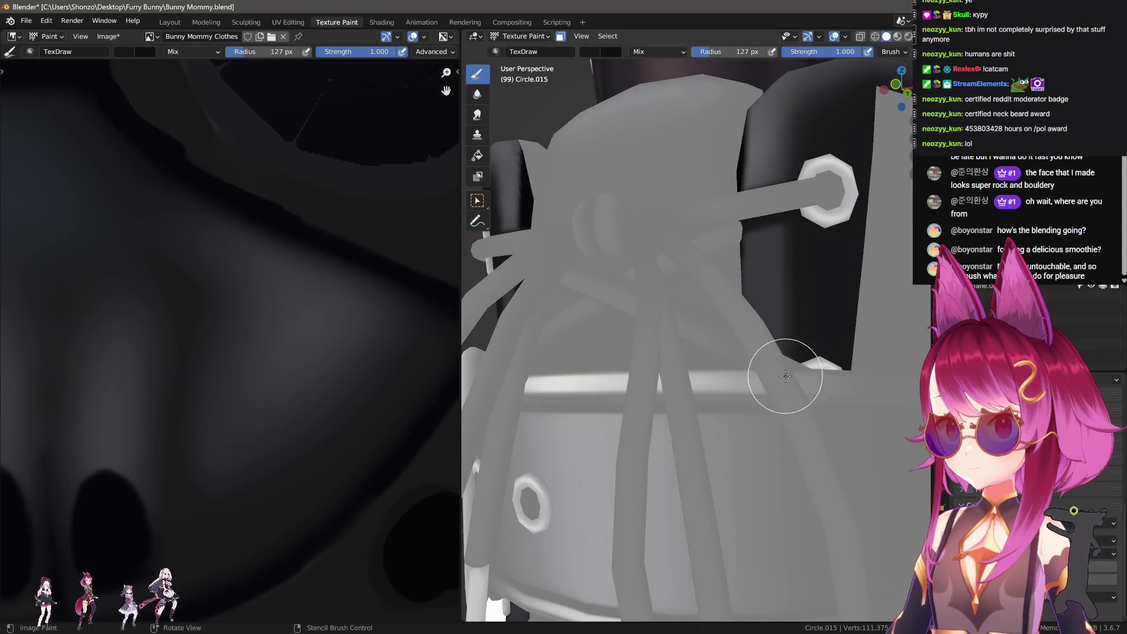
mouse_move(637, 365)
middle_down()
mouse_move(670, 374)
mouse_move(717, 350)
mouse_move(793, 366)
mouse_move(713, 359)
mouse_move(749, 447)
middle_up()
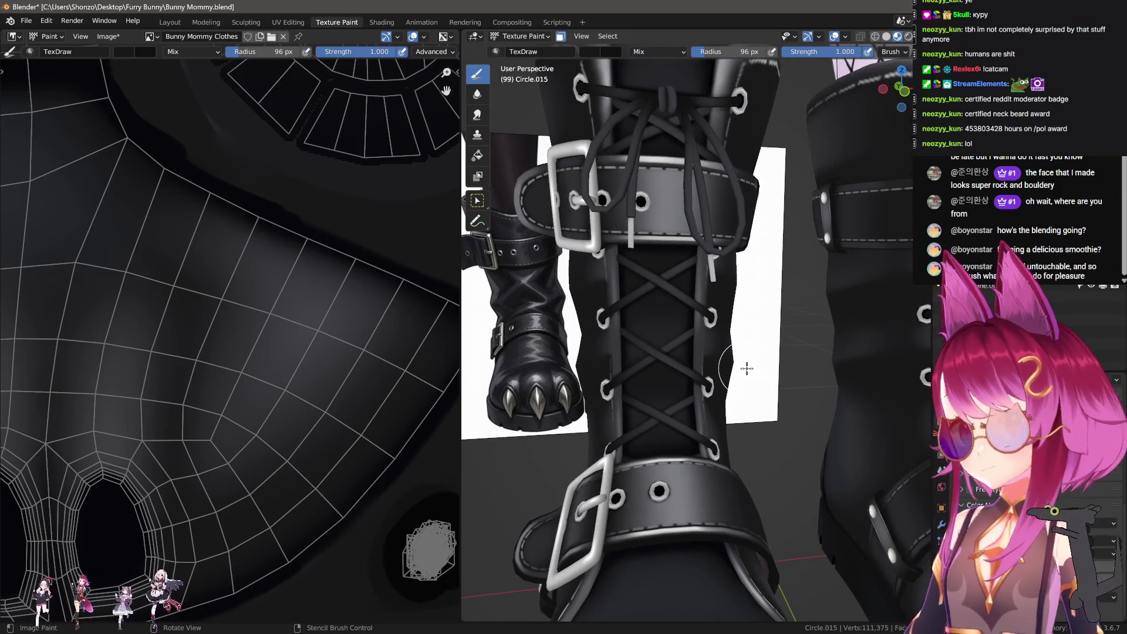
middle_drag(747, 368, 646, 379)
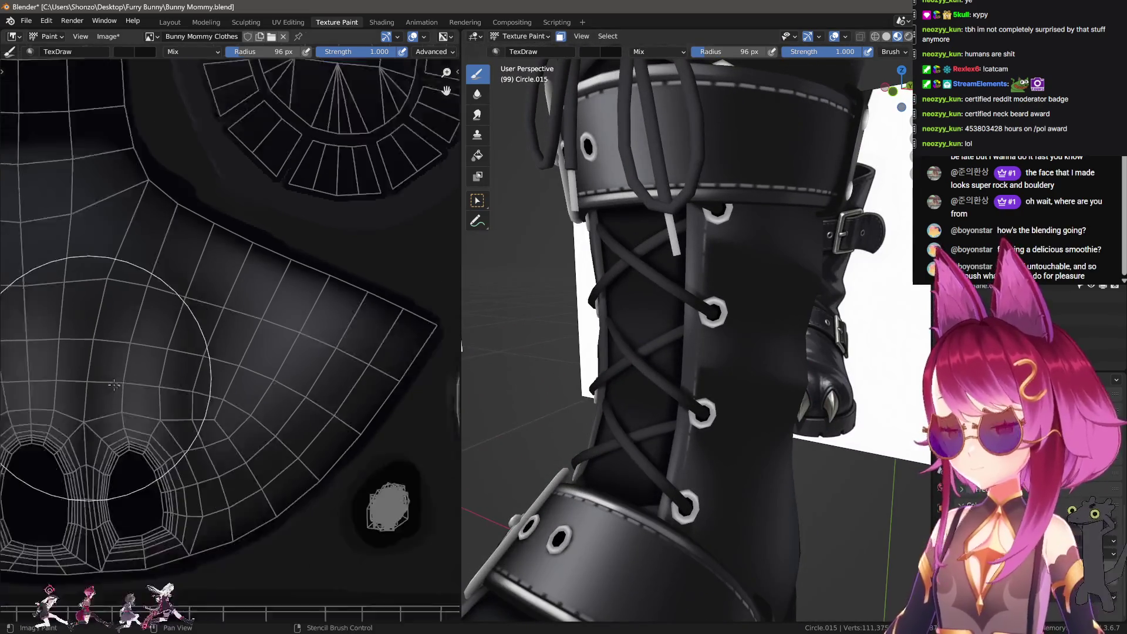
scroll(113, 385, down, 3)
Pick Bunny Mommy Clothes Light 2 from the Texture Slots in the sidebar.
key(n)
scroll(879, 169, up, 5)
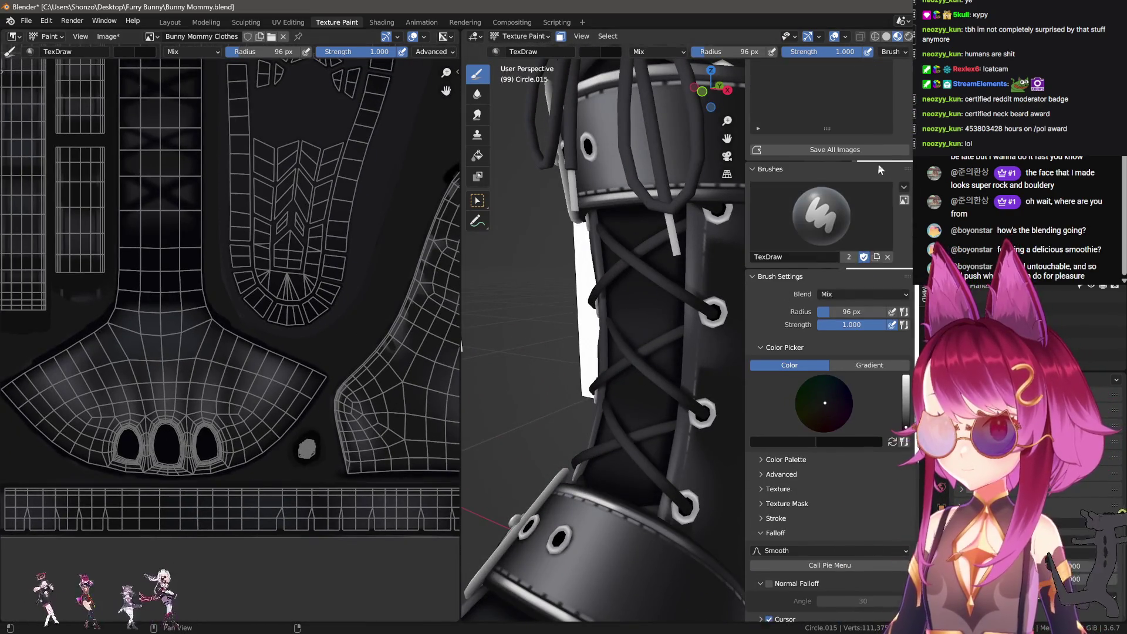
scroll(878, 163, up, 8)
click(858, 202)
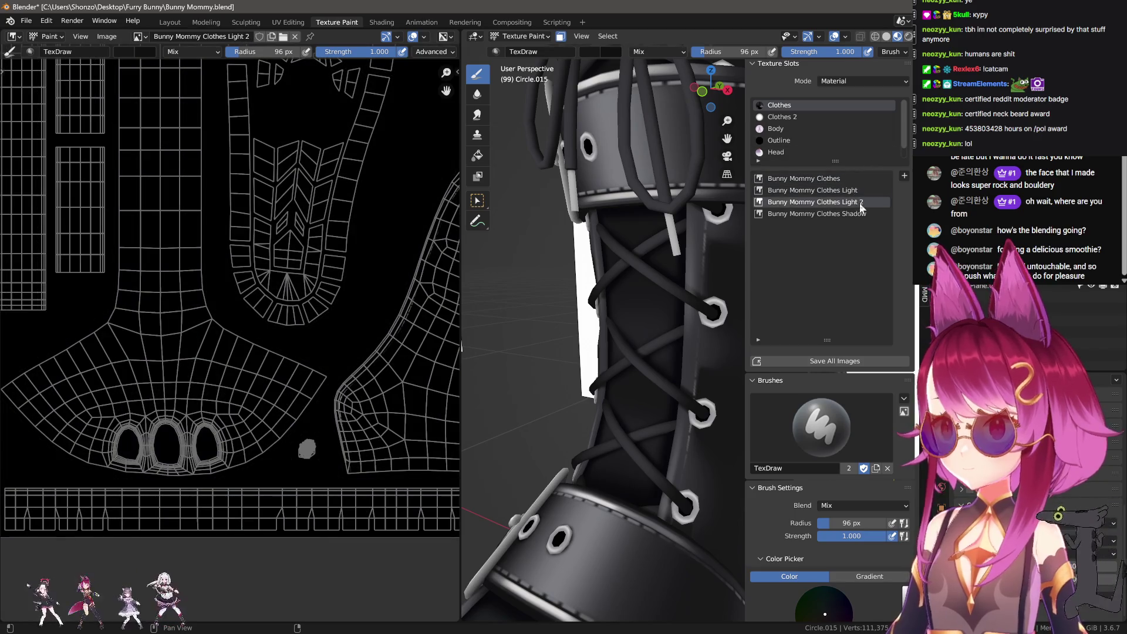
Cycle through the Clothes Shadow and Clothes Light slots, settling on Clothes Light 2.
click(859, 213)
click(855, 201)
click(850, 189)
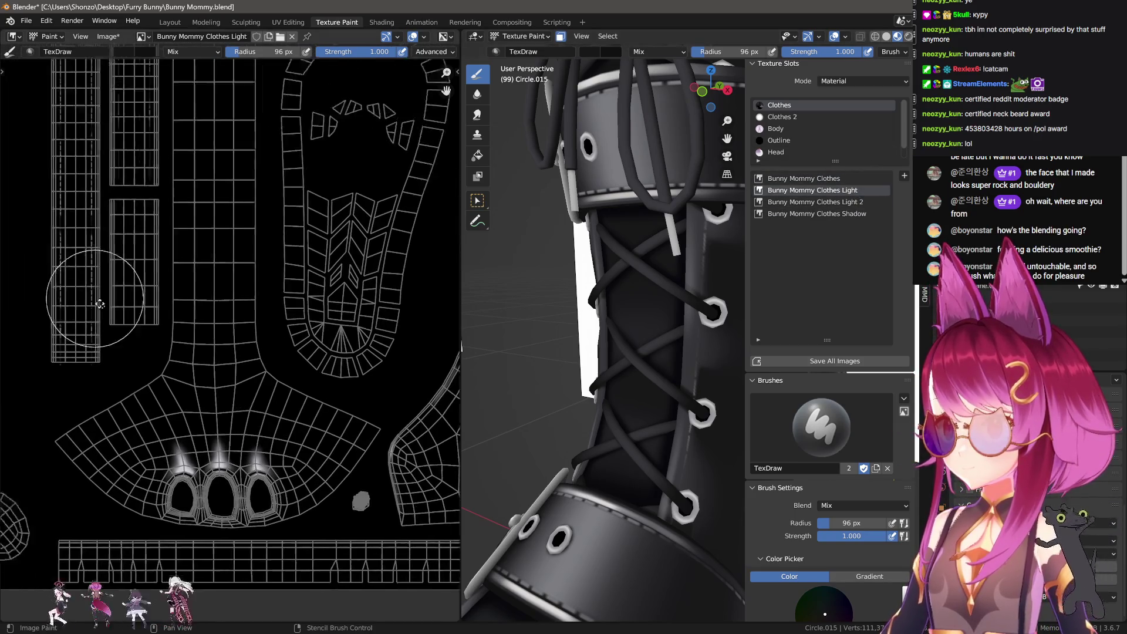
middle_drag(100, 303, 143, 345)
click(816, 202)
scroll(352, 458, down, 2)
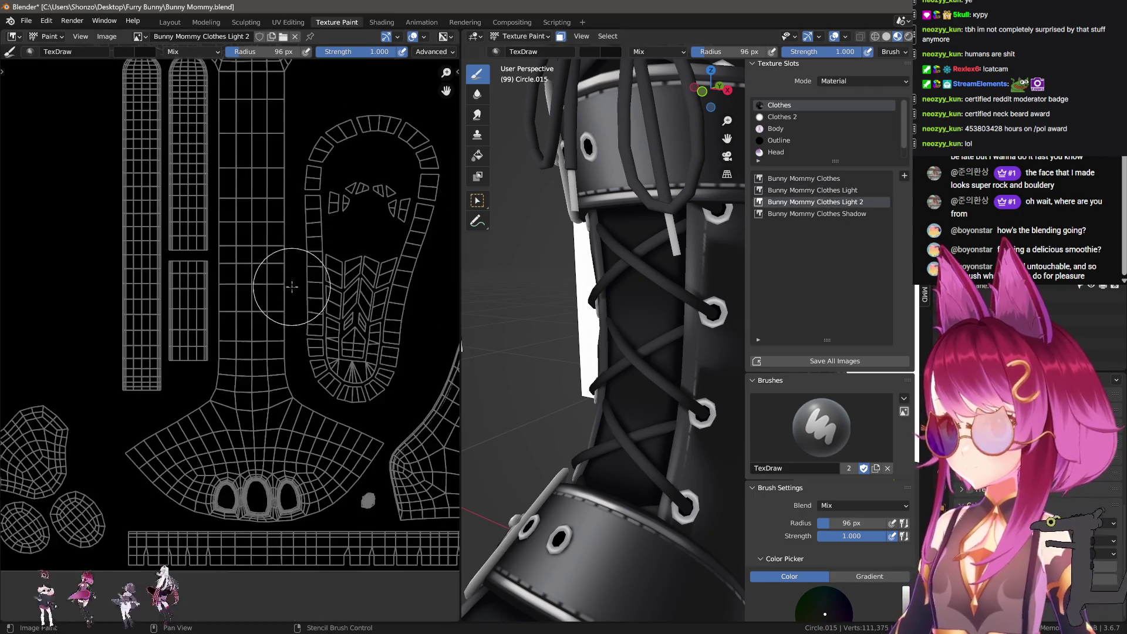
scroll(365, 473, up, 3)
scroll(228, 345, up, 1)
Open the UV editor sidebar, reselect Clothes Light, and close the 3D view sidebar.
key(n)
scroll(226, 364, up, 6)
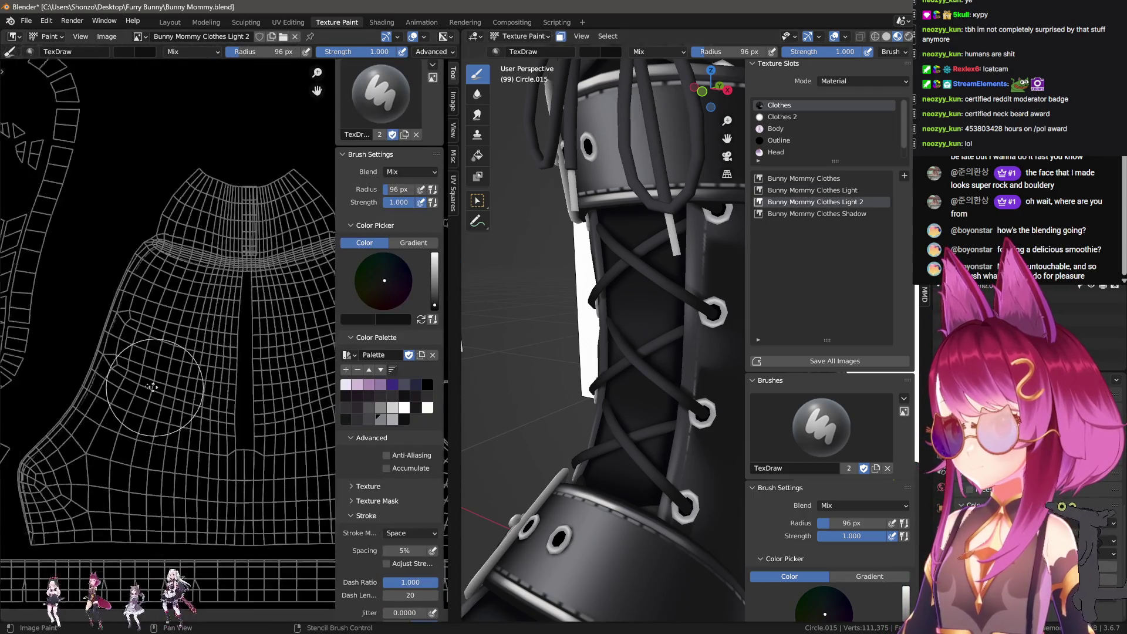
click(837, 190)
key(n)
scroll(658, 374, up, 2)
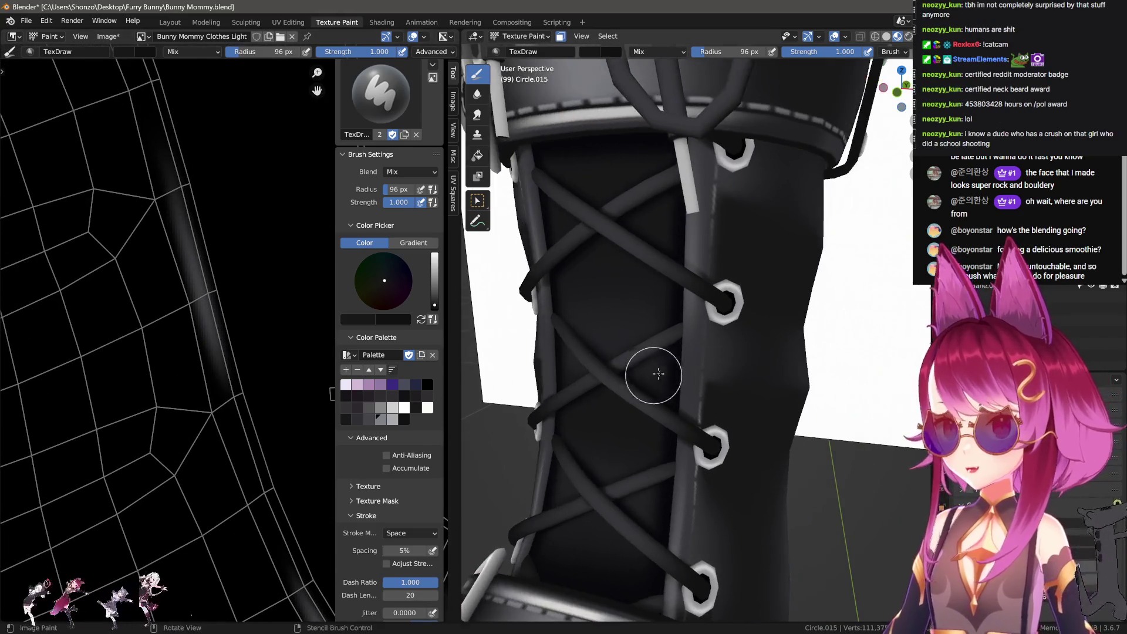
Switch to the Smear brush, enlarge it, and orbit to face the laced boot.
key(shift+space)
scroll(157, 322, up, 2)
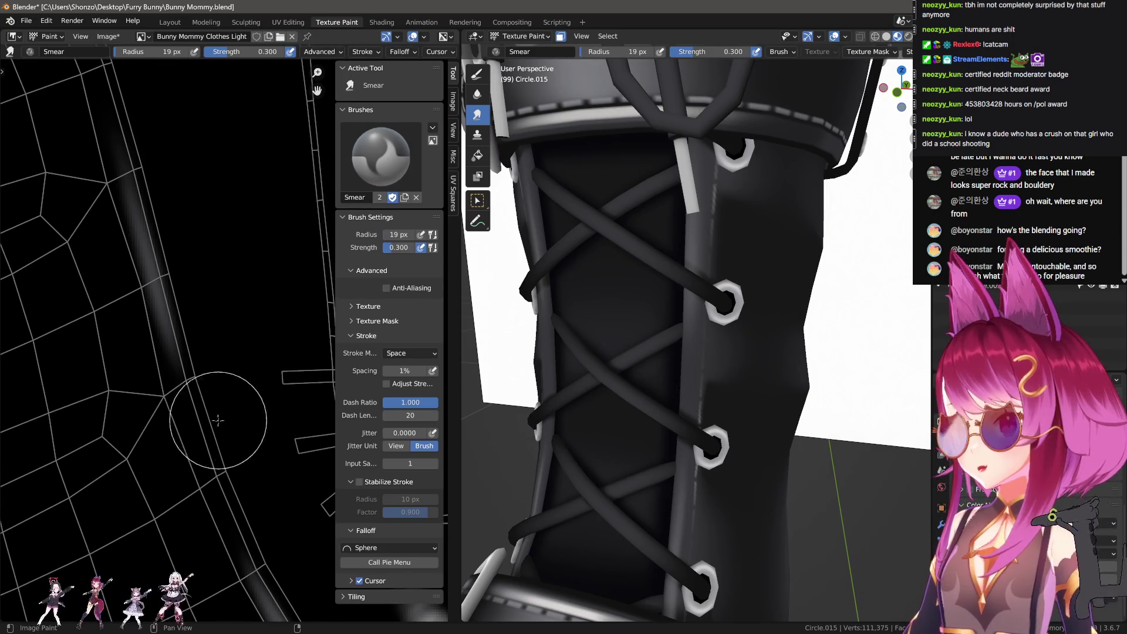
scroll(153, 306, down, 1)
key(f)
click(195, 417)
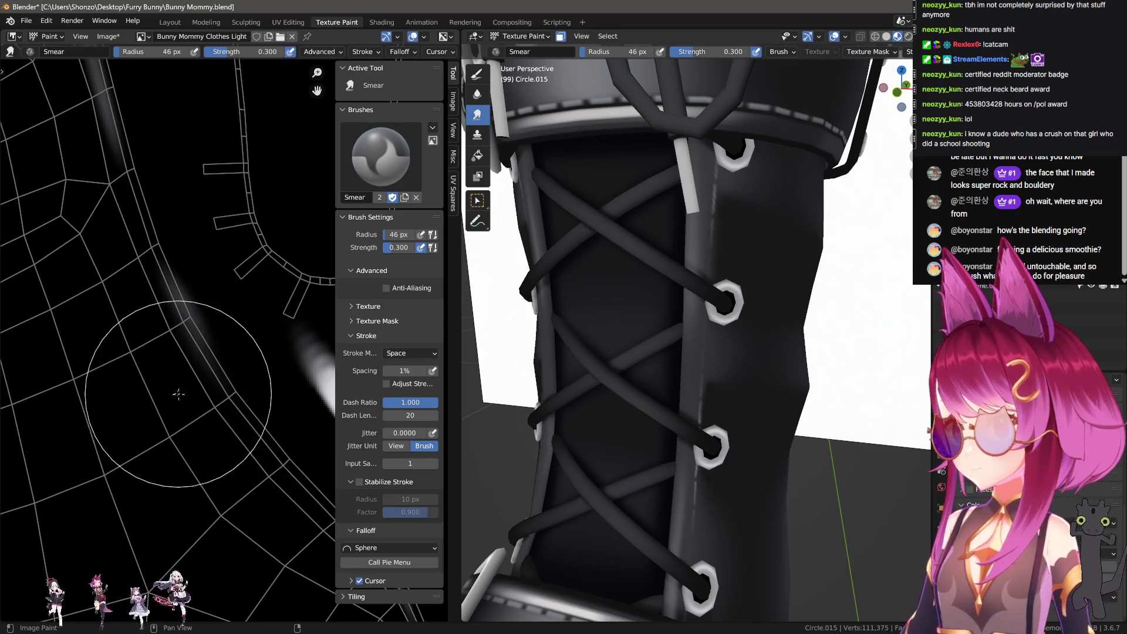
middle_drag(611, 364, 638, 348)
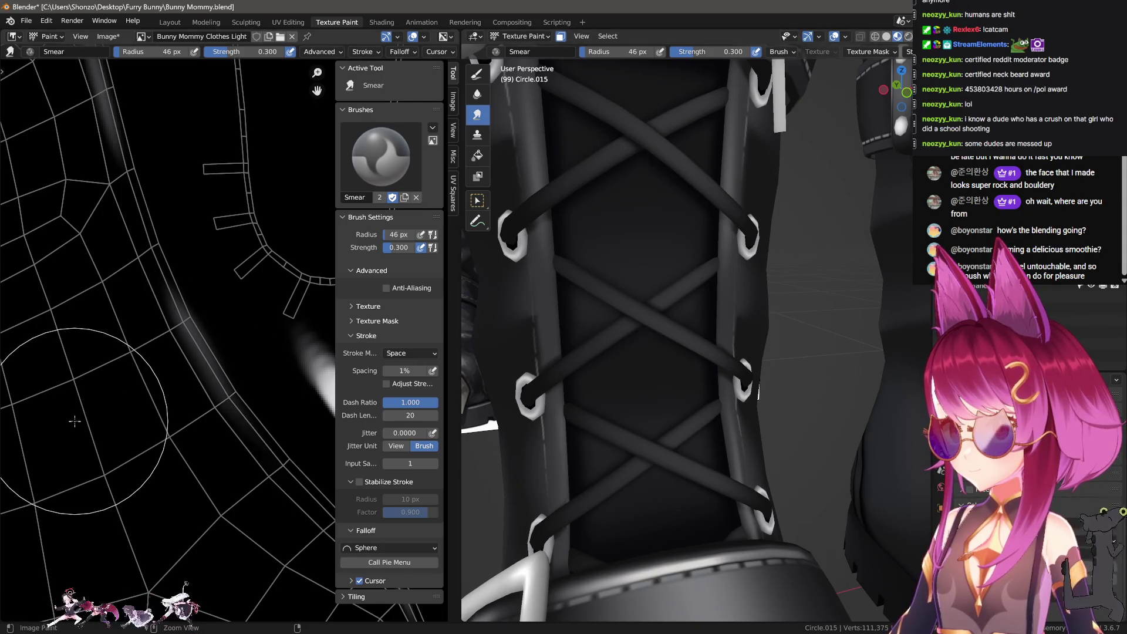
scroll(146, 435, up, 2)
Switch back to the TexDraw brush at 56 px and pan the UV view to the strap islands.
key(d)
key(f)
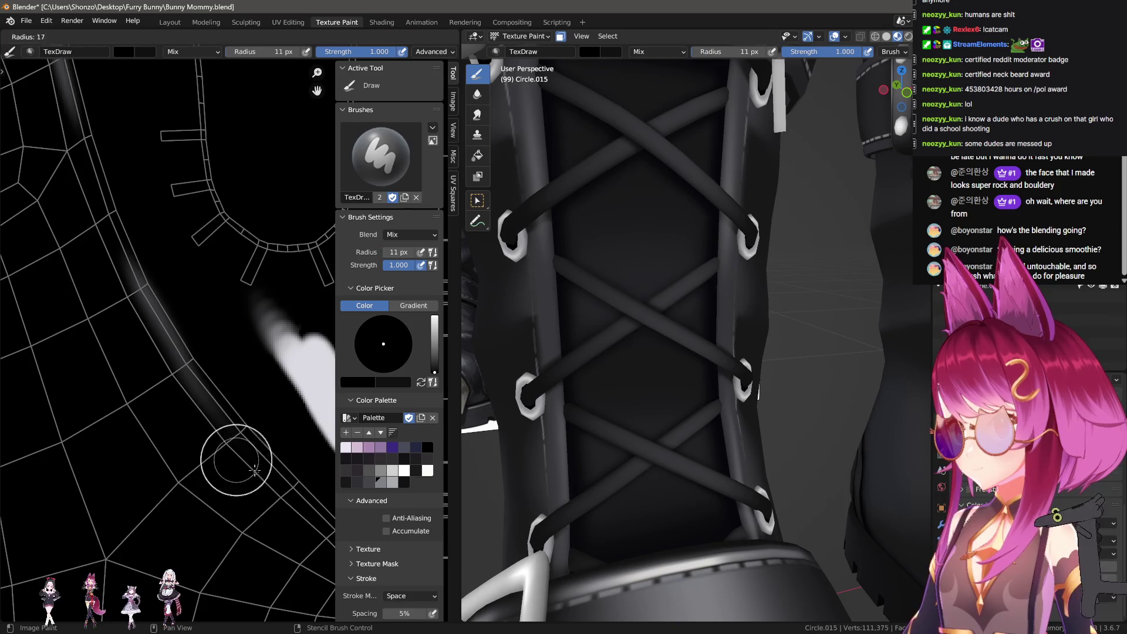
click(254, 471)
scroll(118, 364, down, 4)
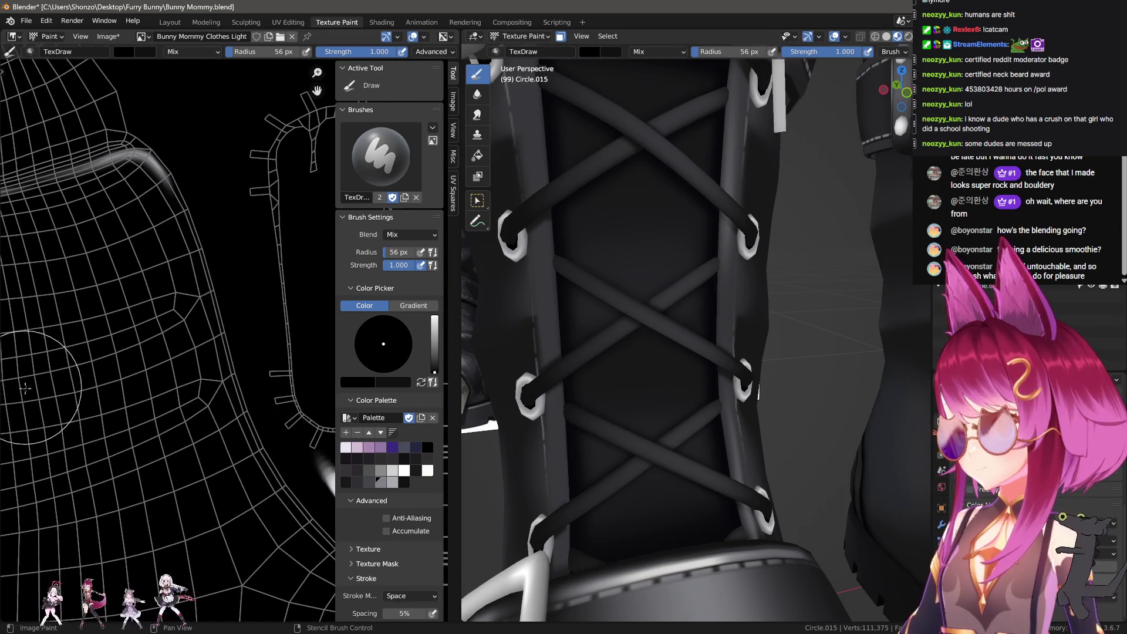
middle_drag(26, 388, 272, 356)
mouse_move(260, 454)
middle_down()
mouse_move(209, 419)
mouse_move(258, 372)
middle_up()
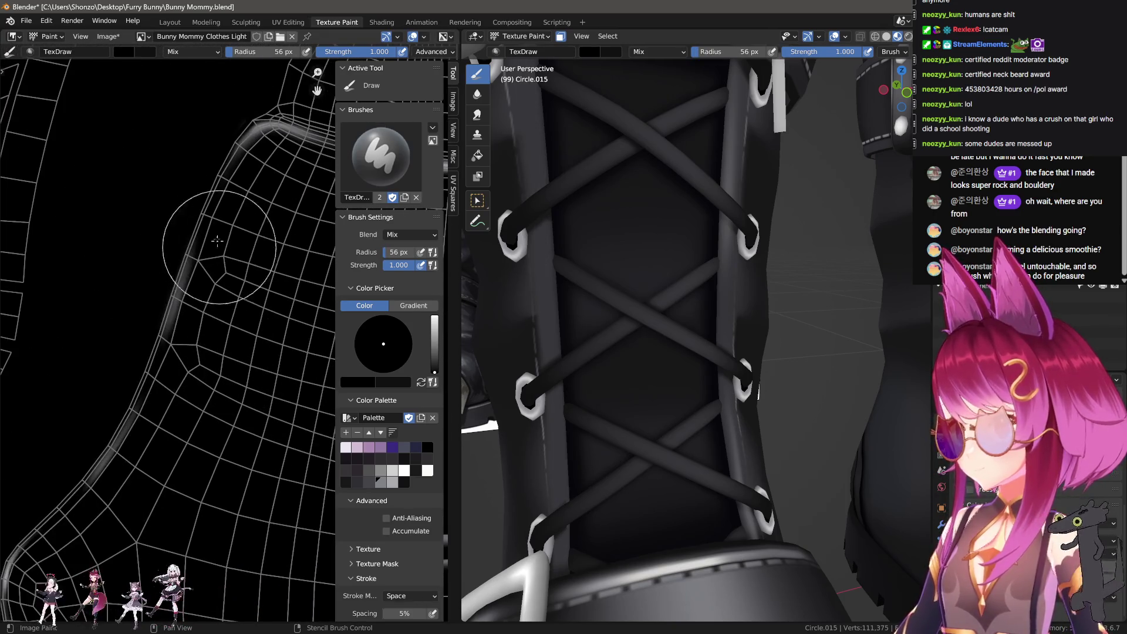
middle_drag(68, 504, 121, 416)
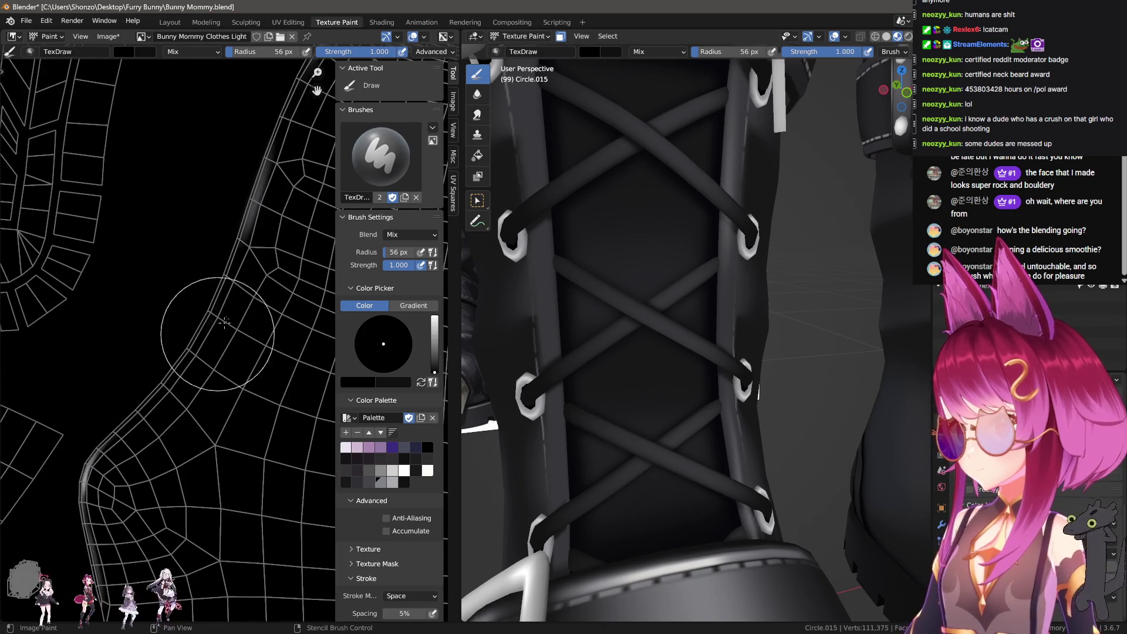
Pick a mid grey and paint a highlight dab along the laced strap edge.
click(381, 470)
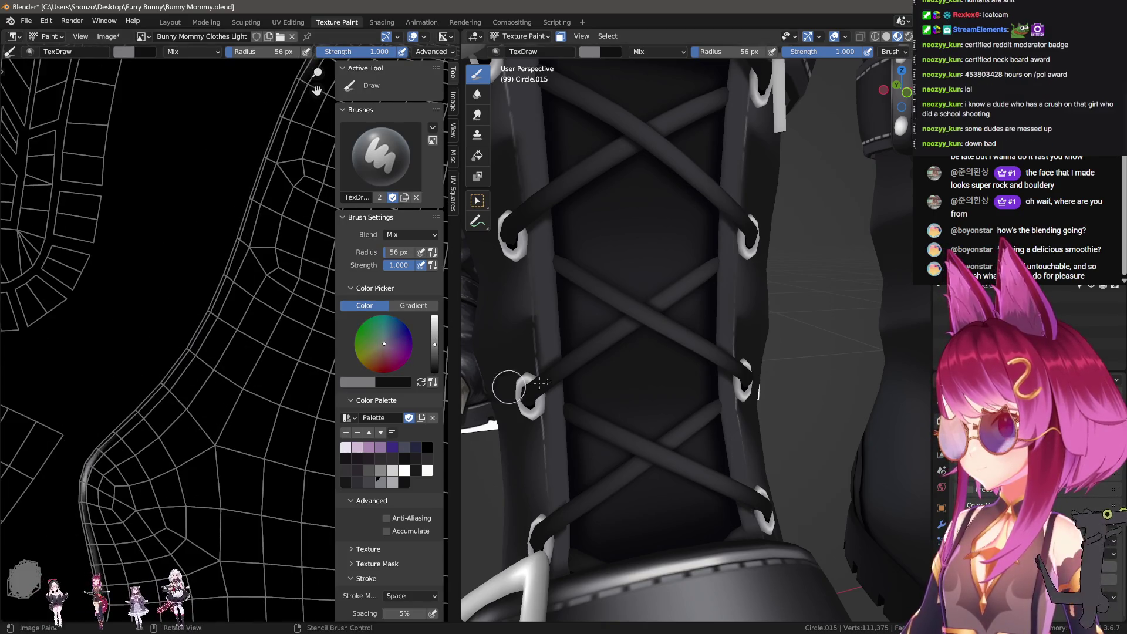
middle_drag(675, 352, 740, 303)
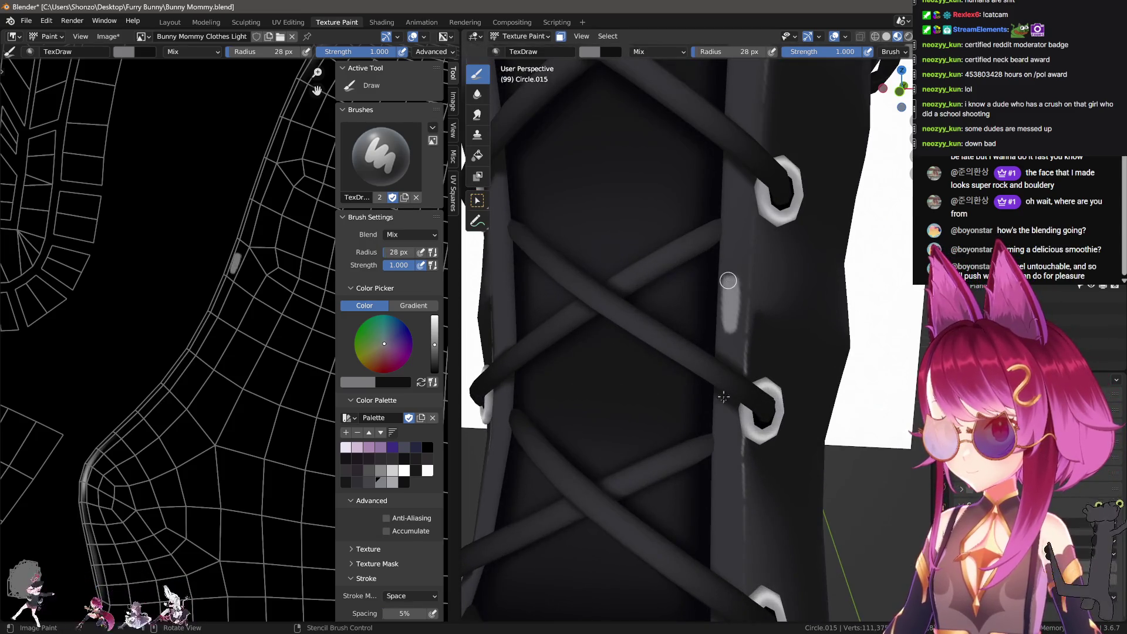
mouse_move(723, 397)
middle_down()
mouse_move(720, 505)
mouse_move(648, 401)
mouse_move(649, 261)
middle_up()
mouse_move(648, 223)
middle_down()
mouse_move(673, 281)
mouse_move(697, 262)
mouse_move(721, 279)
middle_up()
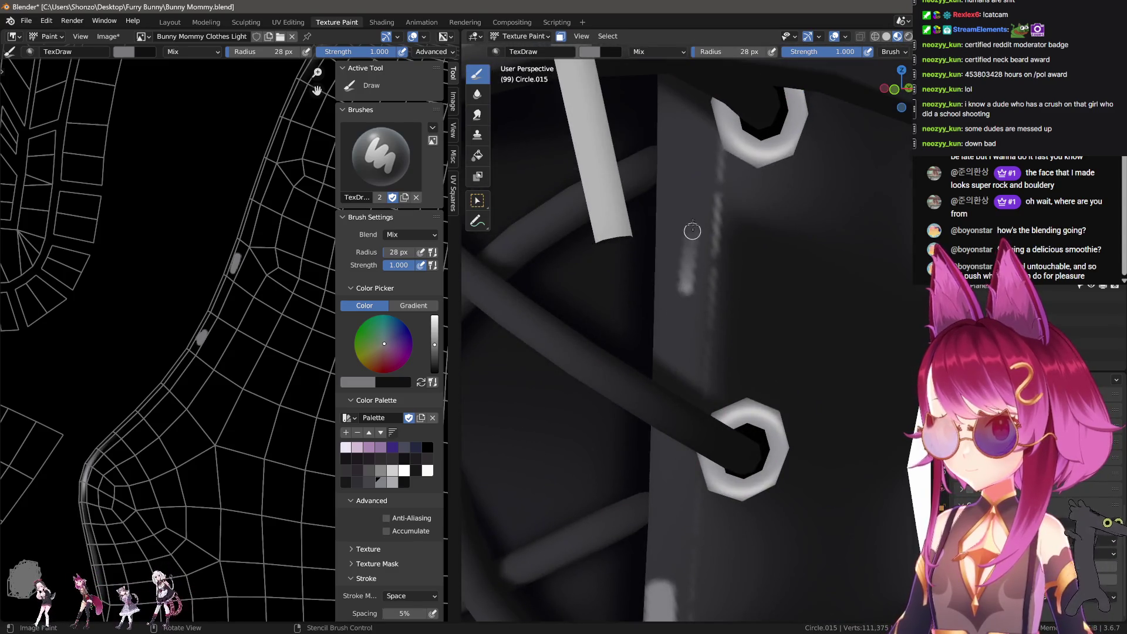
scroll(176, 364, down, 2)
scroll(168, 371, up, 6)
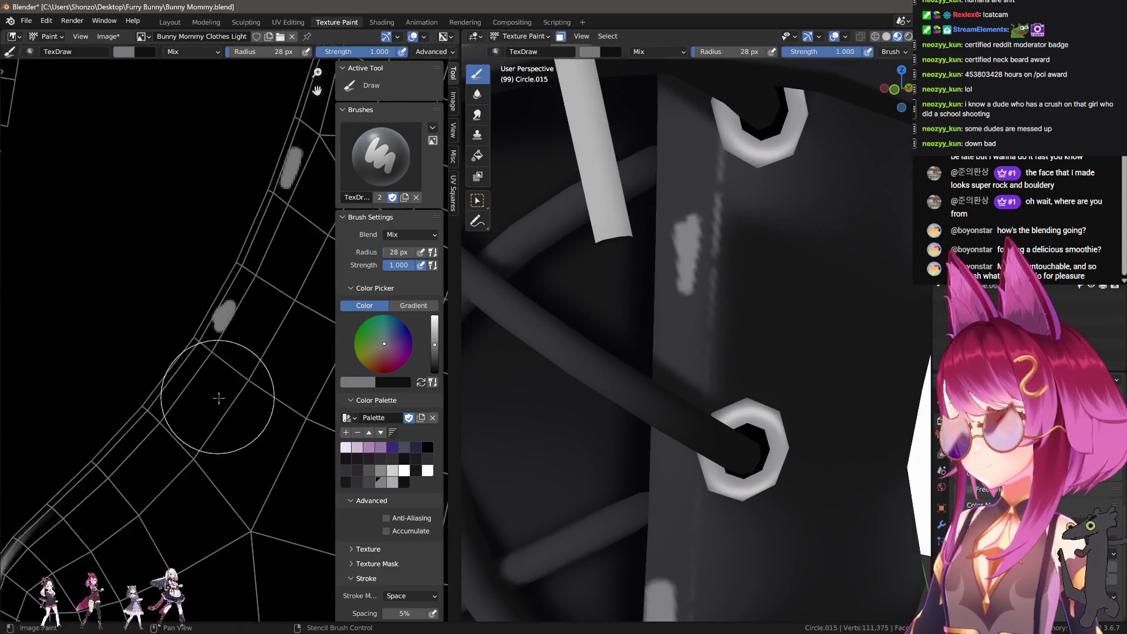
ctrl+scroll(168, 371, left, 3)
Shrink the draw brush radius to 6 px and check the lacing on the boots.
key(f)
click(170, 361)
middle_drag(258, 346, 233, 370)
key(f)
click(220, 353)
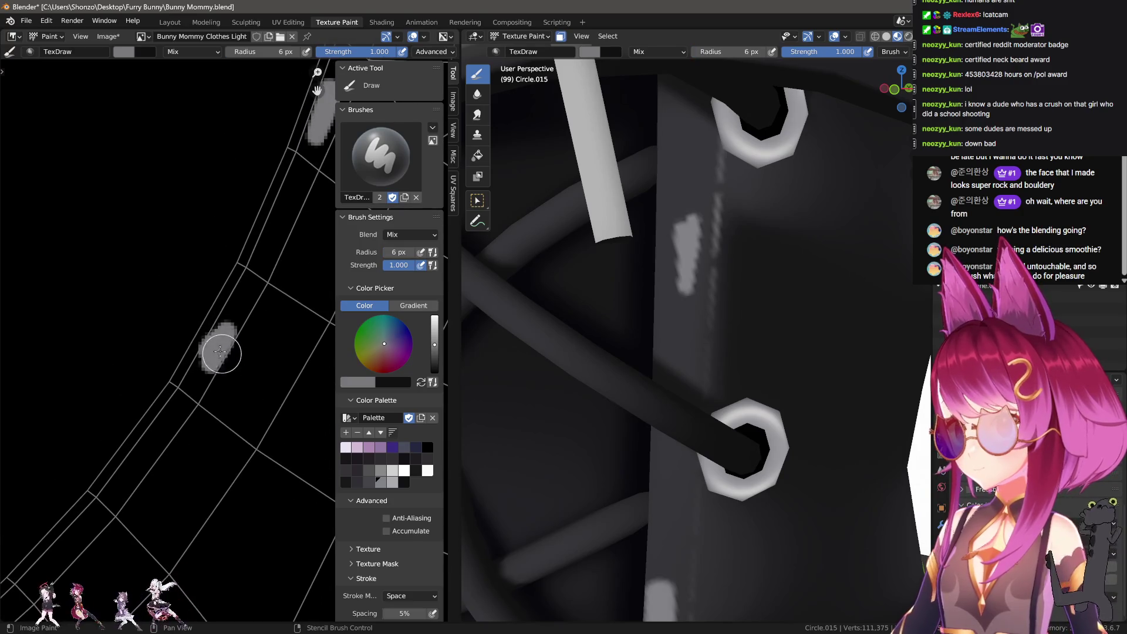
scroll(665, 395, down, 5)
middle_drag(665, 395, 617, 356)
scroll(666, 395, up, 3)
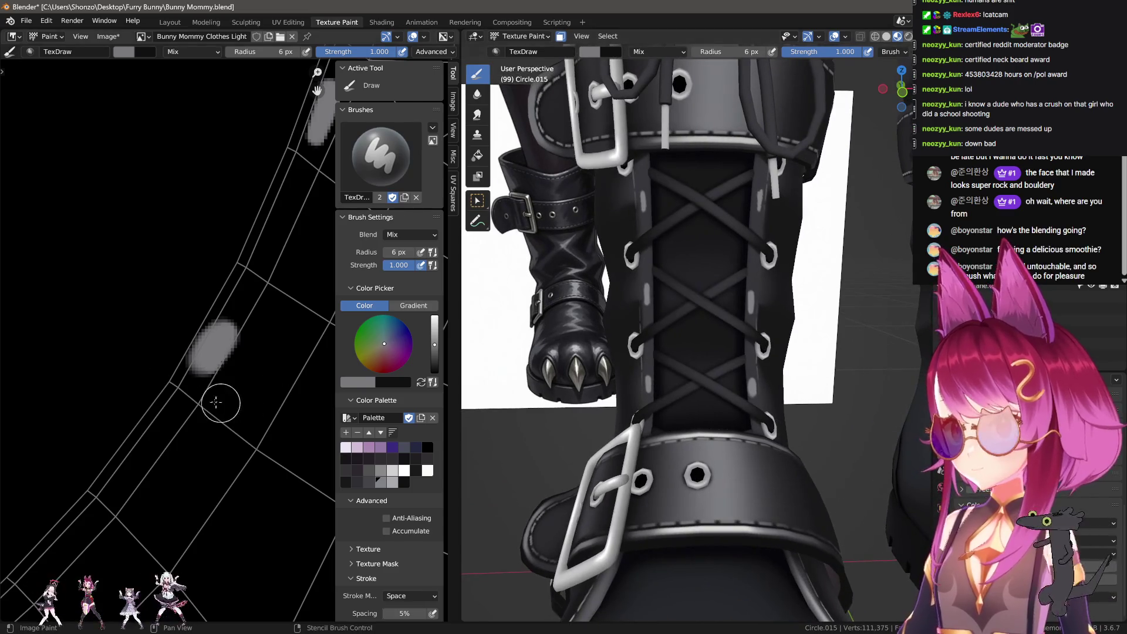
With a smaller Smear brush, smear the grey dab upward into a streak.
key(shift+space)
key(3)
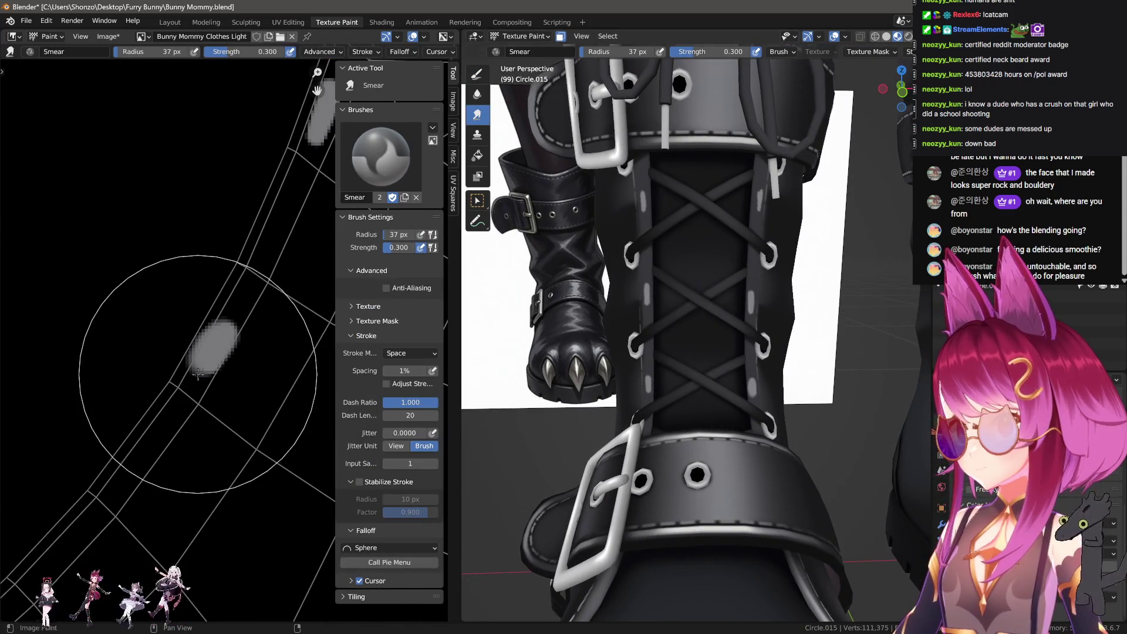
mouse_move(198, 373)
mouse_down()
mouse_move(203, 358)
mouse_move(202, 405)
mouse_up()
key(ctrl+z)
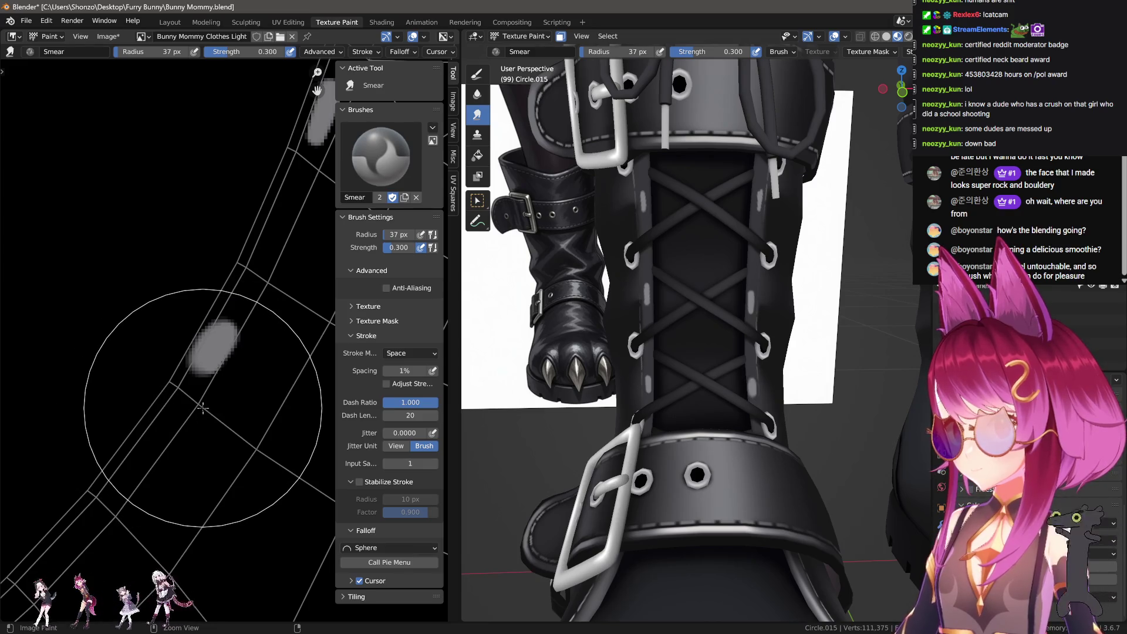
mouse_move(202, 408)
ctrl+middle_down()
mouse_move(234, 393)
mouse_move(206, 380)
ctrl+middle_up()
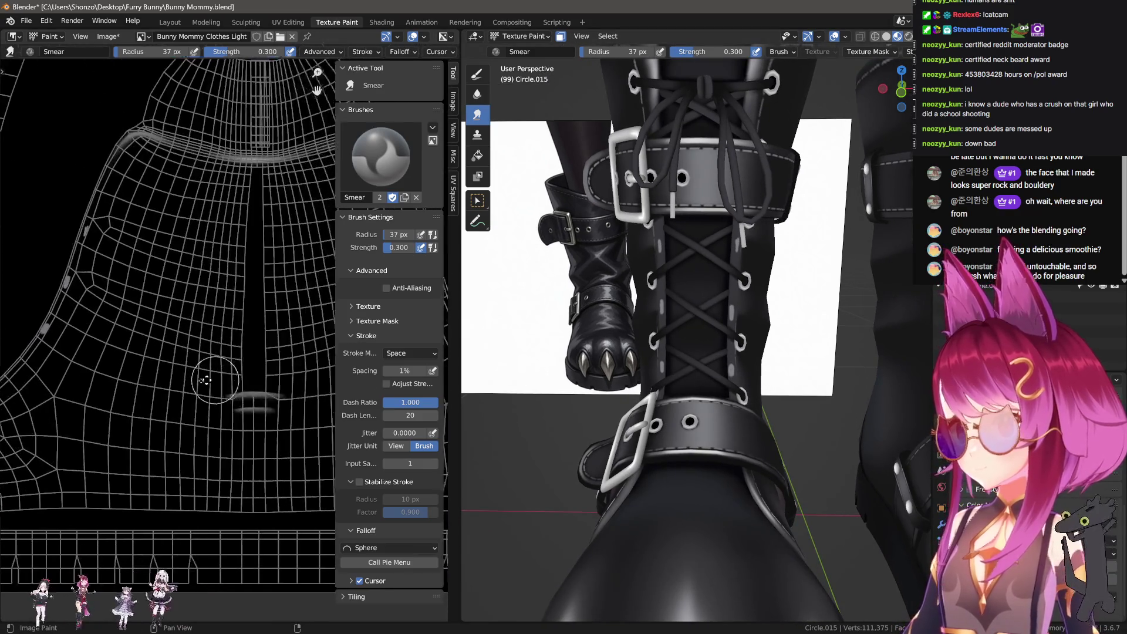
scroll(205, 380, up, 8)
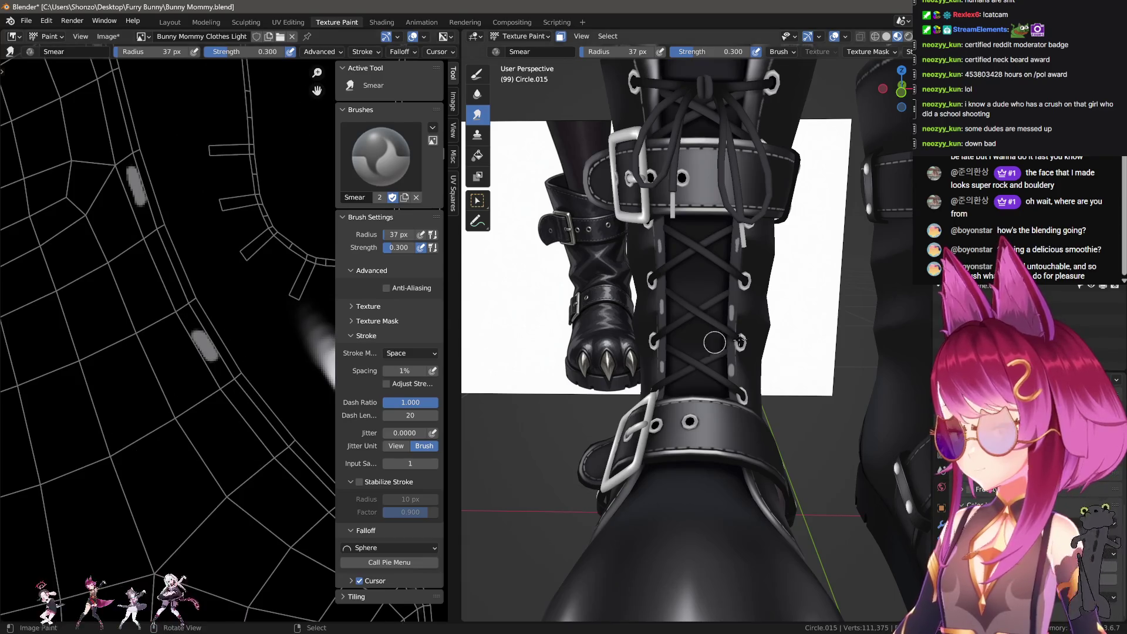
scroll(715, 342, up, 5)
scroll(176, 387, down, 4)
scroll(273, 389, up, 1)
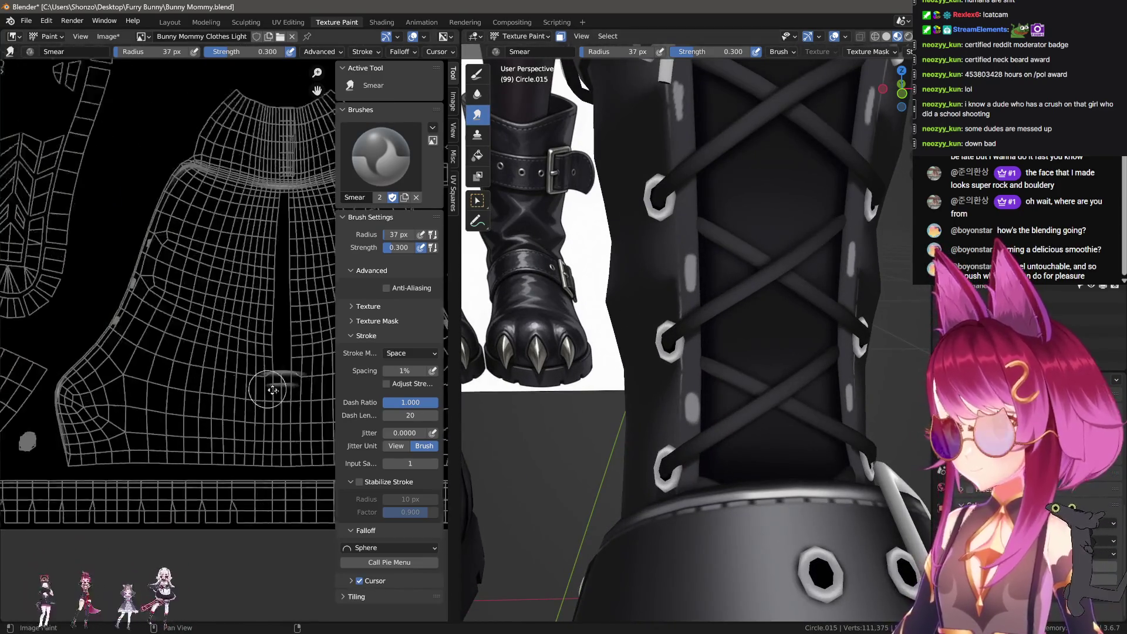
scroll(176, 293, up, 5)
key(bracketleft)
key(bracketleft)
key(bracketleft)
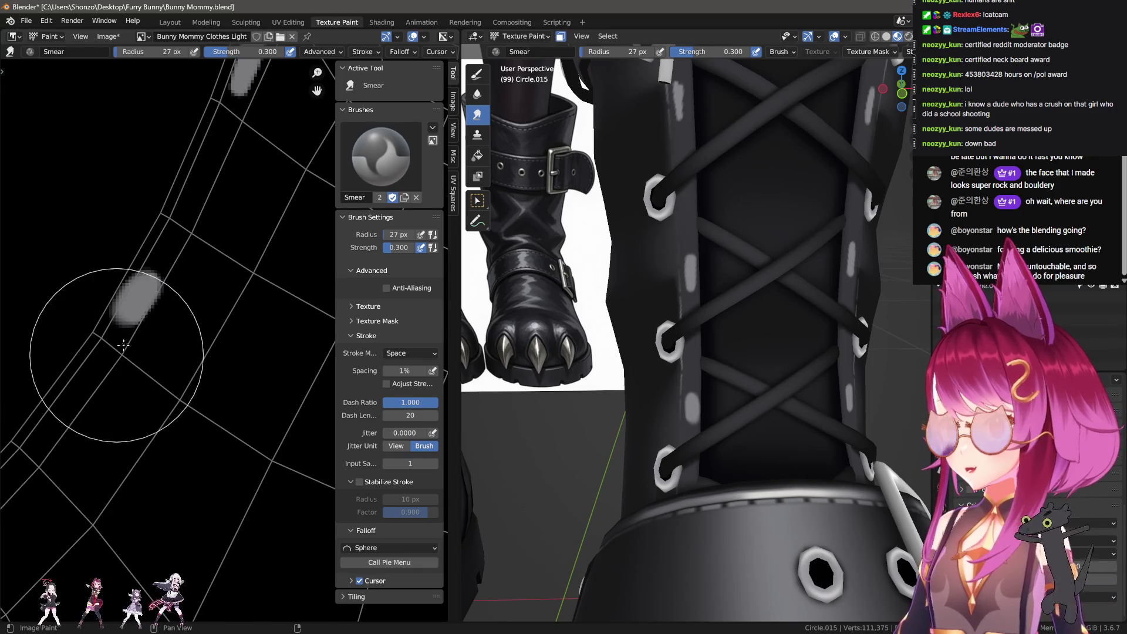
drag(124, 344, 139, 327)
Blur and stretch the grey dab into a softer, longer streak with Smear.
key(shift+space)
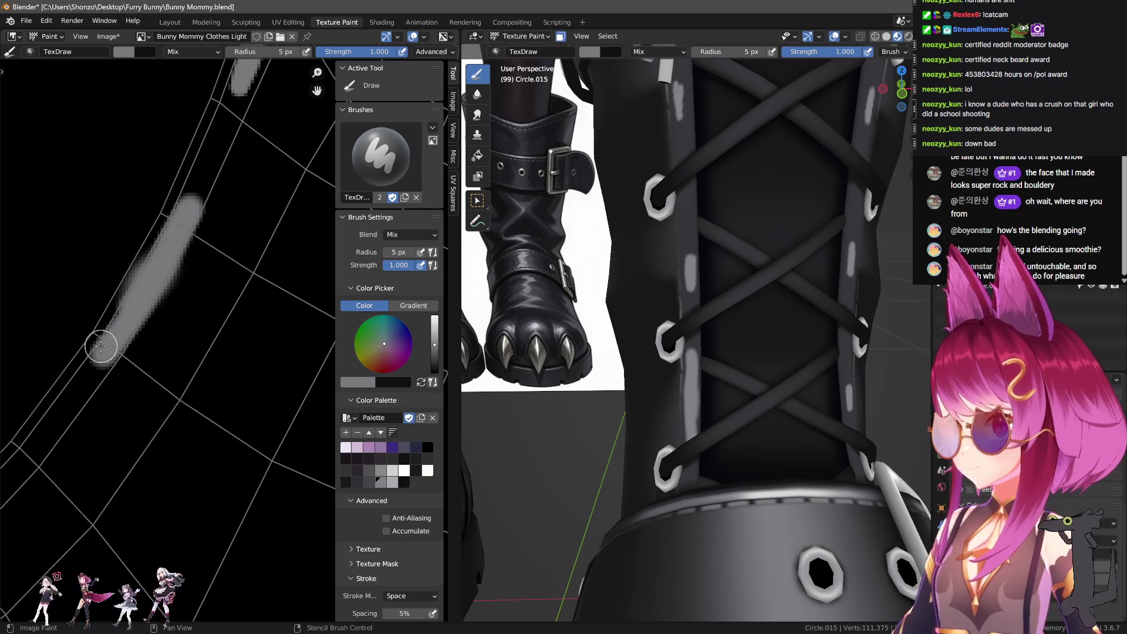
key(shift+space)
mouse_move(171, 222)
mouse_down()
mouse_move(157, 232)
mouse_move(158, 252)
mouse_move(185, 223)
mouse_move(165, 243)
mouse_move(176, 202)
mouse_move(223, 173)
mouse_up()
mouse_move(188, 238)
mouse_down()
mouse_move(179, 247)
mouse_move(195, 231)
mouse_up()
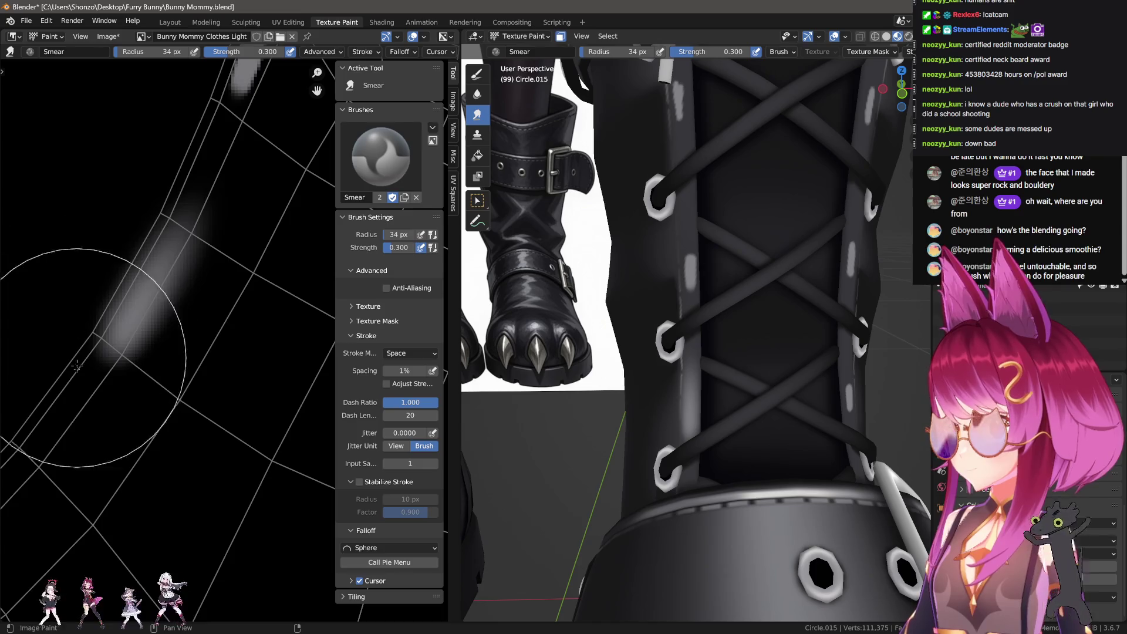
scroll(157, 300, down, 3)
key(d)
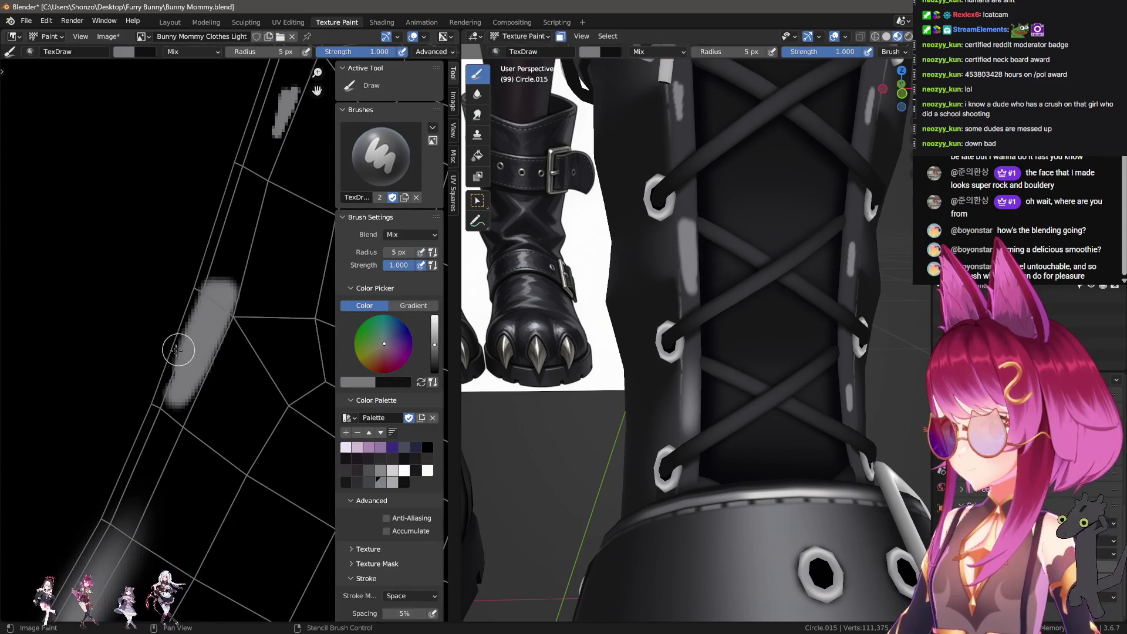
key(s)
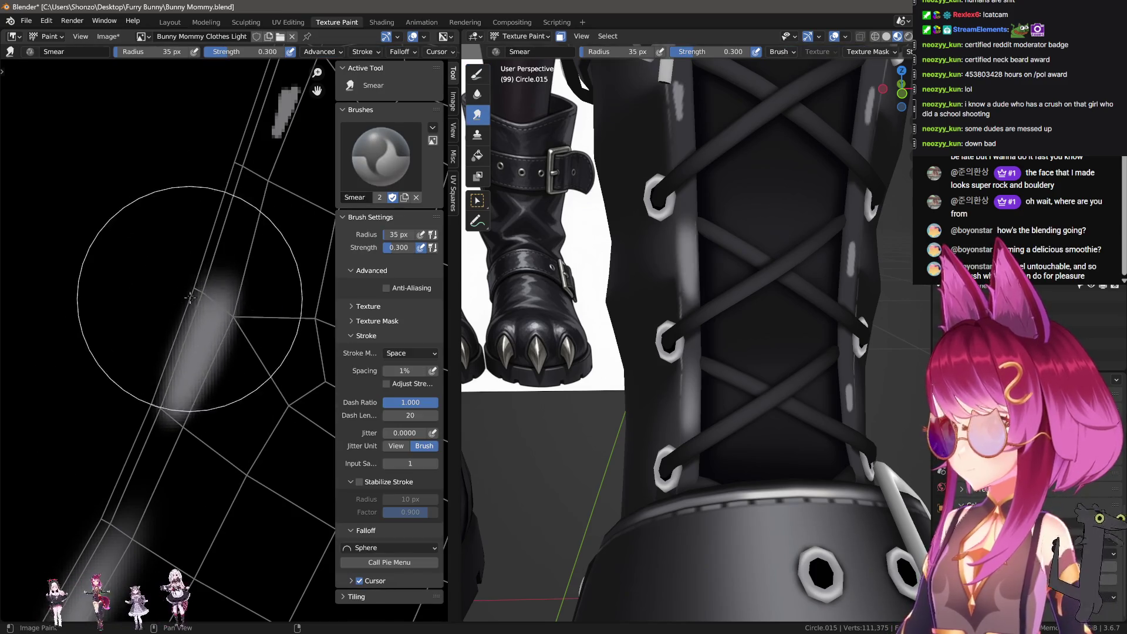
drag(190, 298, 222, 239)
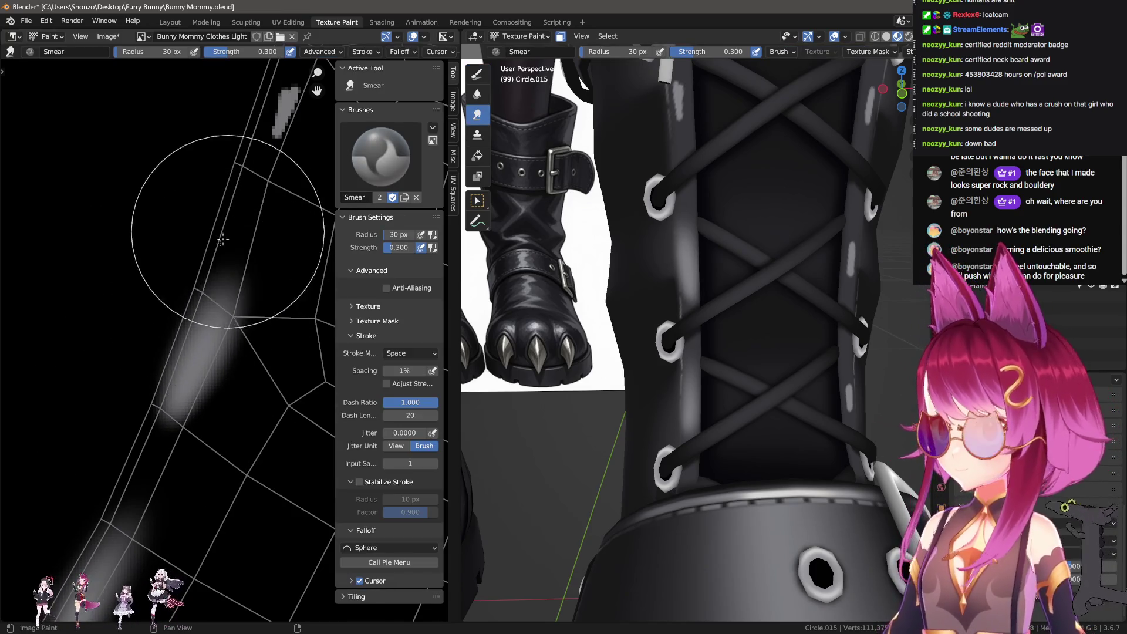
Set the smear brush to 18 px, then undo the latest smear strokes.
key(f)
click(183, 239)
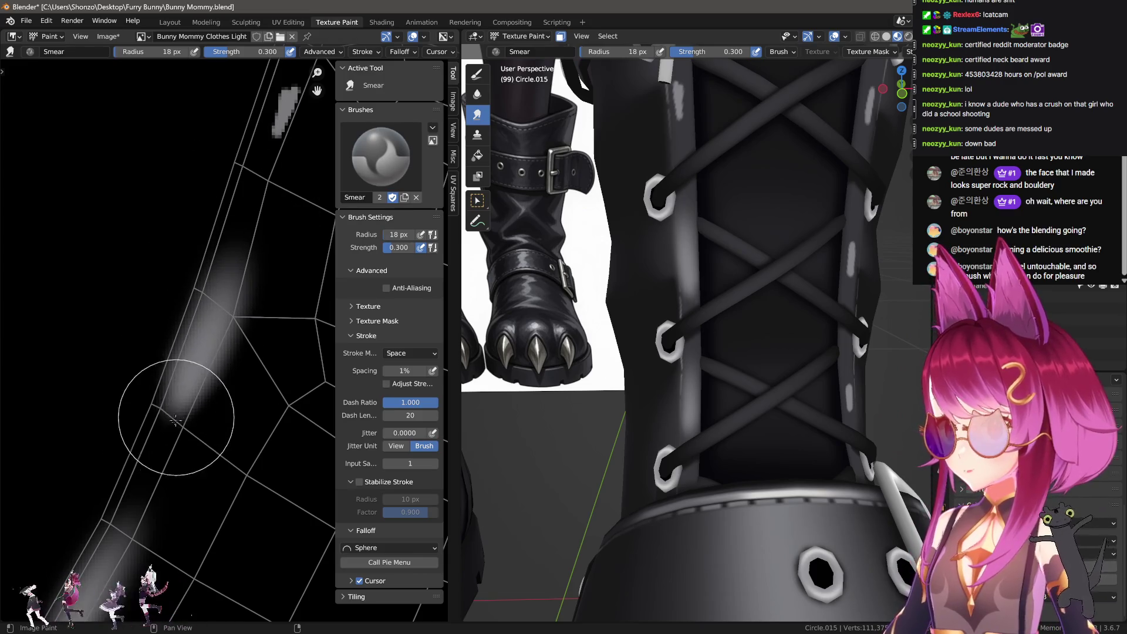
mouse_move(153, 448)
mouse_down()
mouse_move(125, 461)
mouse_move(140, 454)
mouse_move(141, 497)
mouse_up()
key(ctrl+z)
key(ctrl+z)
key(ctrl+z)
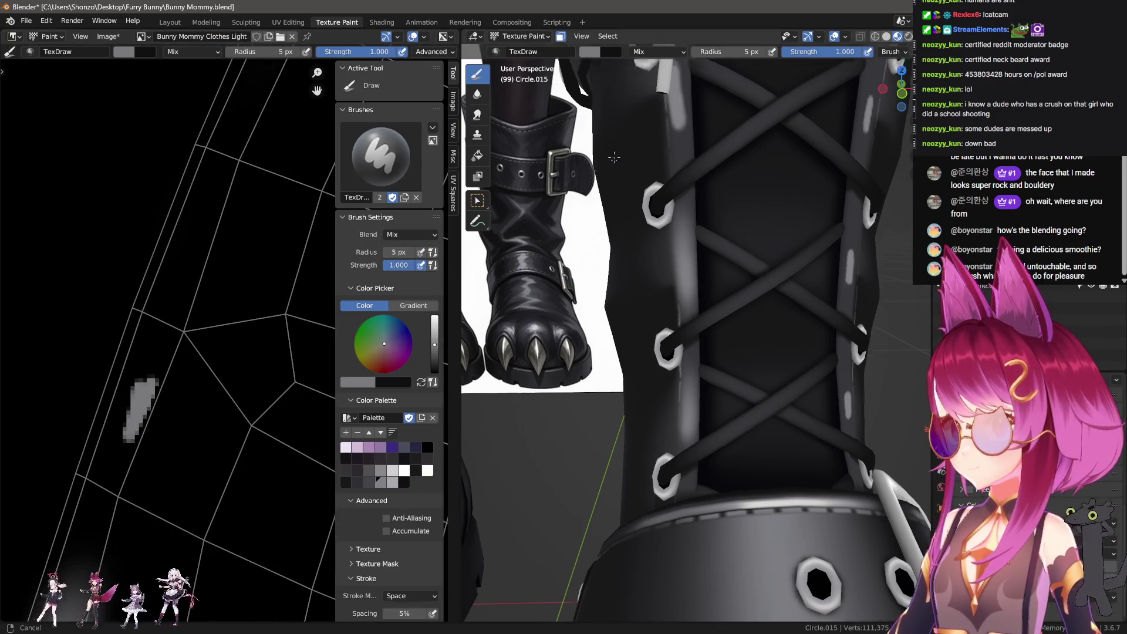
Paint grey dabs extending the stroke into a continuous bar.
middle_drag(540, 297, 613, 236)
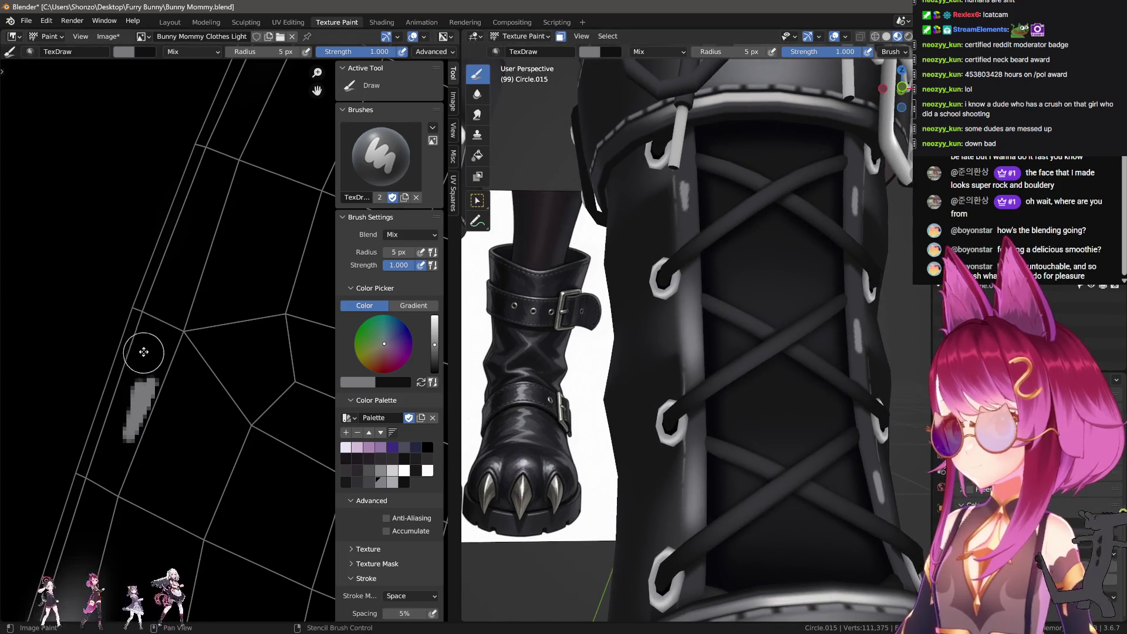
middle_drag(143, 351, 147, 344)
middle_drag(123, 421, 128, 402)
drag(127, 401, 125, 392)
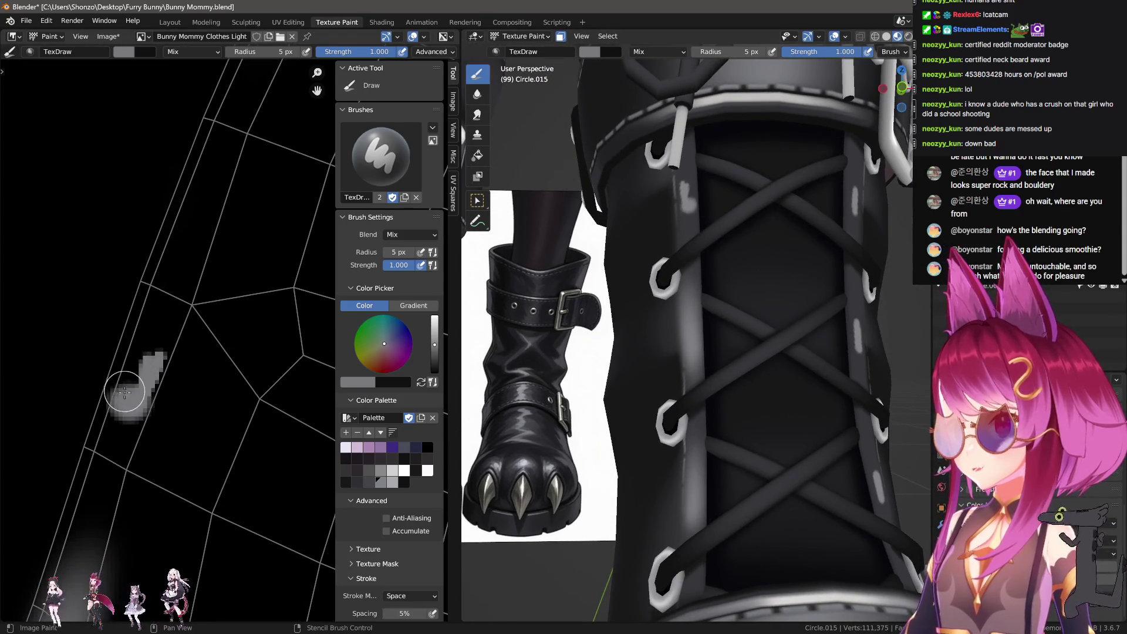
drag(165, 317, 158, 320)
middle_drag(158, 319, 161, 285)
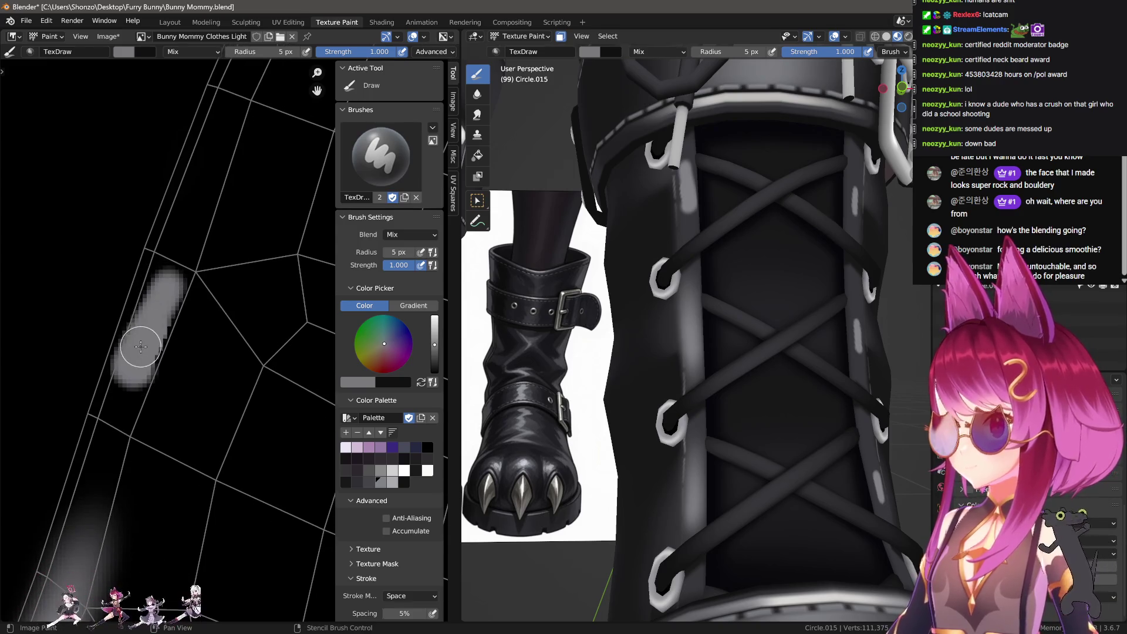
scroll(166, 276, down, 2)
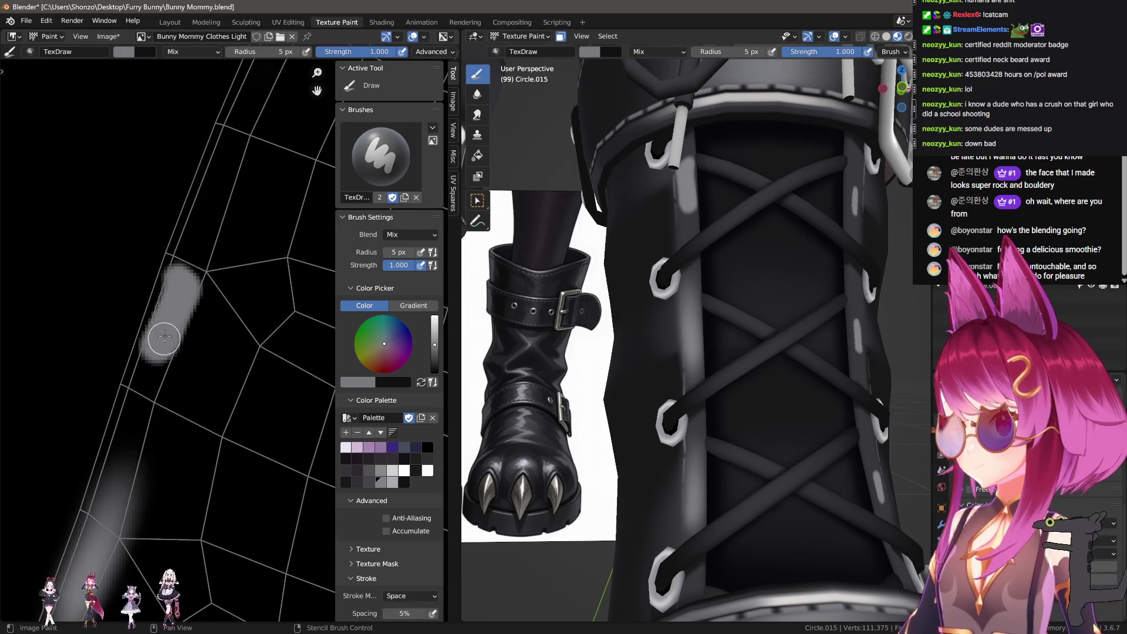
Smear the grey streak upward to soften it with a 36 px, then 26 px brush.
key(shift+space)
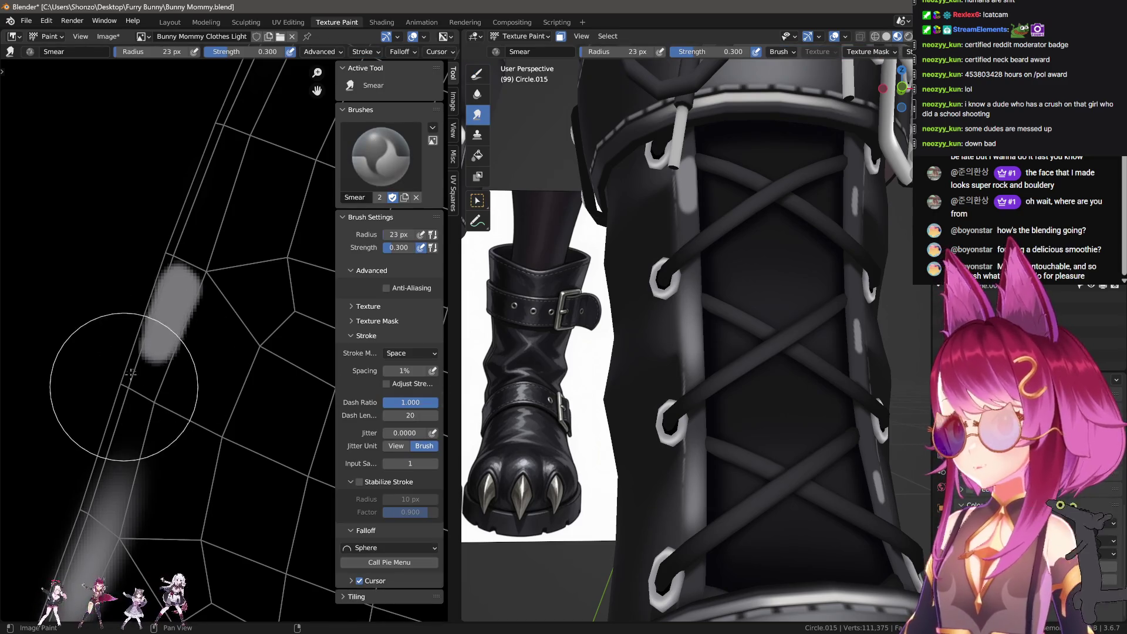
key(f)
click(151, 334)
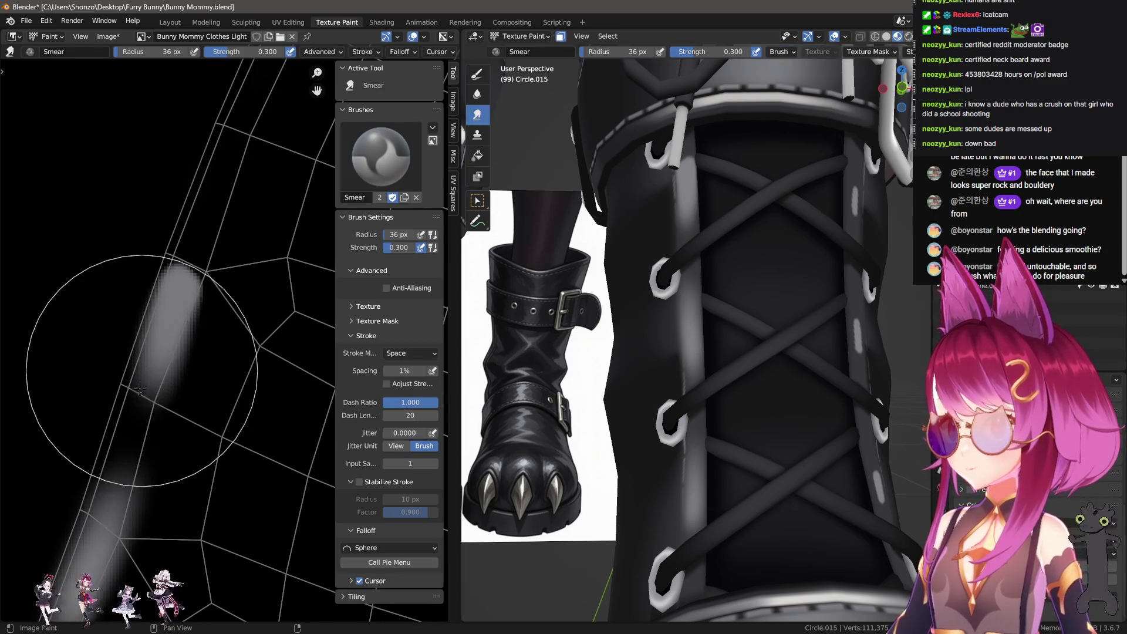
mouse_move(152, 334)
mouse_down()
mouse_move(188, 211)
mouse_move(223, 176)
mouse_move(202, 199)
mouse_move(182, 188)
mouse_up()
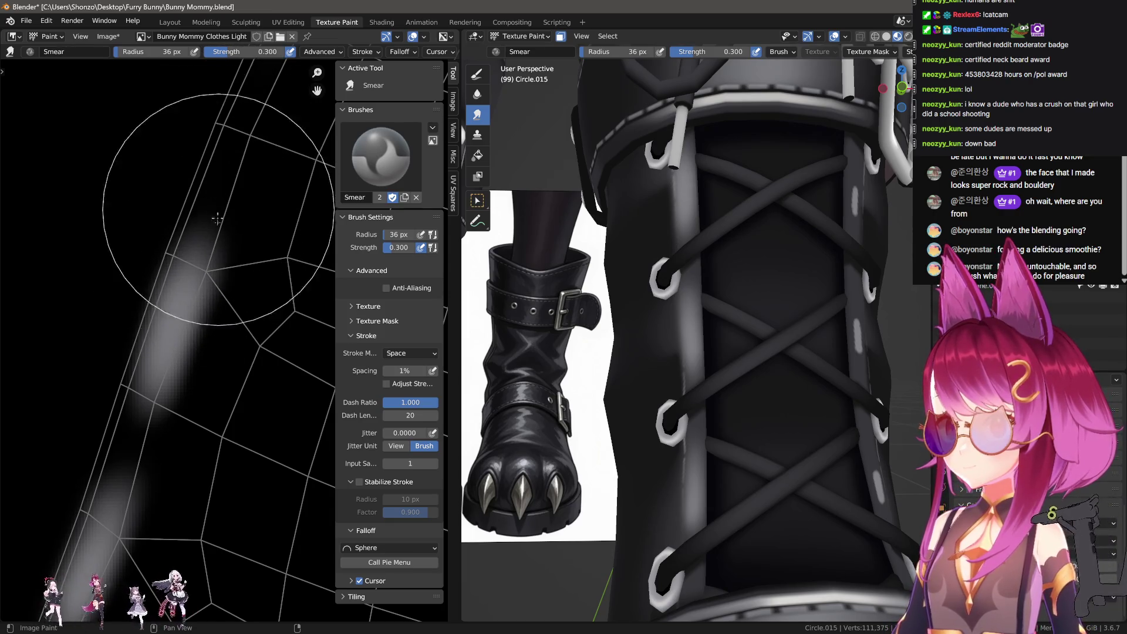
key(f)
click(153, 352)
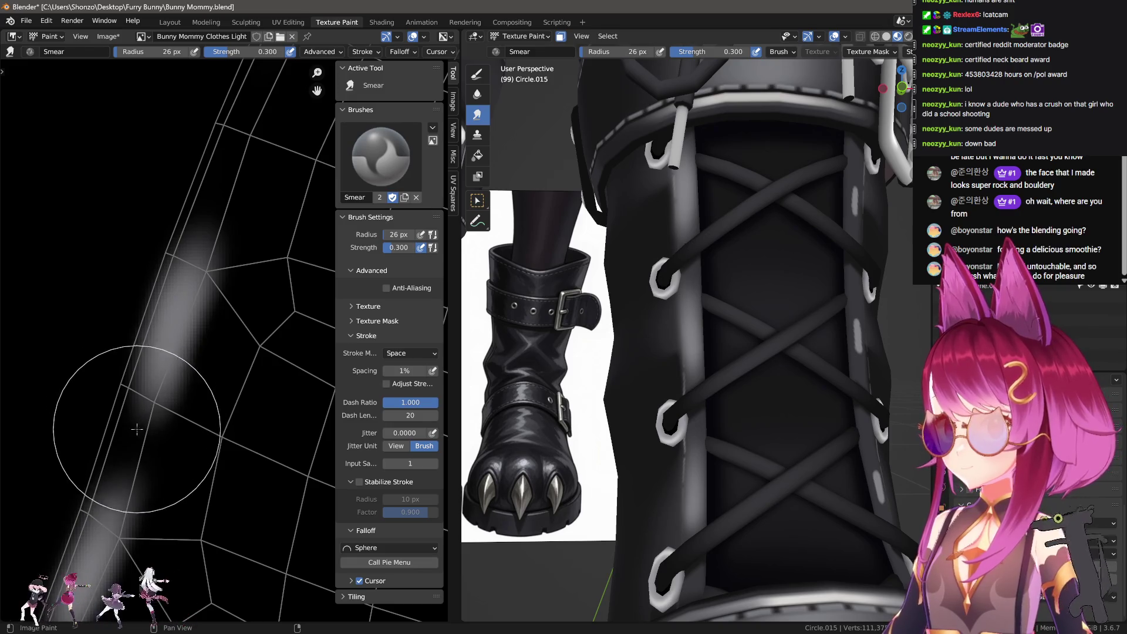
scroll(137, 428, down, 3)
Switch to the draw brush and give it the Smooth falloff.
key(d)
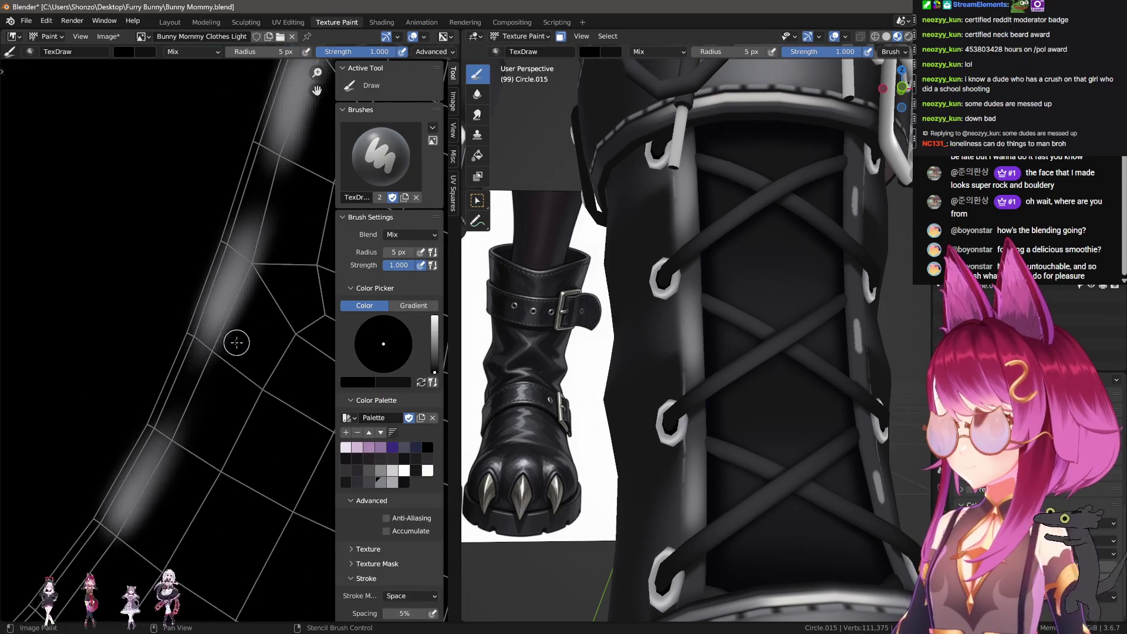
middle_drag(81, 486, 129, 372)
key(shift+e)
click(202, 392)
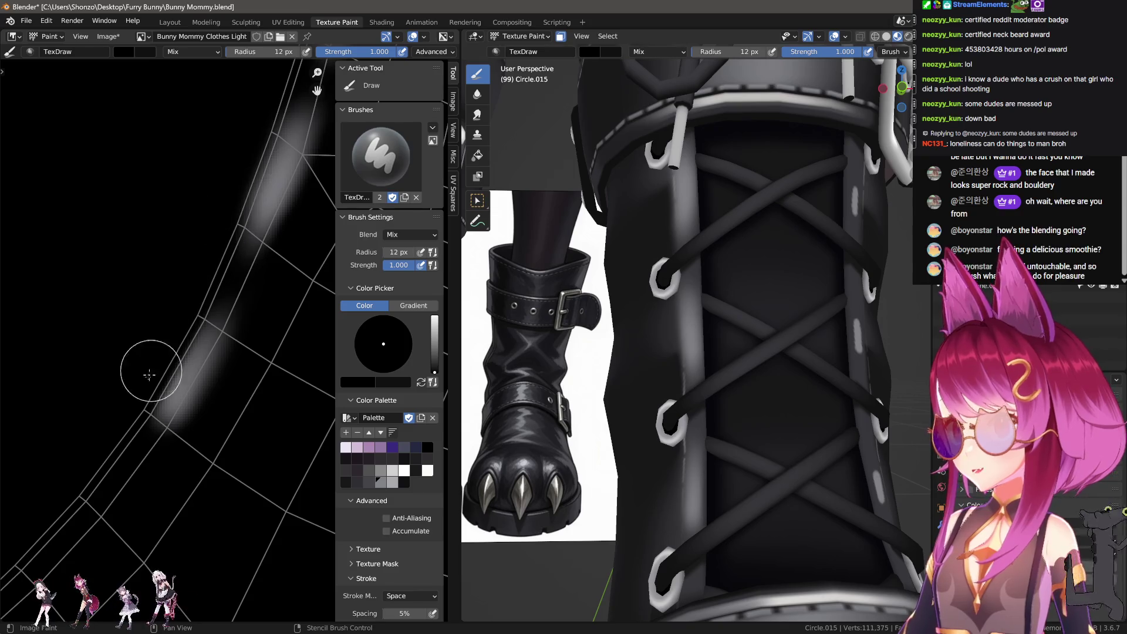
mouse_move(189, 302)
middle_down()
mouse_move(269, 231)
mouse_move(136, 417)
middle_up()
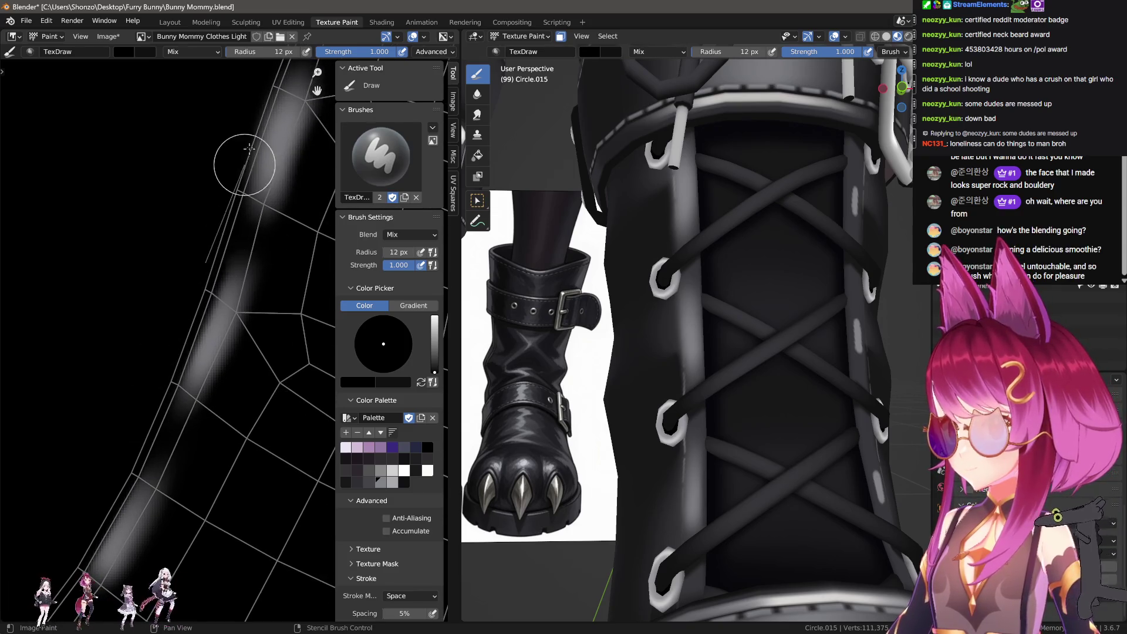
middle_drag(249, 148, 181, 312)
scroll(250, 283, up, 2)
Shrink the draw brush to 9 px and paint over the upper streak to brighten it.
key(f)
click(249, 261)
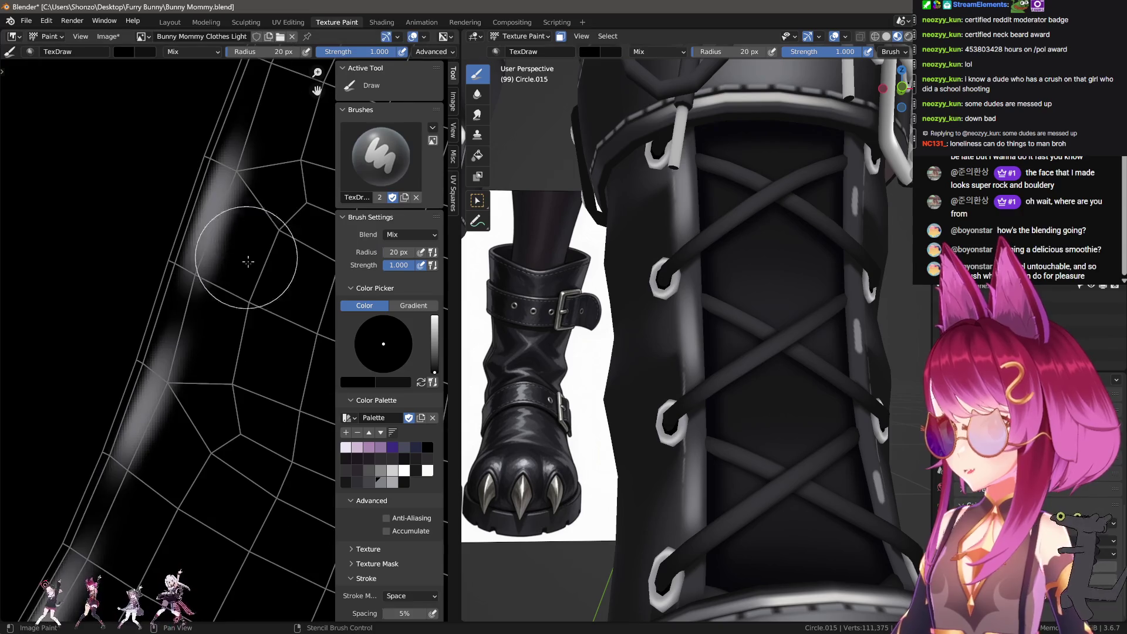
drag(237, 52, 223, 52)
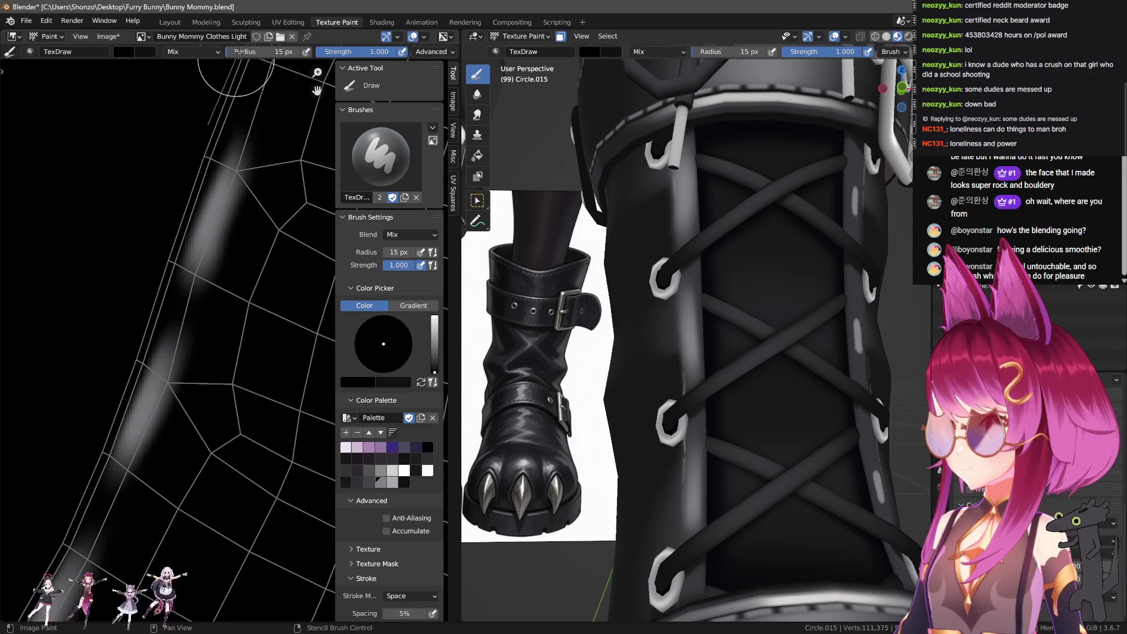
click(157, 242)
drag(217, 147, 177, 276)
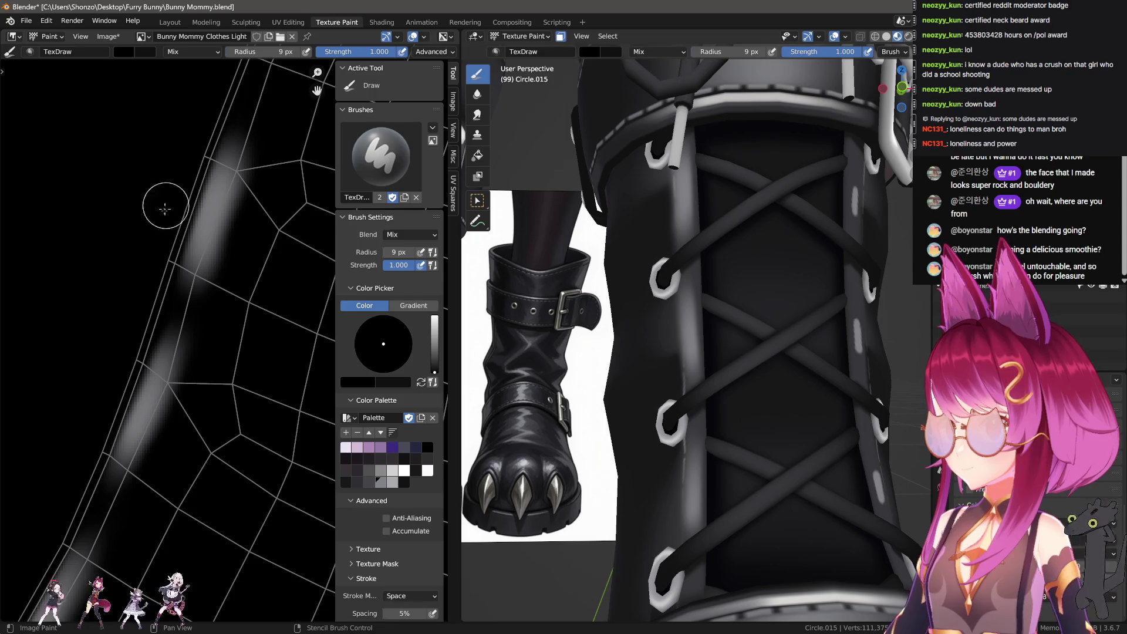
shift+scroll(127, 341, down, 3)
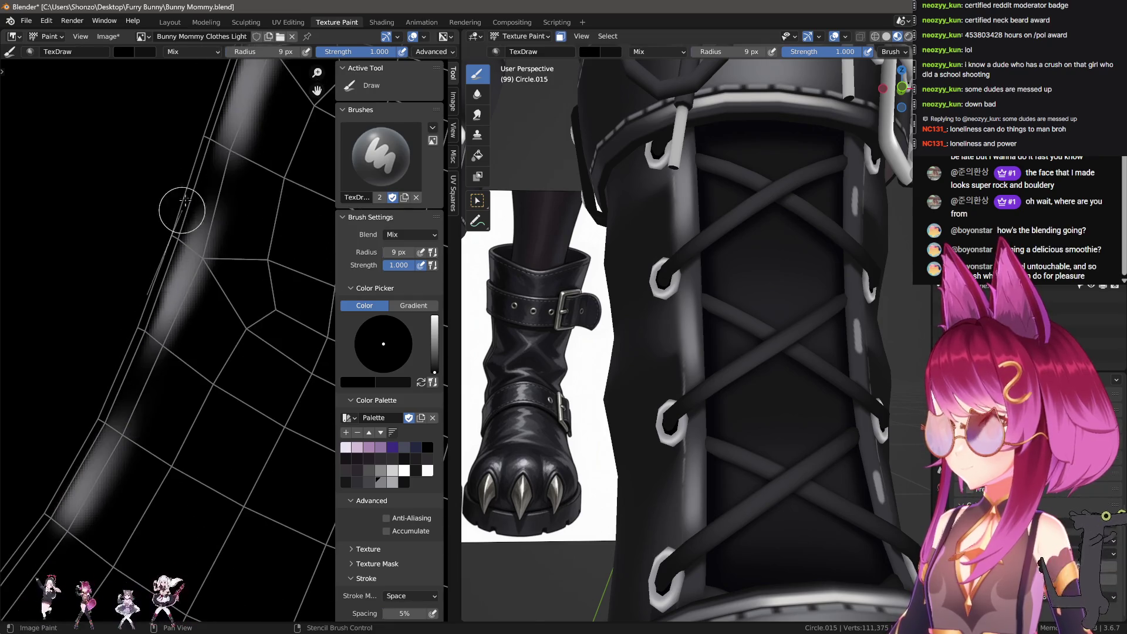
shift+scroll(114, 355, down, 3)
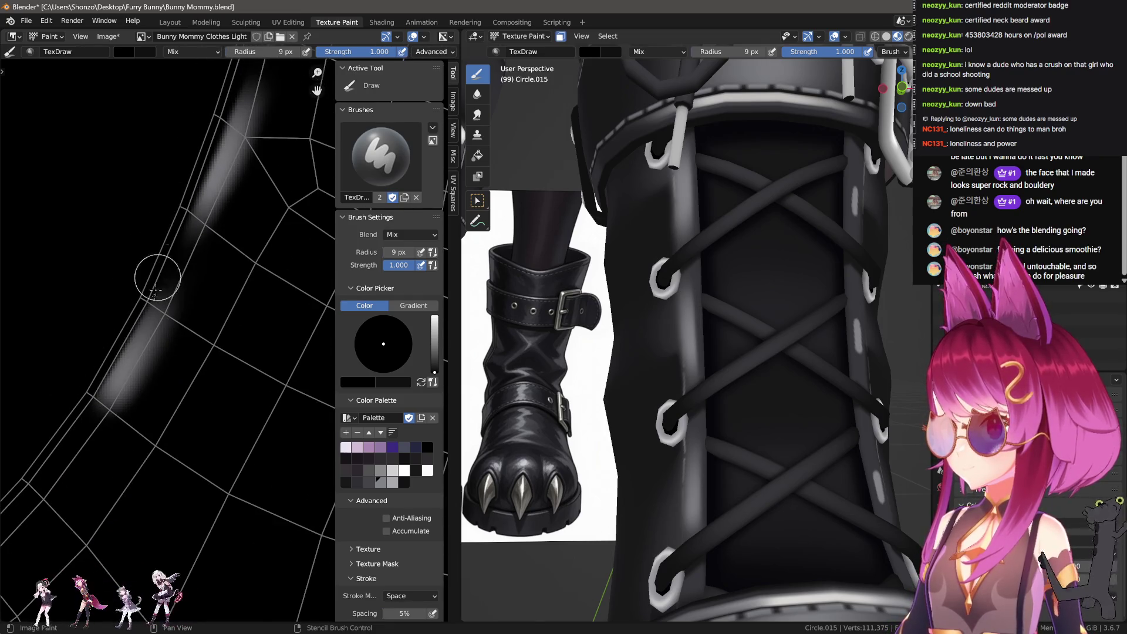
shift+scroll(156, 290, down, 3)
Paint a thin straight highlight streak at 22 px, then shrink the brush to 14 px.
key(f)
click(205, 321)
drag(185, 324, 121, 432)
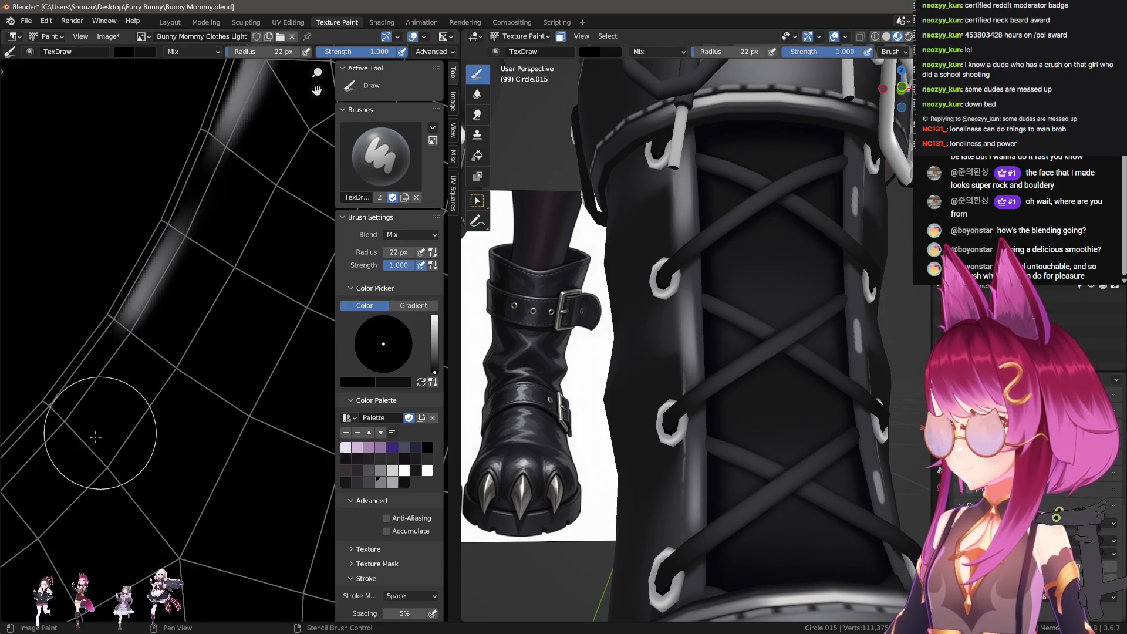
shift+scroll(96, 438, up, 3)
key(f)
click(201, 327)
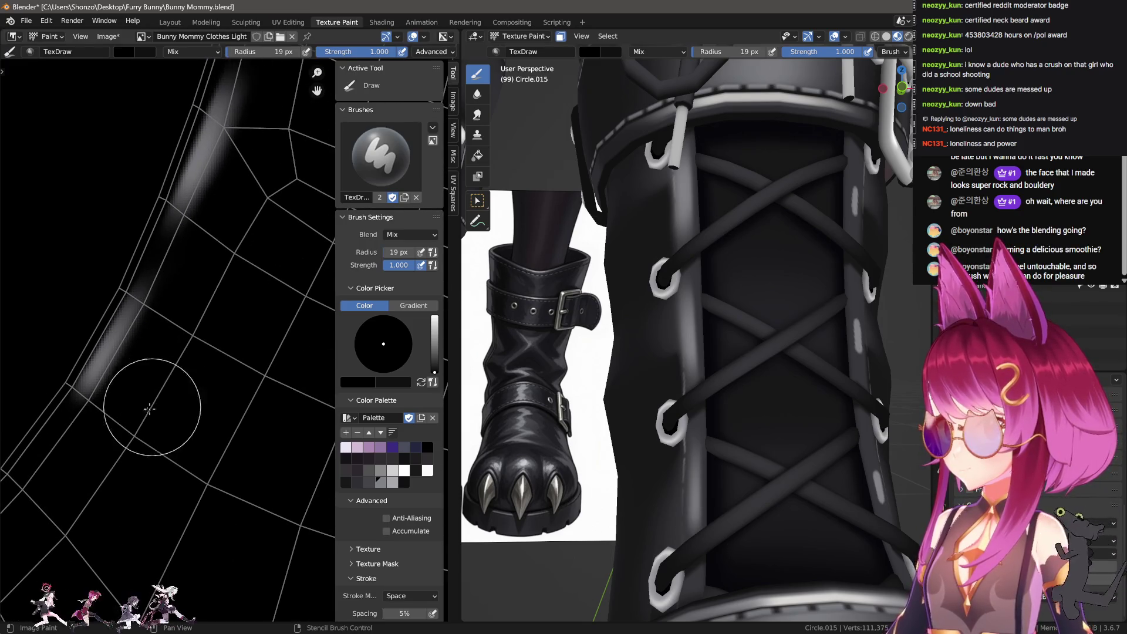
middle_drag(197, 317, 148, 463)
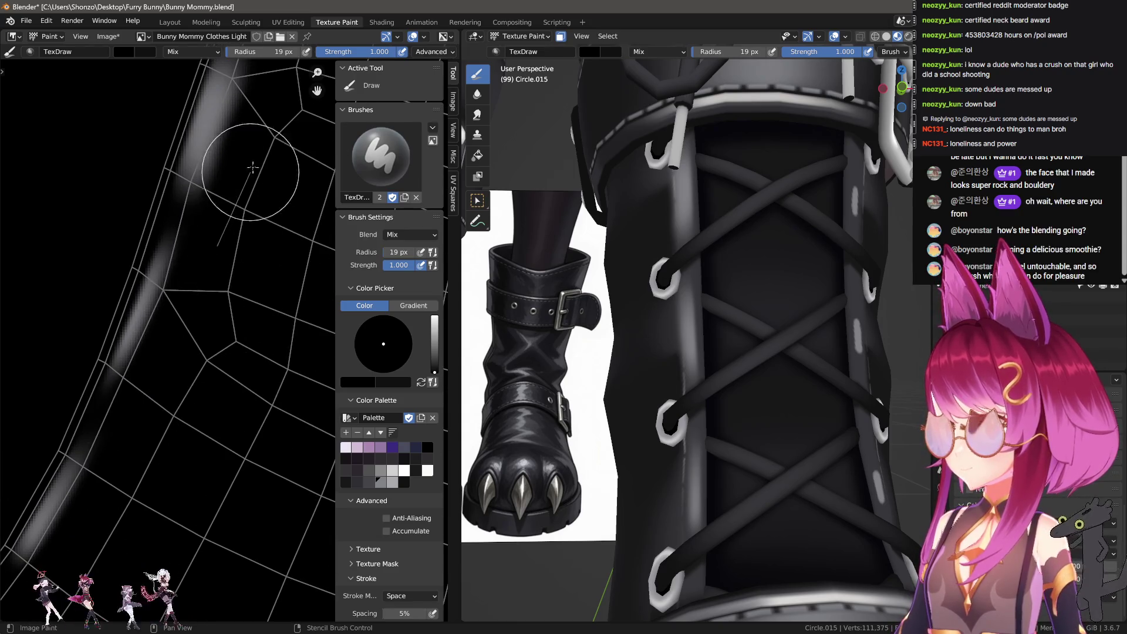
middle_drag(256, 190, 248, 237)
key(bracketleft)
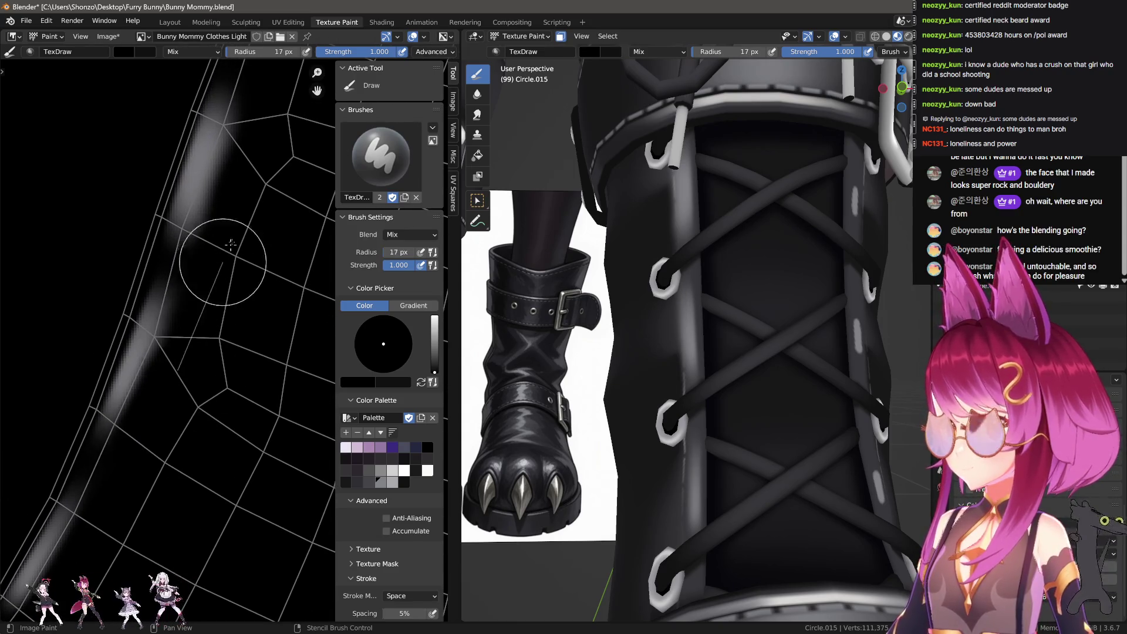
key(bracketleft)
key(bracketleft)
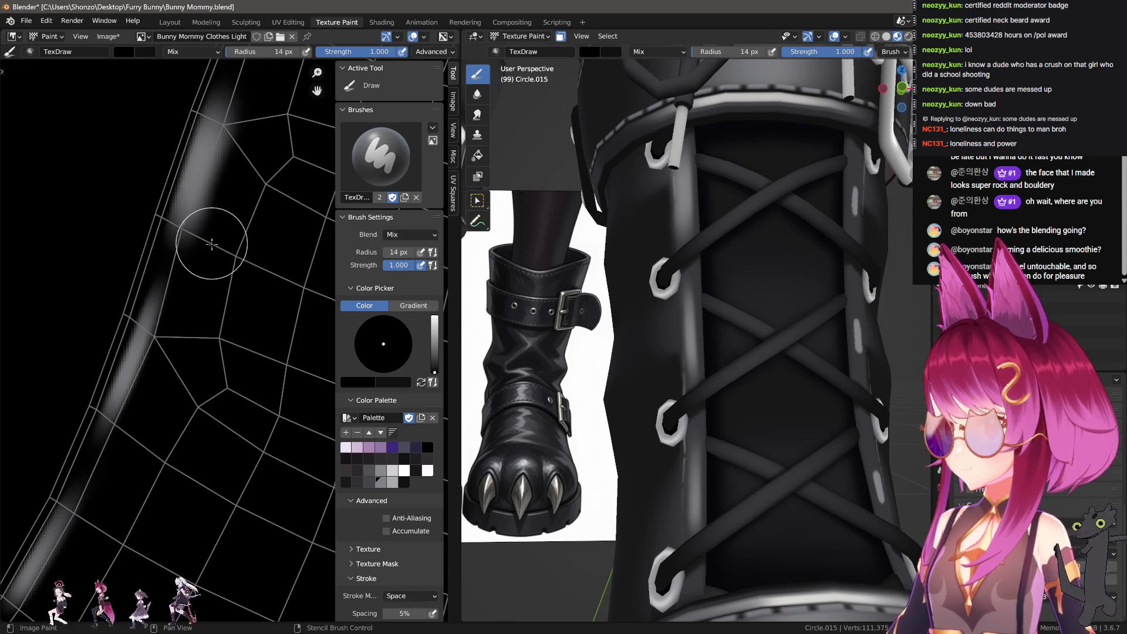
mouse_move(212, 244)
middle_down()
mouse_move(181, 382)
mouse_move(180, 368)
middle_up()
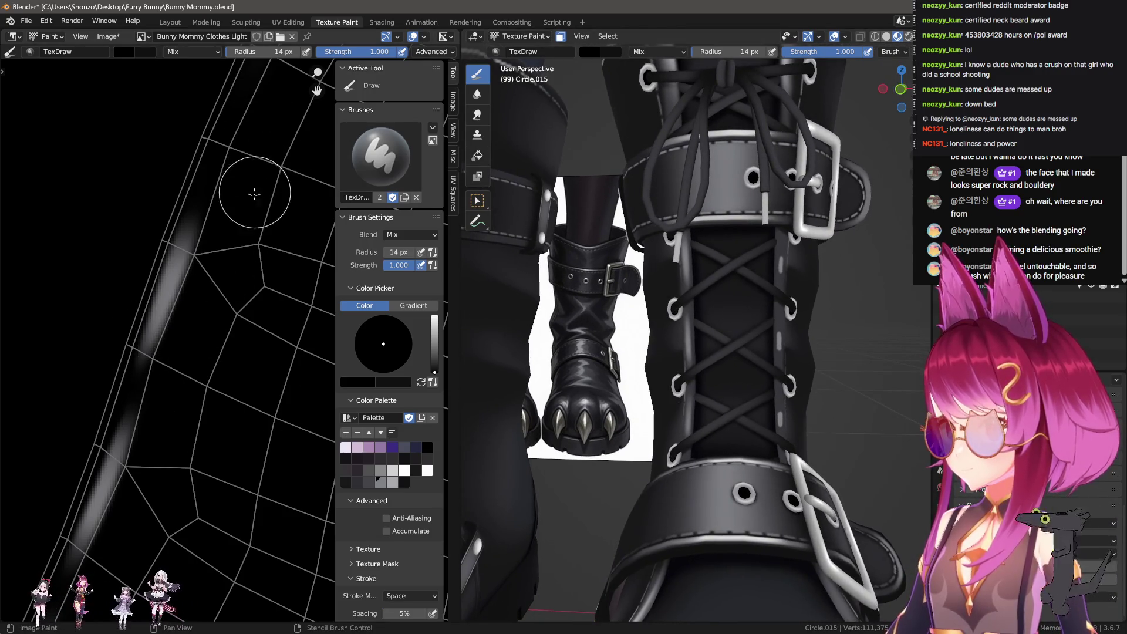
Zoom the UV view onto the grey blob and shrink the brush to 4 px.
middle_drag(265, 371, 246, 325)
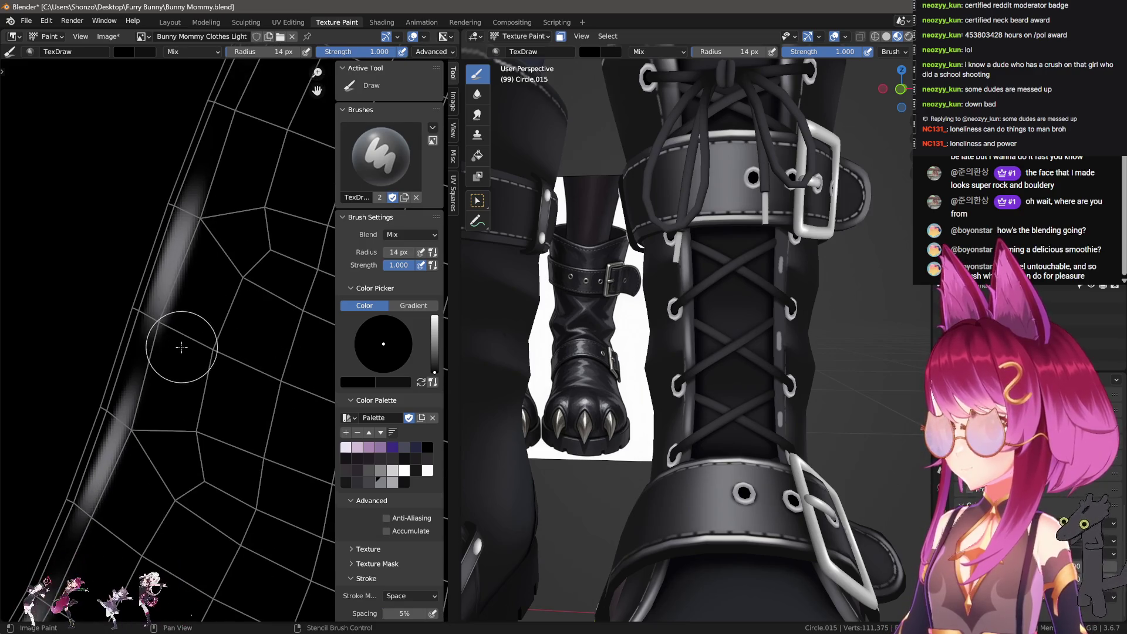
scroll(258, 148, down, 4)
scroll(114, 364, down, 2)
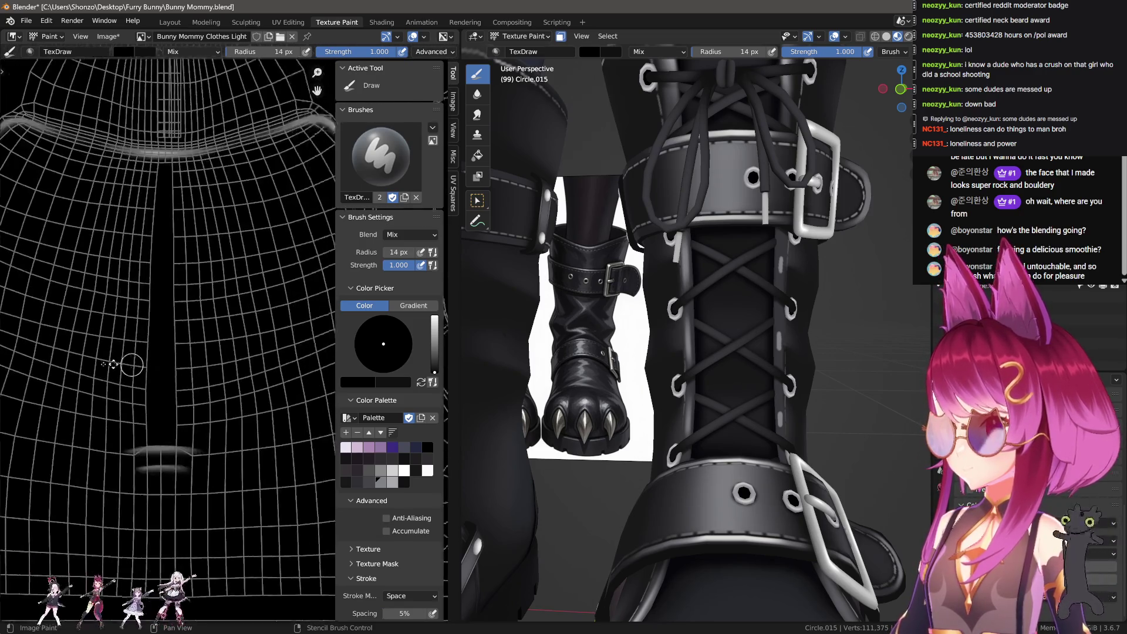
scroll(189, 327, up, 3)
scroll(190, 327, down, 2)
scroll(175, 362, up, 3)
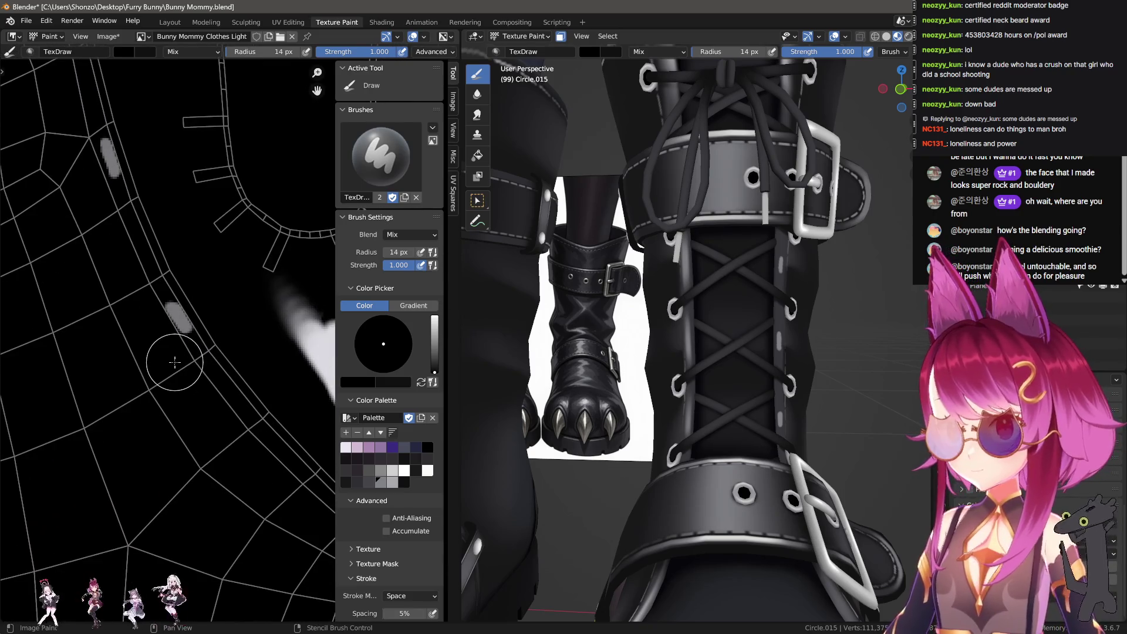
scroll(158, 380, up, 2)
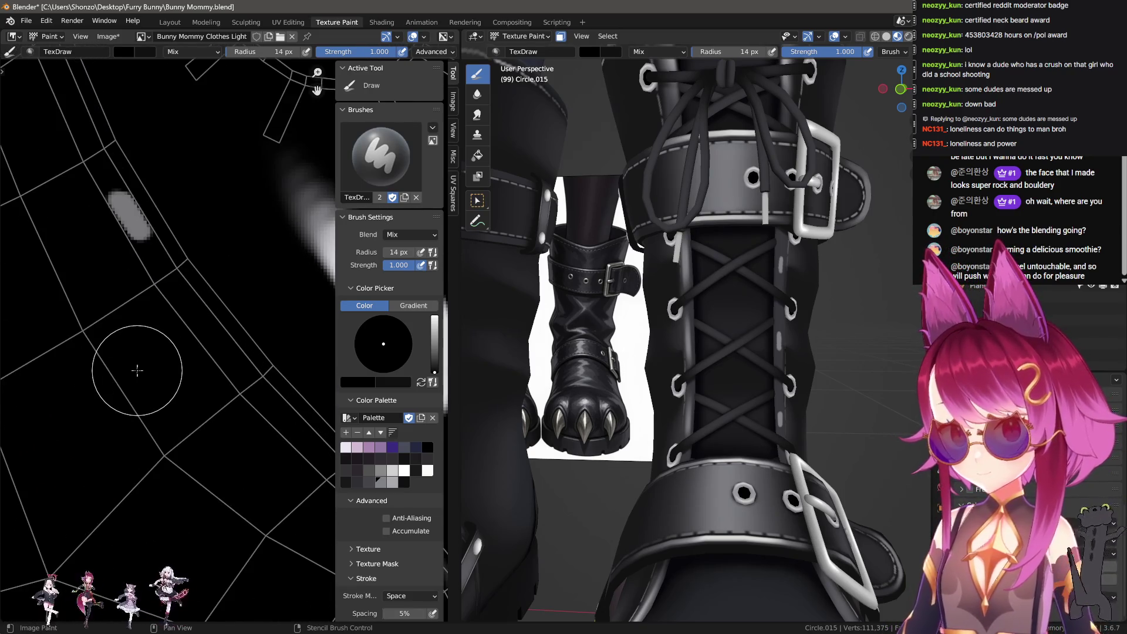
key(f)
click(141, 276)
Sample the blob's grey and extend the streak along the narrow strip.
scroll(137, 282, up, 2)
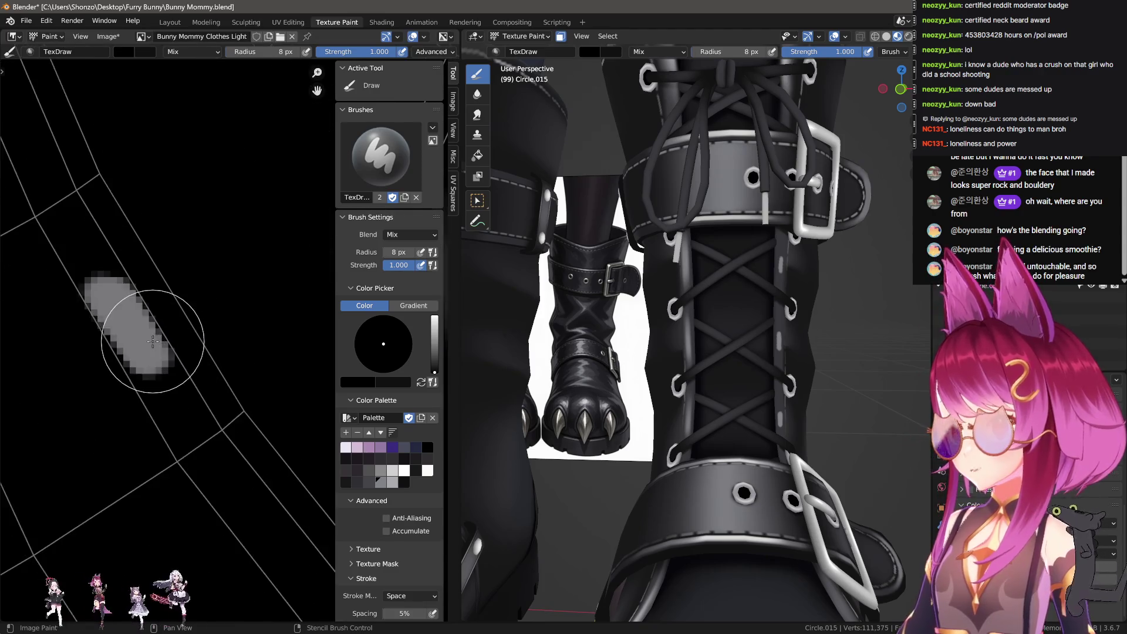
key(s)
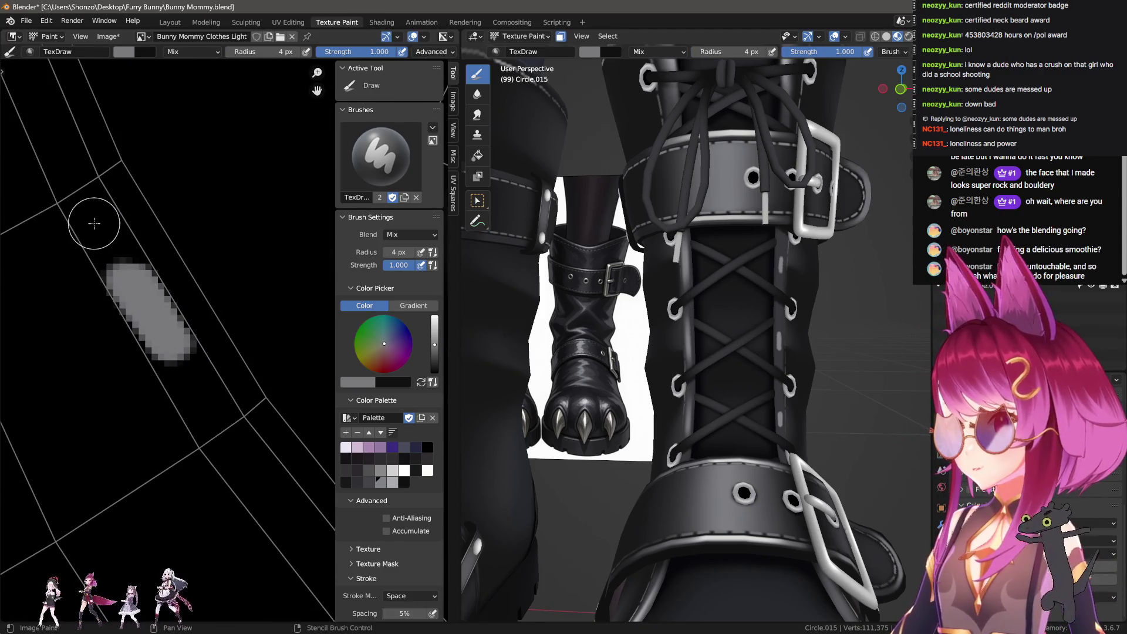
drag(99, 226, 208, 406)
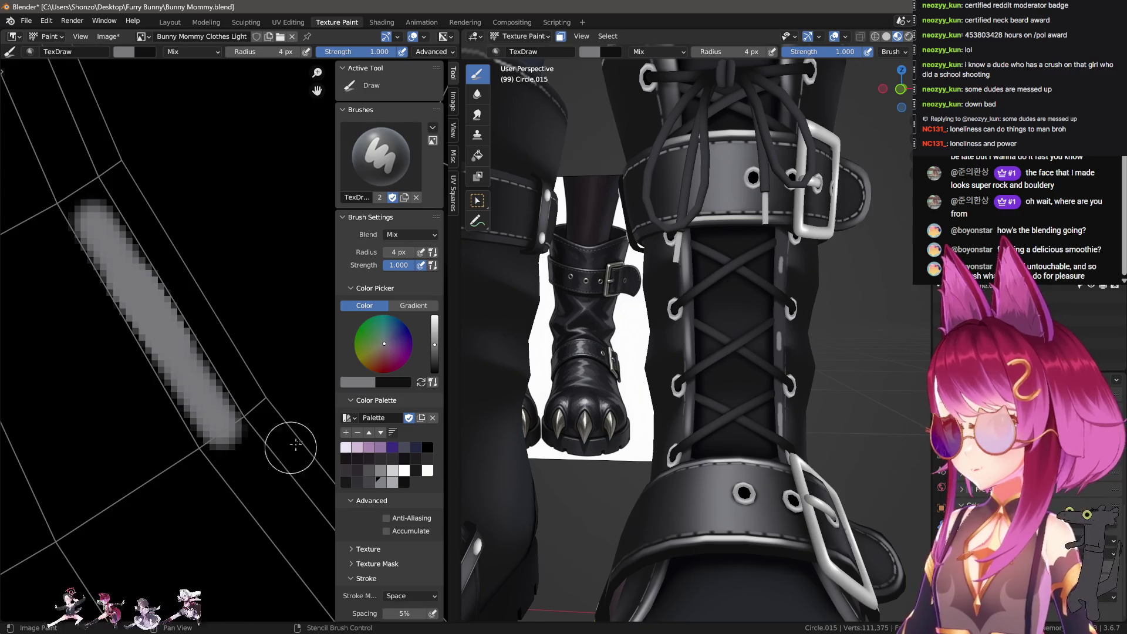
scroll(687, 341, up, 4)
middle_drag(189, 478, 166, 449)
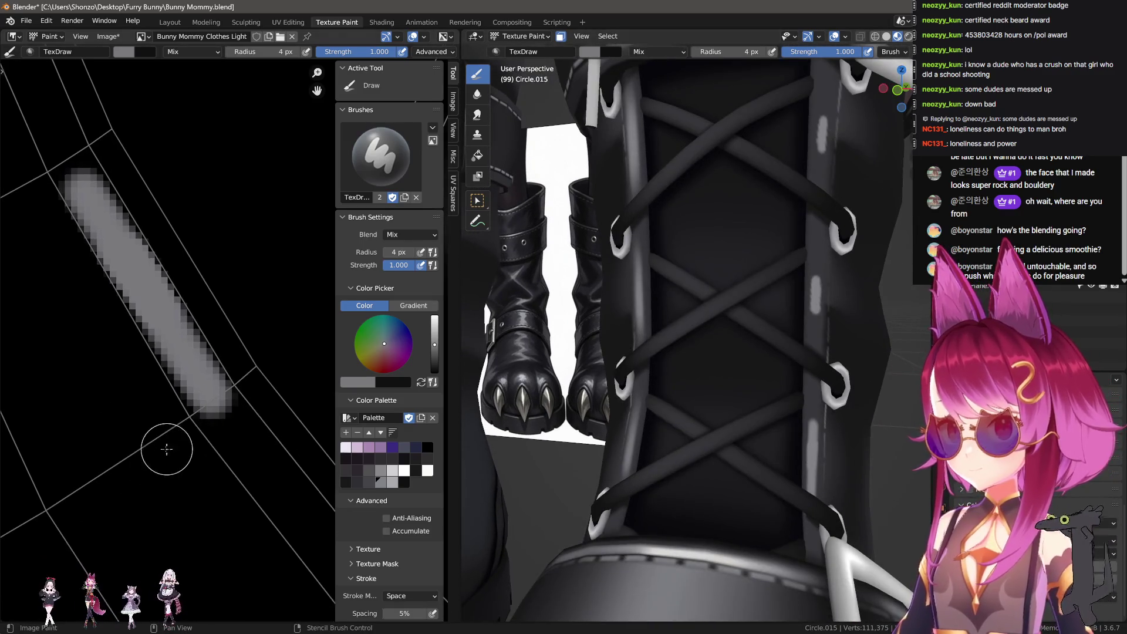
key(shift+space)
scroll(222, 462, down, 3)
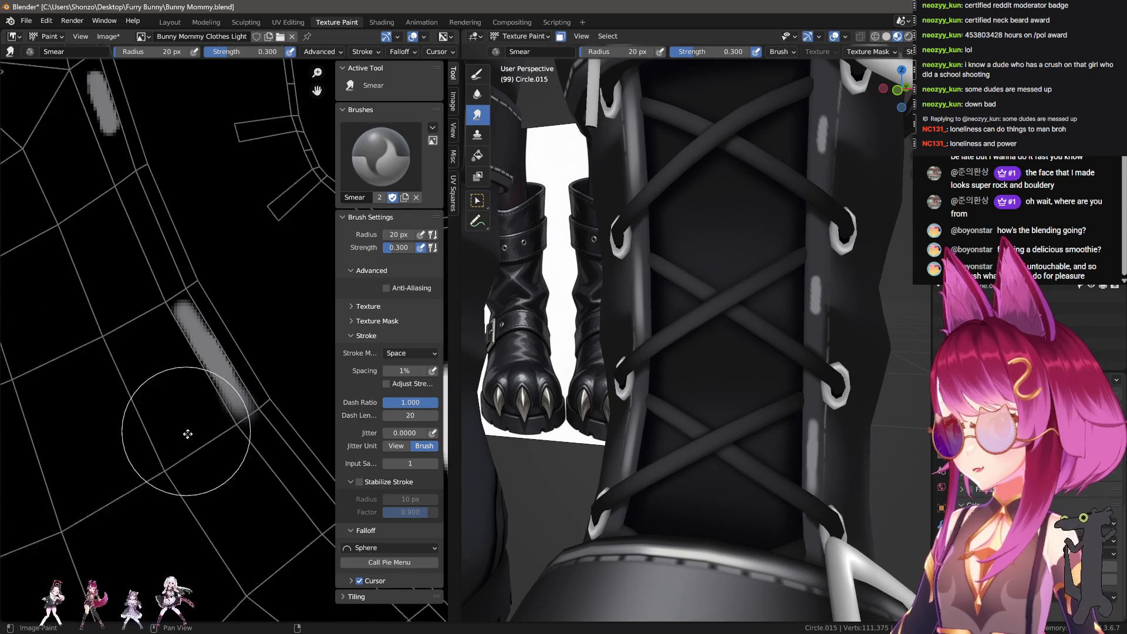
Smear the grey streak up-left, resizing the smear brush to 35, 47, then 43 px.
key(f)
click(134, 311)
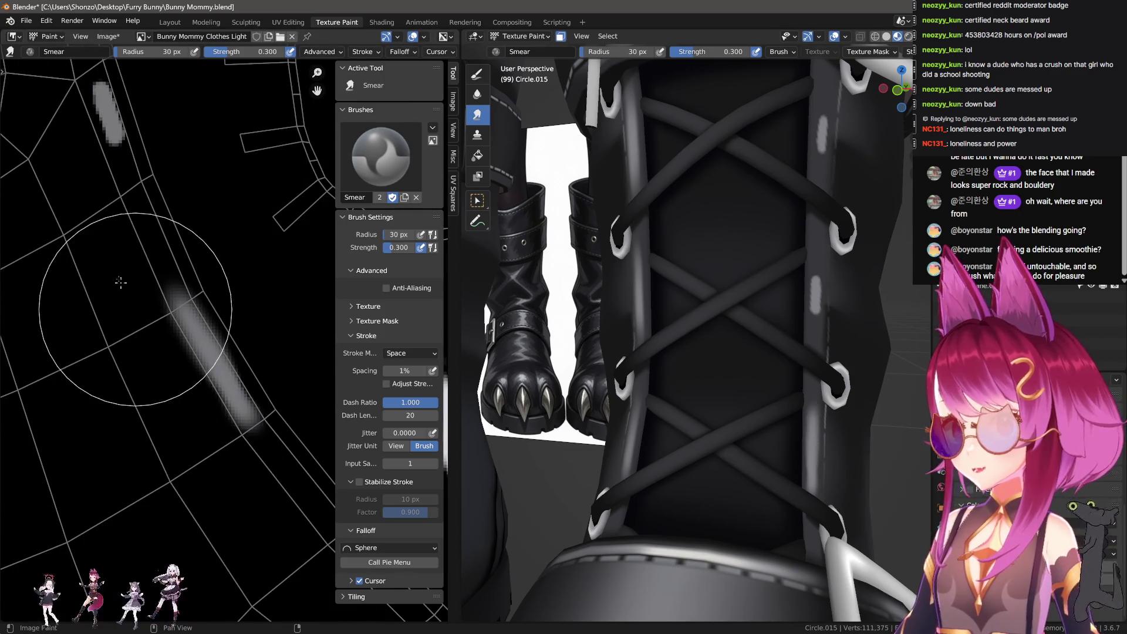
drag(134, 311, 118, 253)
key(f)
click(152, 329)
key(f)
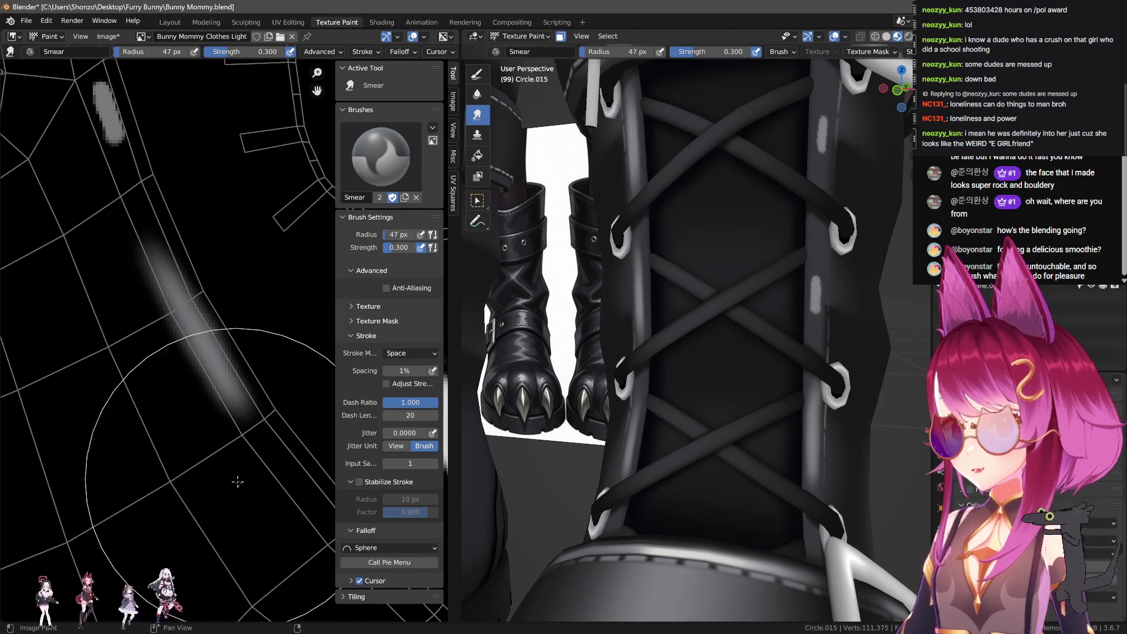
click(211, 479)
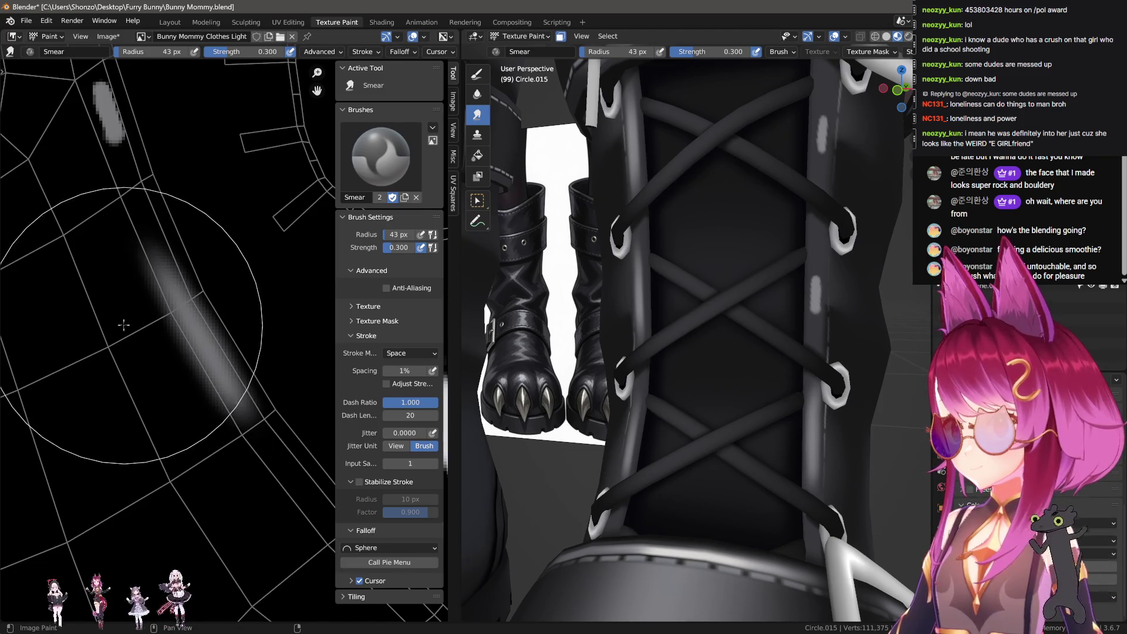
mouse_move(121, 327)
middle_down()
mouse_move(138, 409)
mouse_move(170, 388)
mouse_move(229, 423)
middle_up()
Smear the grey streak down and wider, then back upward.
key(1)
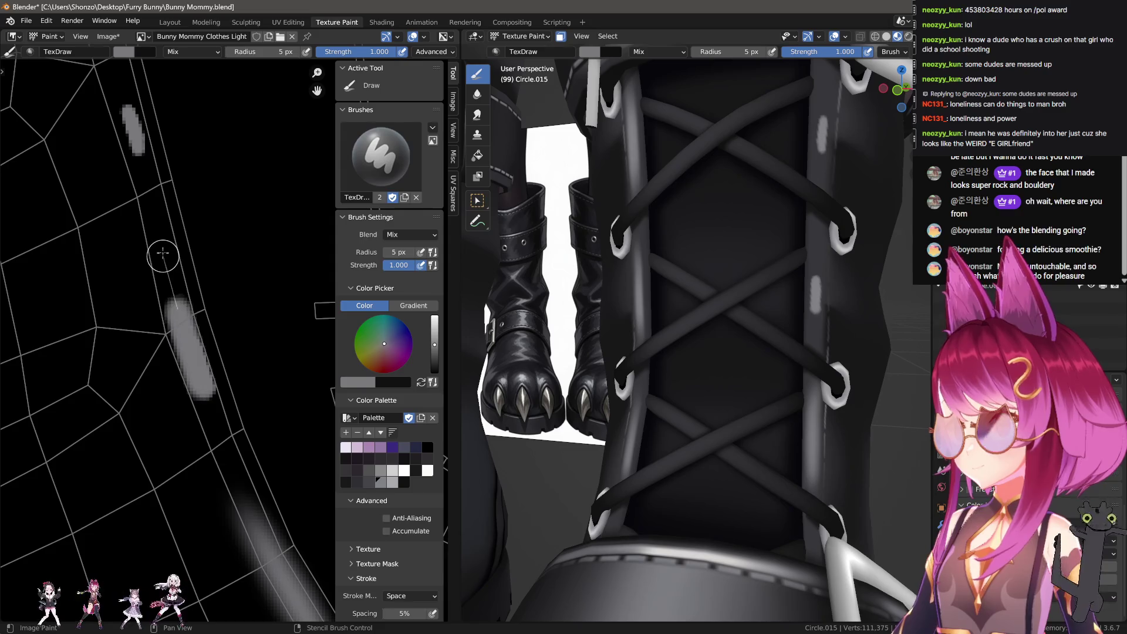
key(3)
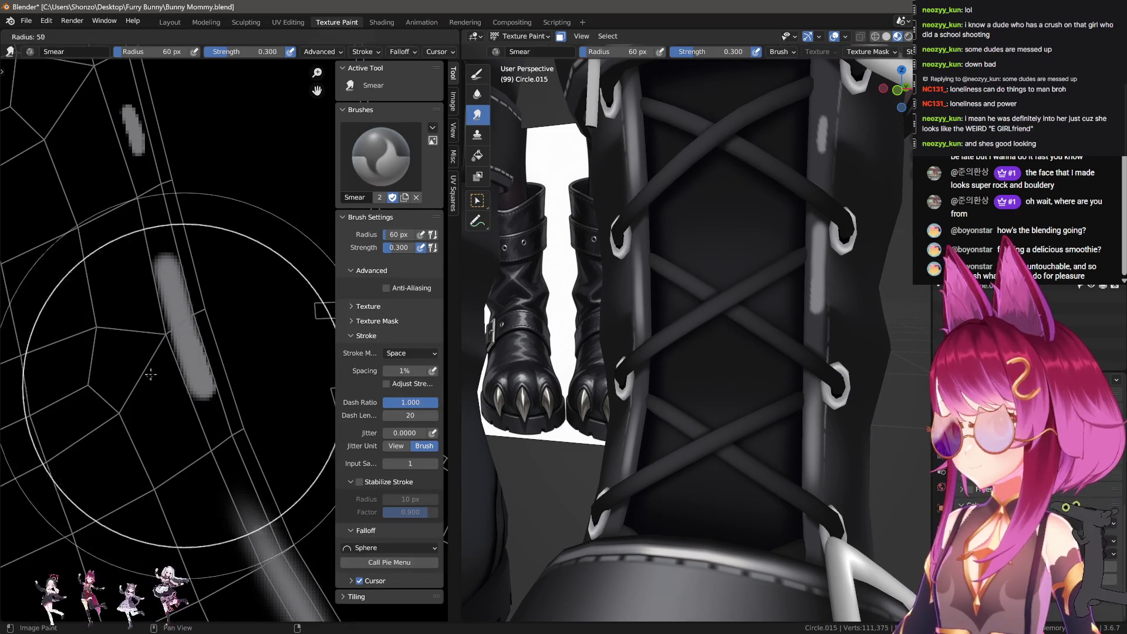
drag(170, 293, 218, 428)
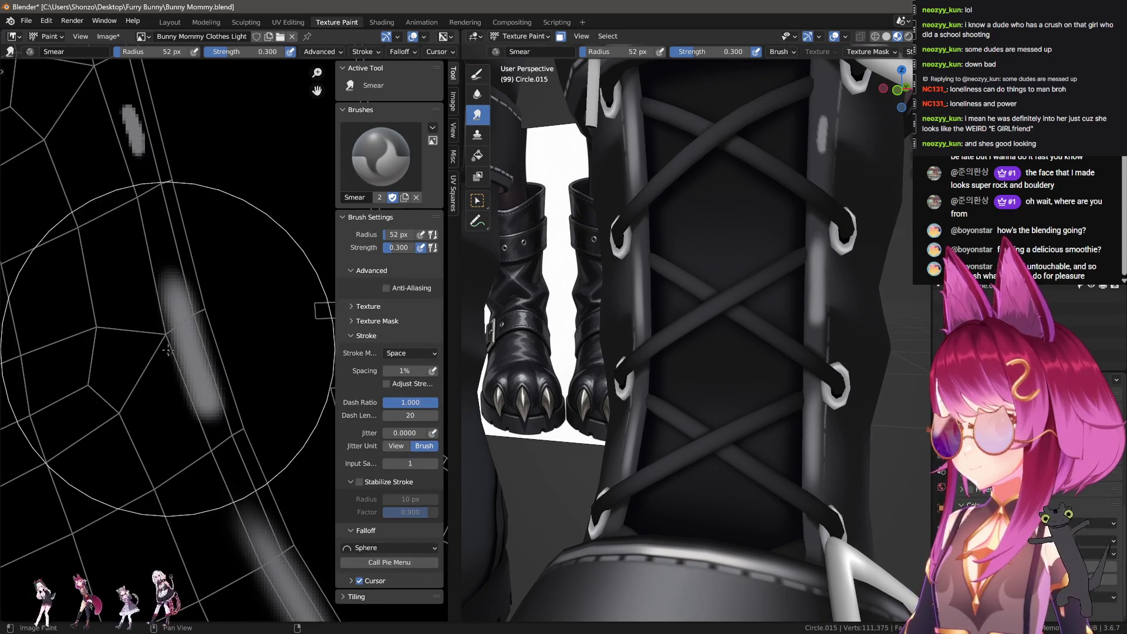
mouse_move(165, 366)
mouse_down()
mouse_move(164, 284)
mouse_move(164, 339)
mouse_move(189, 378)
mouse_move(204, 443)
mouse_up()
Lengthen the grey stroke, resize the smear brush, and finish with a 5 px draw brush.
middle_drag(142, 198, 189, 422)
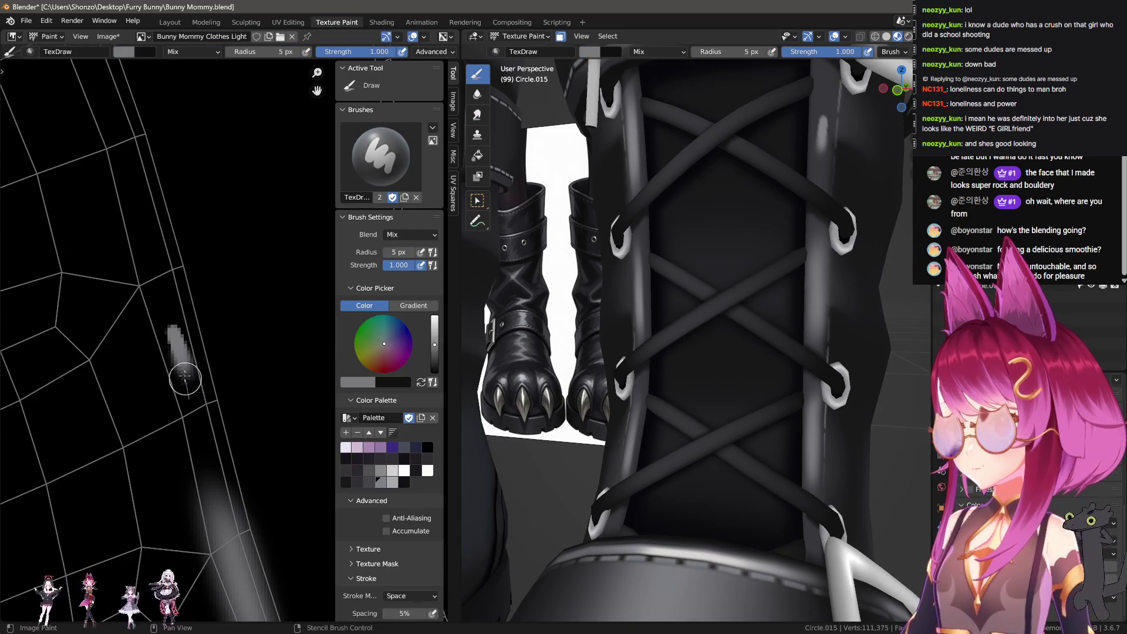
drag(185, 379, 159, 245)
mouse_move(158, 244)
middle_down()
mouse_move(166, 314)
mouse_move(199, 399)
middle_up()
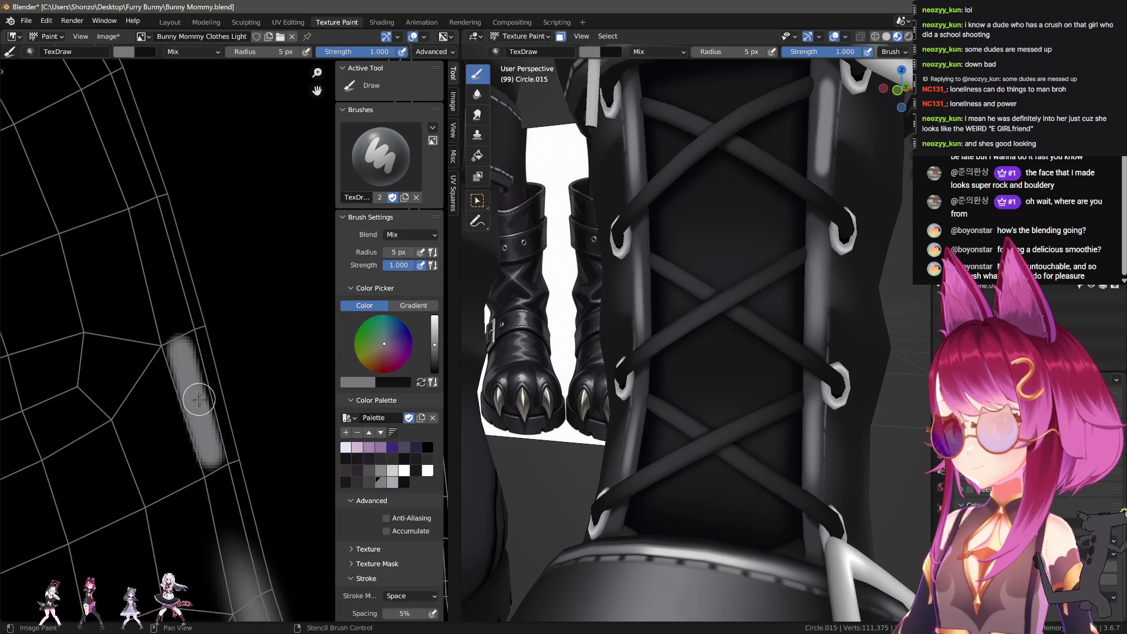
key(shift+space)
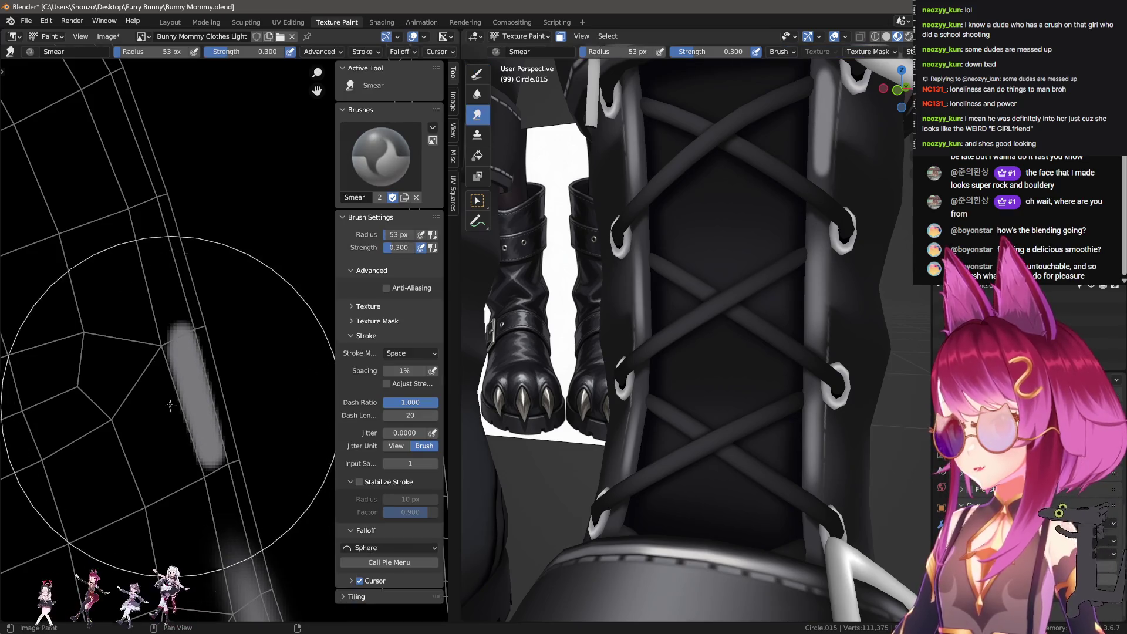
key(f)
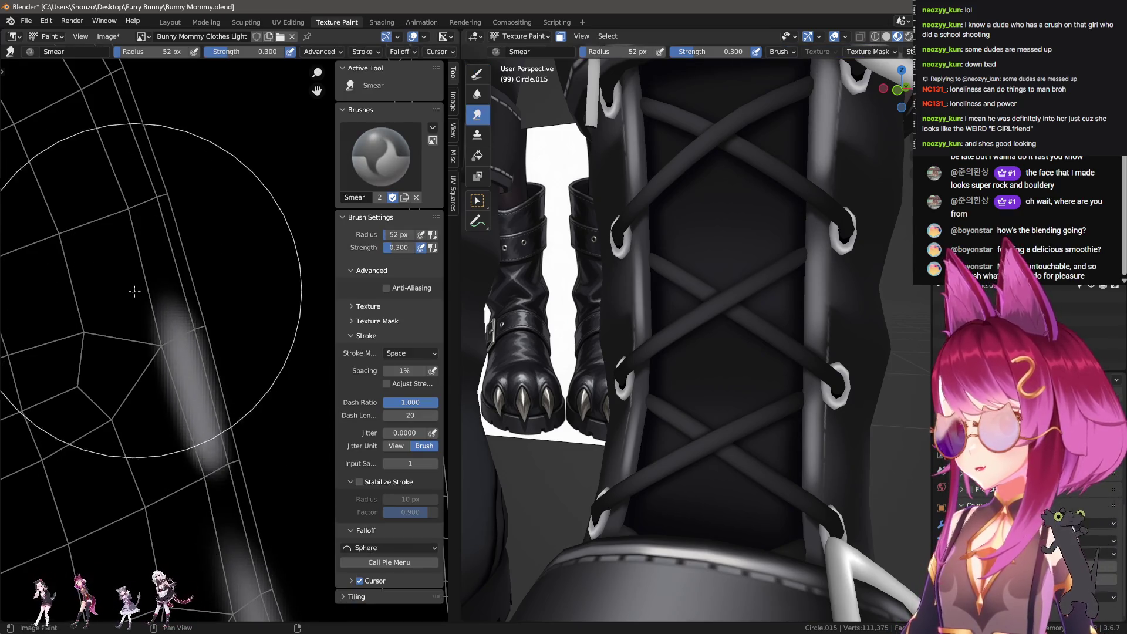
click(147, 449)
scroll(147, 449, down, 1)
key(shift+space)
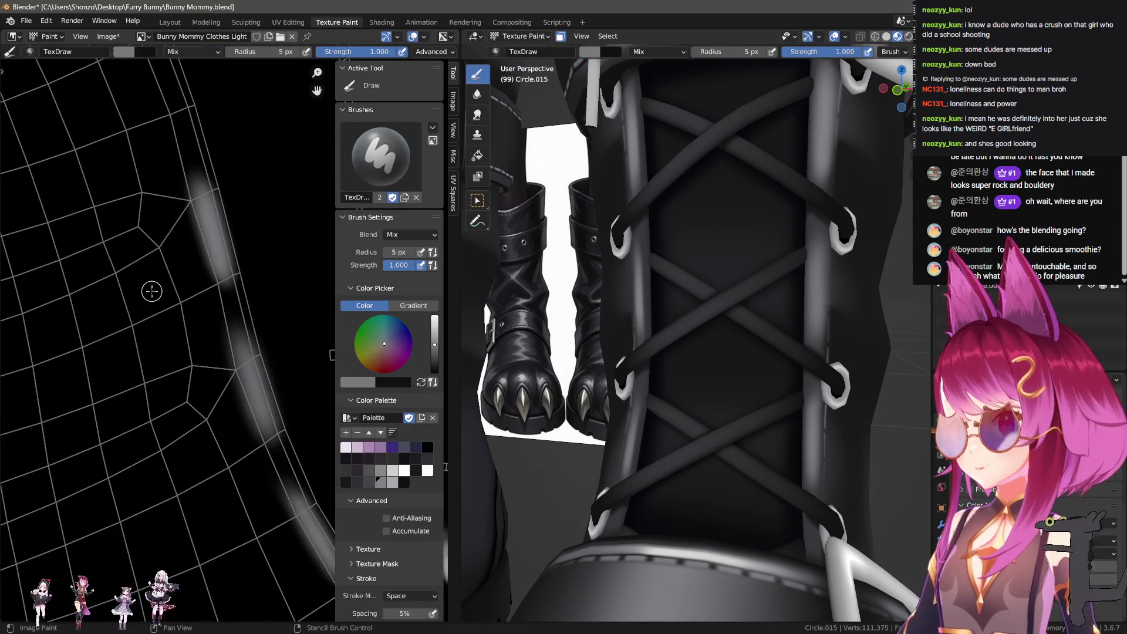
Set a 13 px brush, sample black, and try a black stroke down the seam stripe, then undo it.
middle_drag(147, 449, 115, 277)
key(f)
click(119, 276)
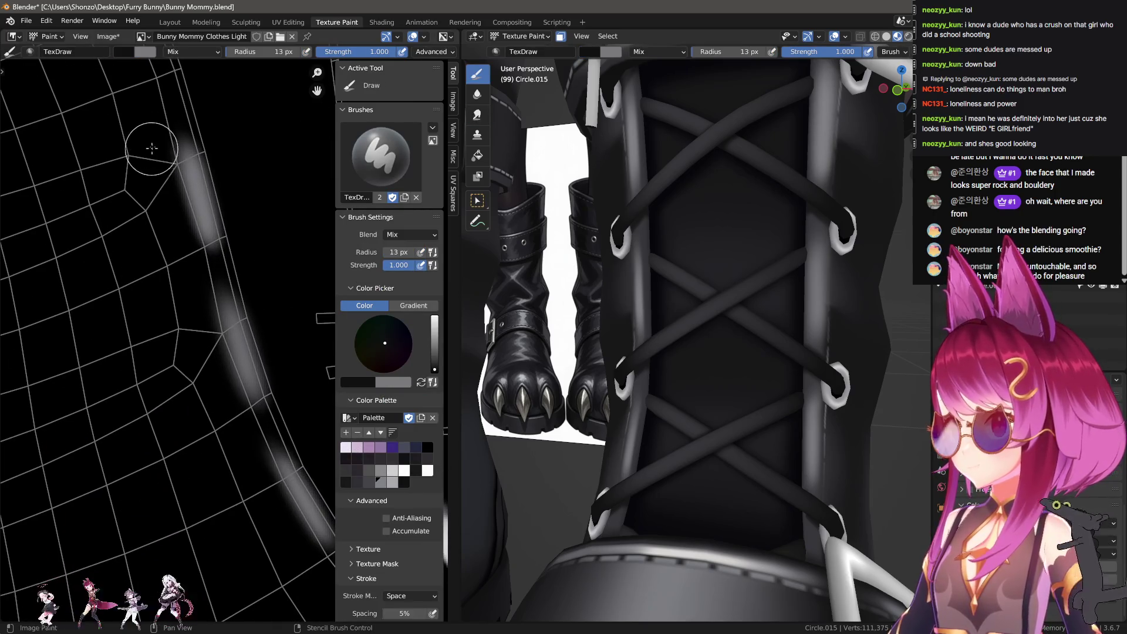
key(s)
scroll(262, 315, down, 5)
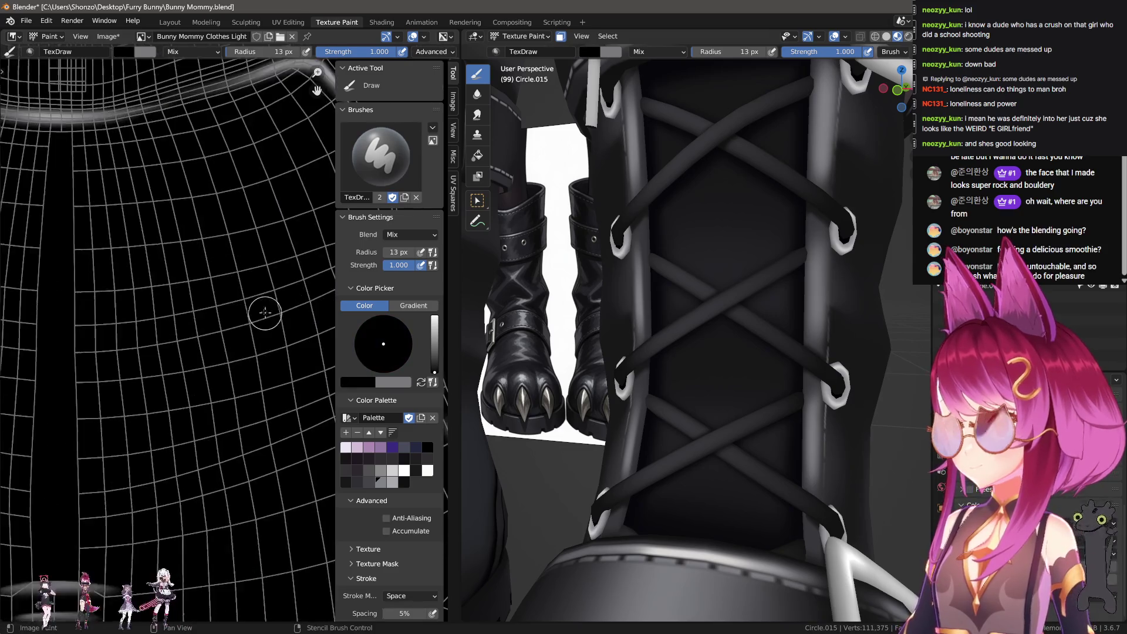
middle_drag(158, 368, 257, 390)
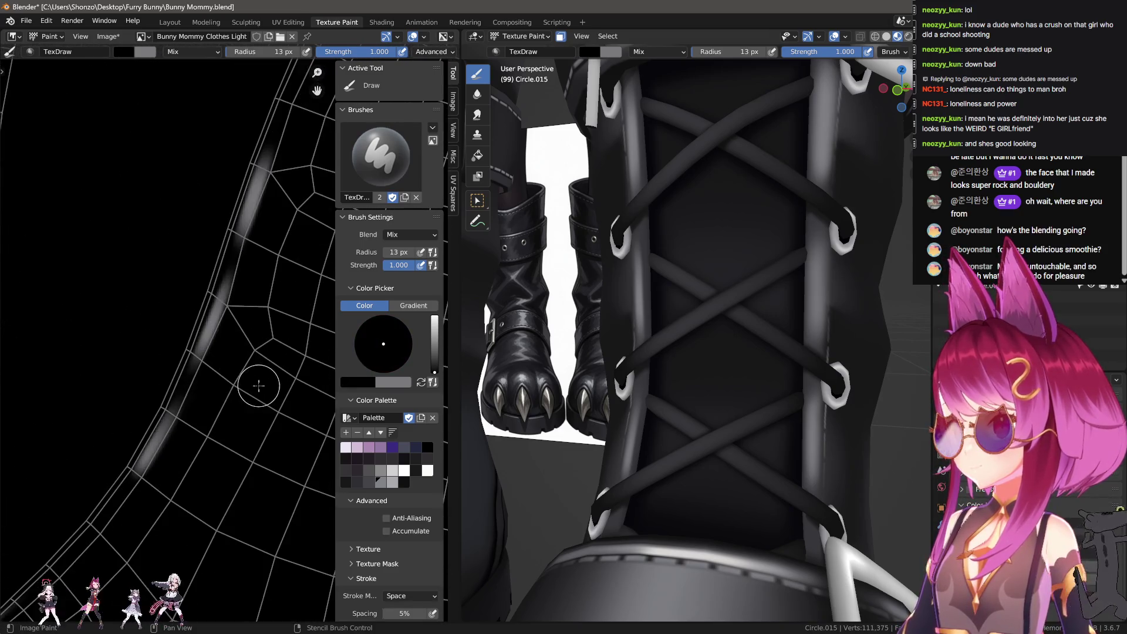
scroll(256, 390, down, 4)
scroll(146, 354, up, 5)
scroll(146, 354, up, 3)
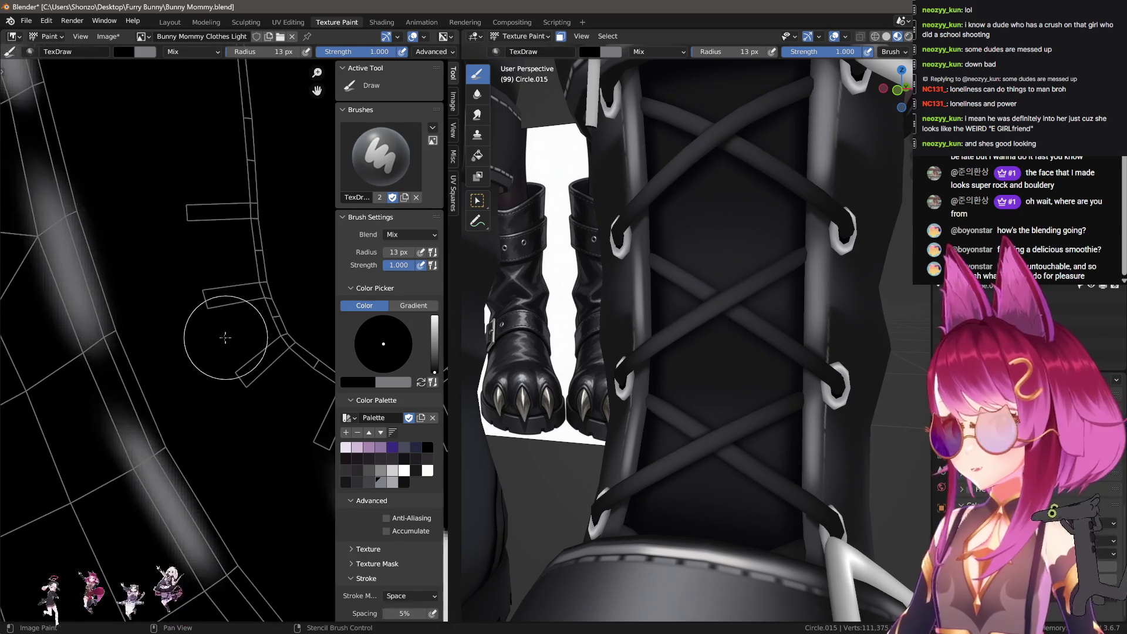
mouse_move(95, 260)
mouse_down()
mouse_move(150, 379)
mouse_move(234, 511)
mouse_up()
key(ctrl+z)
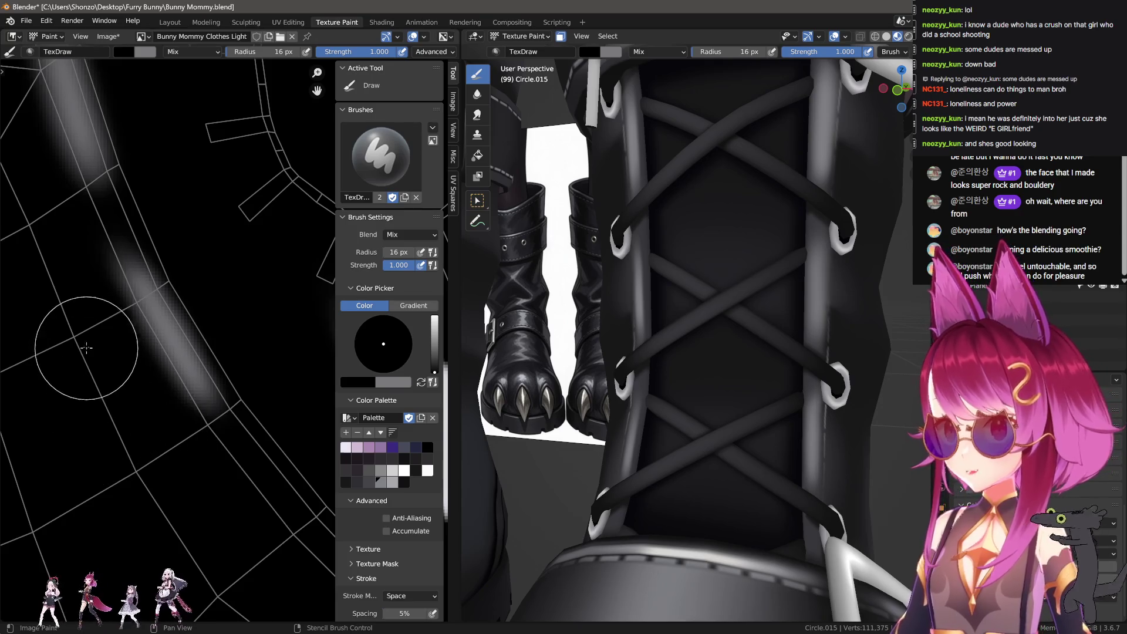
Draw straight highlight lines along the seam strip with 15 px and 12 px brushes.
key(f)
click(239, 385)
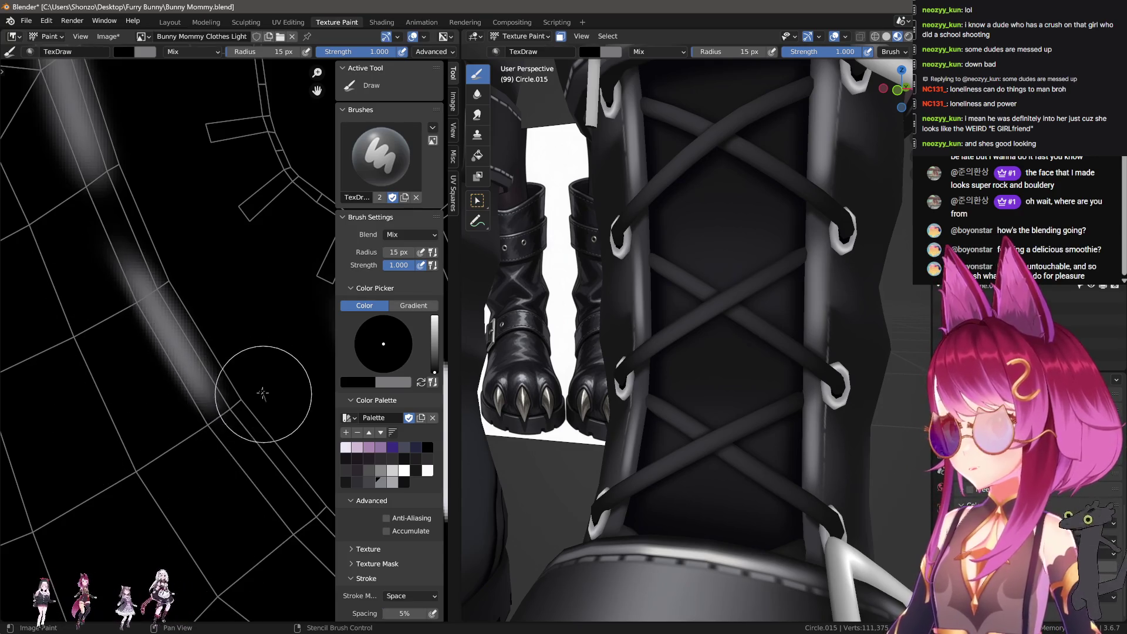
key(f)
click(176, 188)
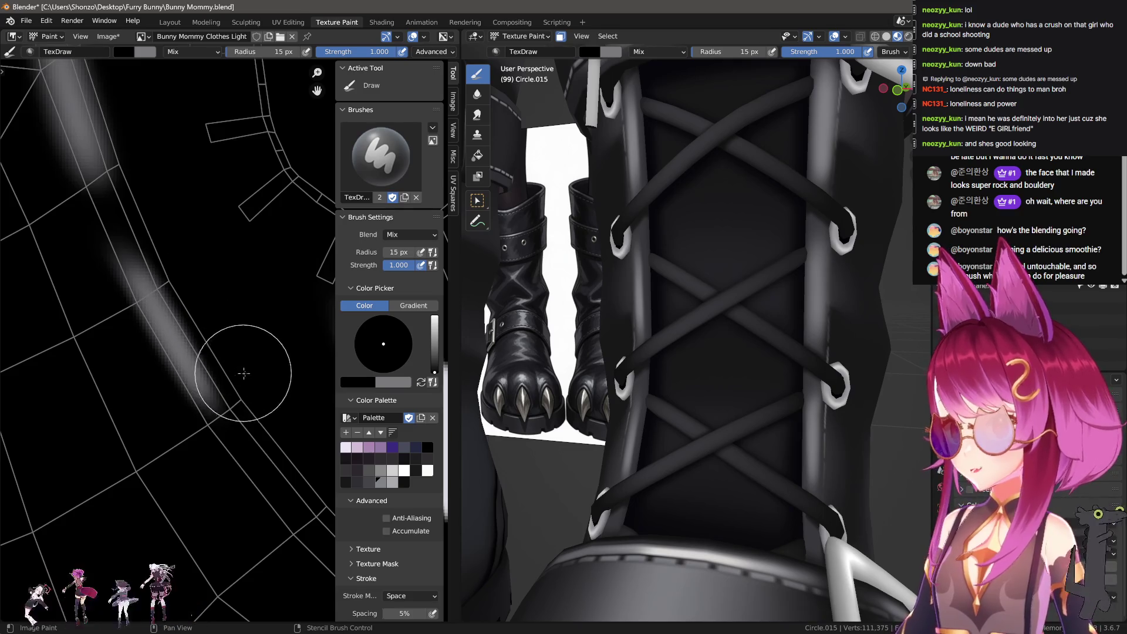
mouse_move(188, 293)
middle_down()
mouse_move(213, 427)
mouse_move(237, 443)
middle_up()
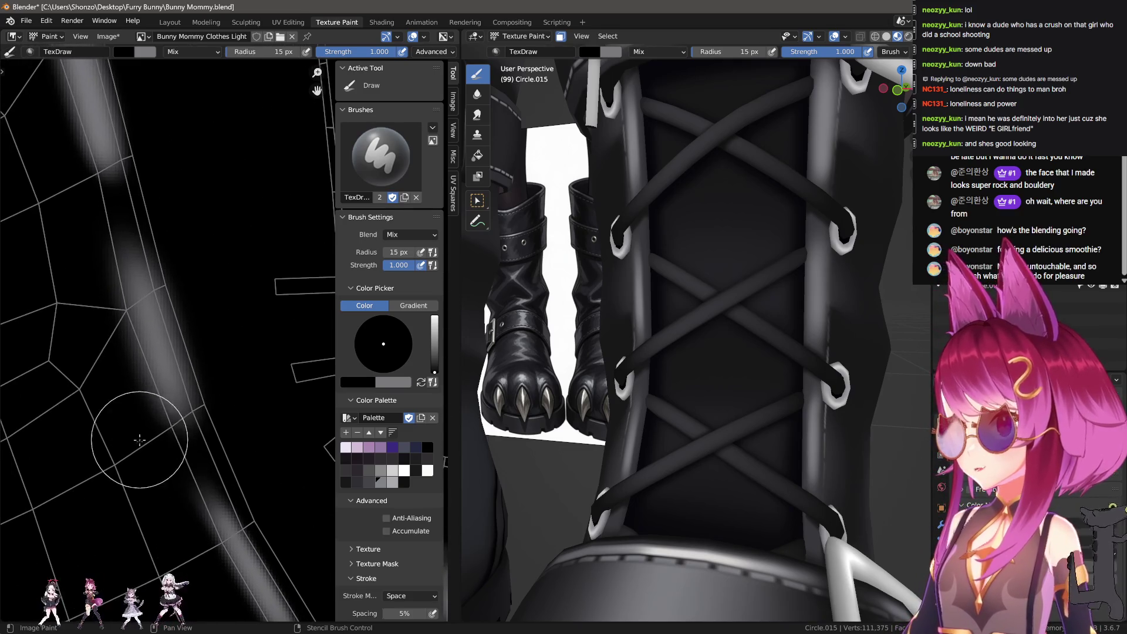
drag(232, 399, 186, 286)
key(f)
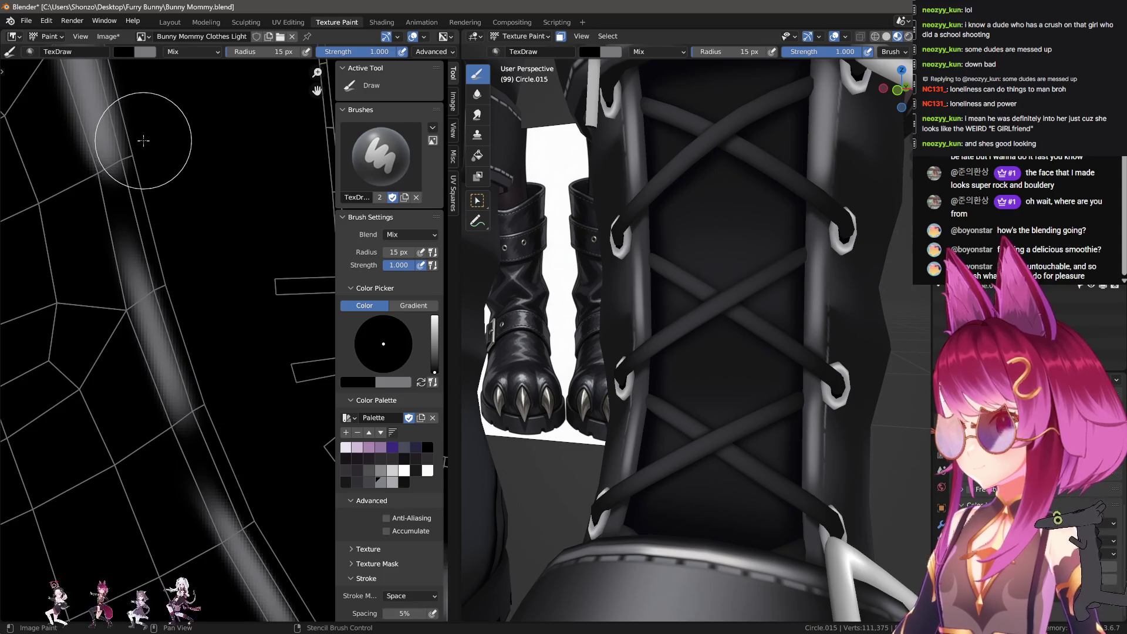
click(184, 188)
mouse_move(184, 189)
middle_down()
mouse_move(103, 182)
mouse_move(164, 435)
middle_up()
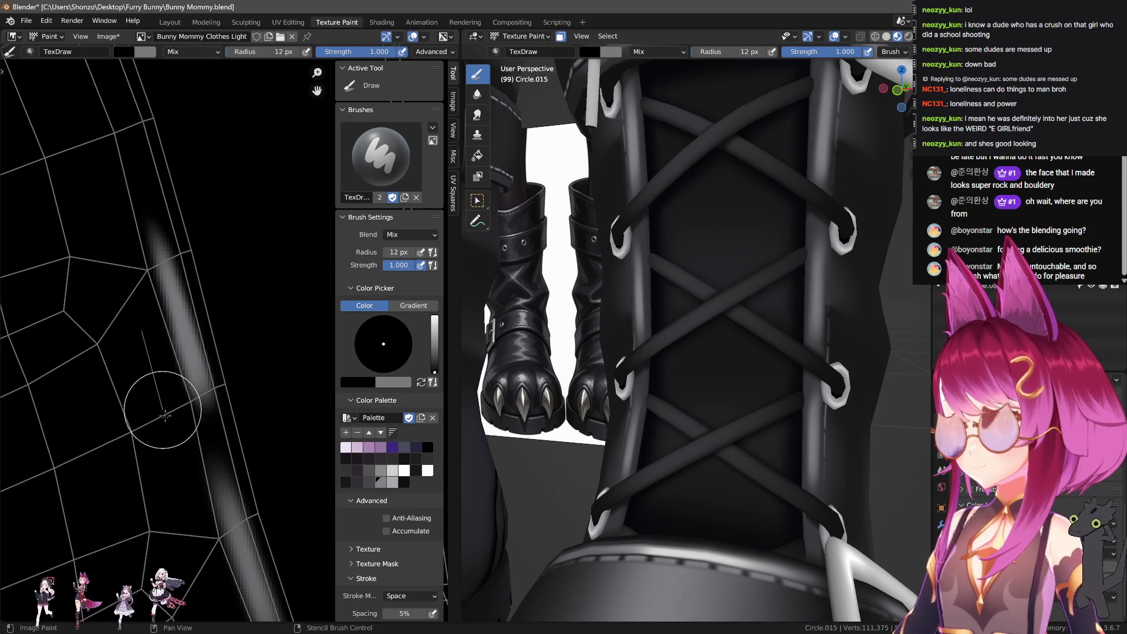
Blur the upper part of the painted stripe with the Soften brush.
key(shift+space)
key(2)
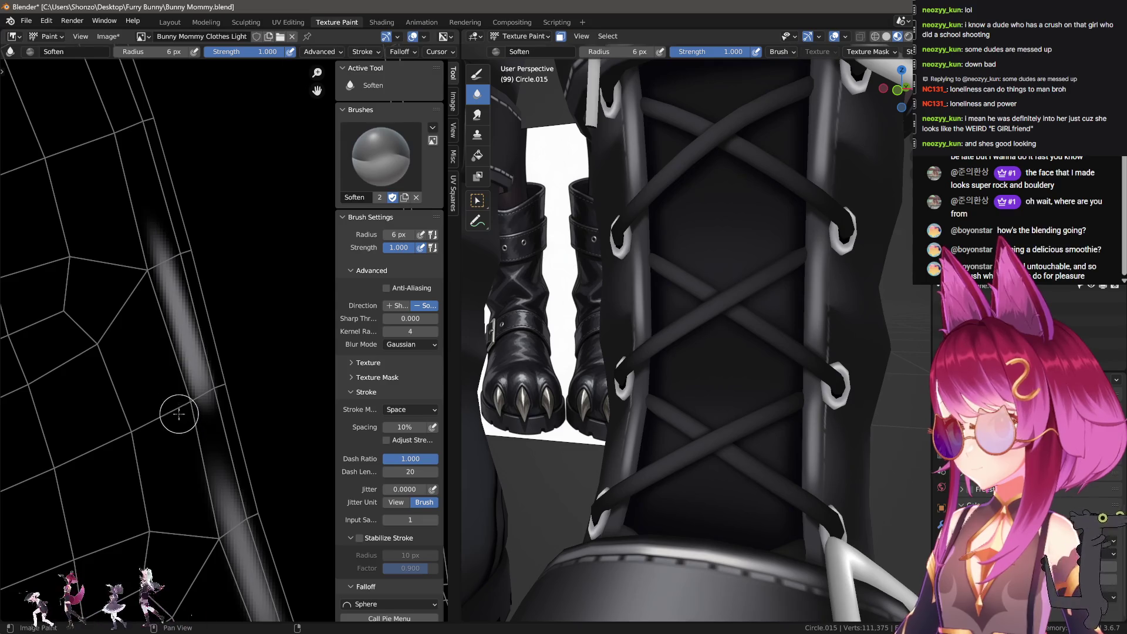
drag(179, 414, 144, 264)
drag(229, 400, 168, 198)
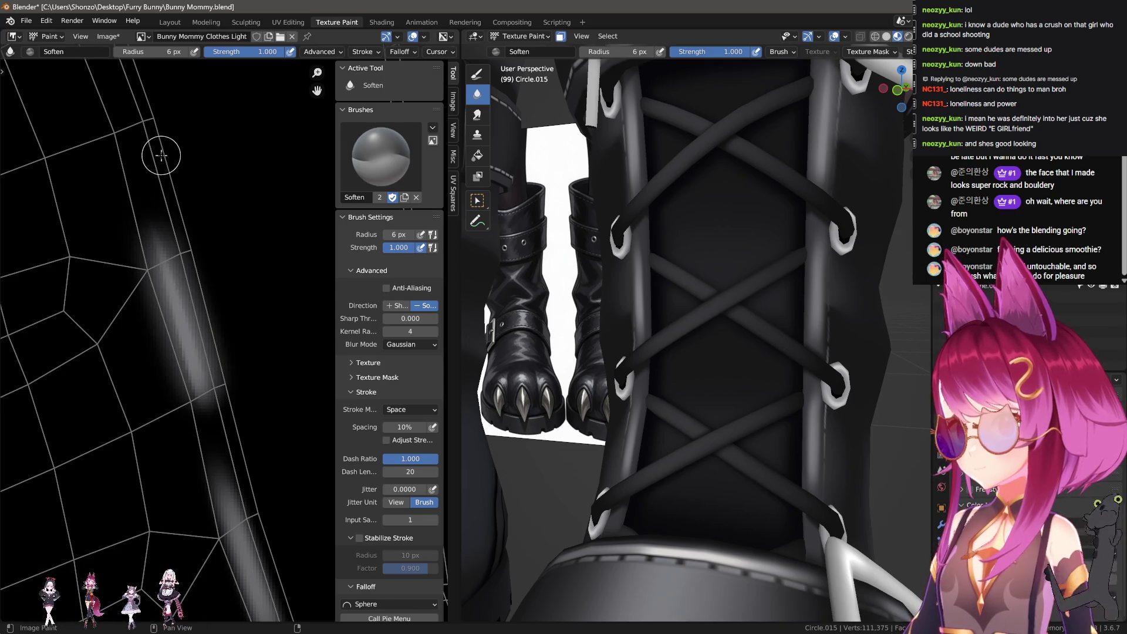
scroll(141, 270, down, 4)
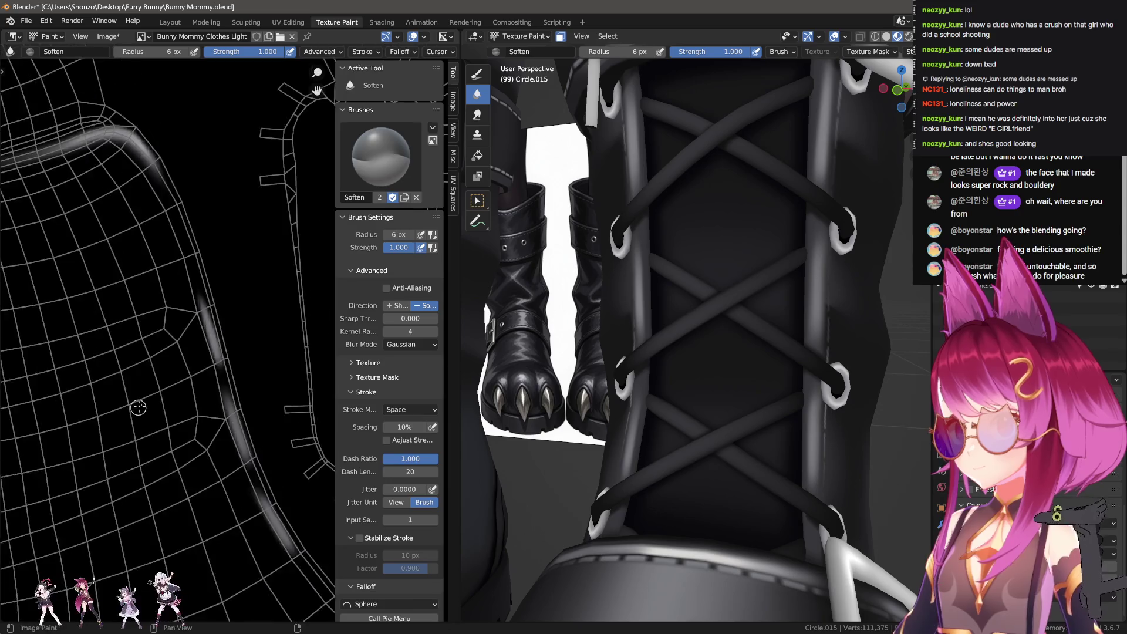
Return to the draw brush with a falloff preset at 80 px and paint the stray white marks black.
key(shift+space)
key(1)
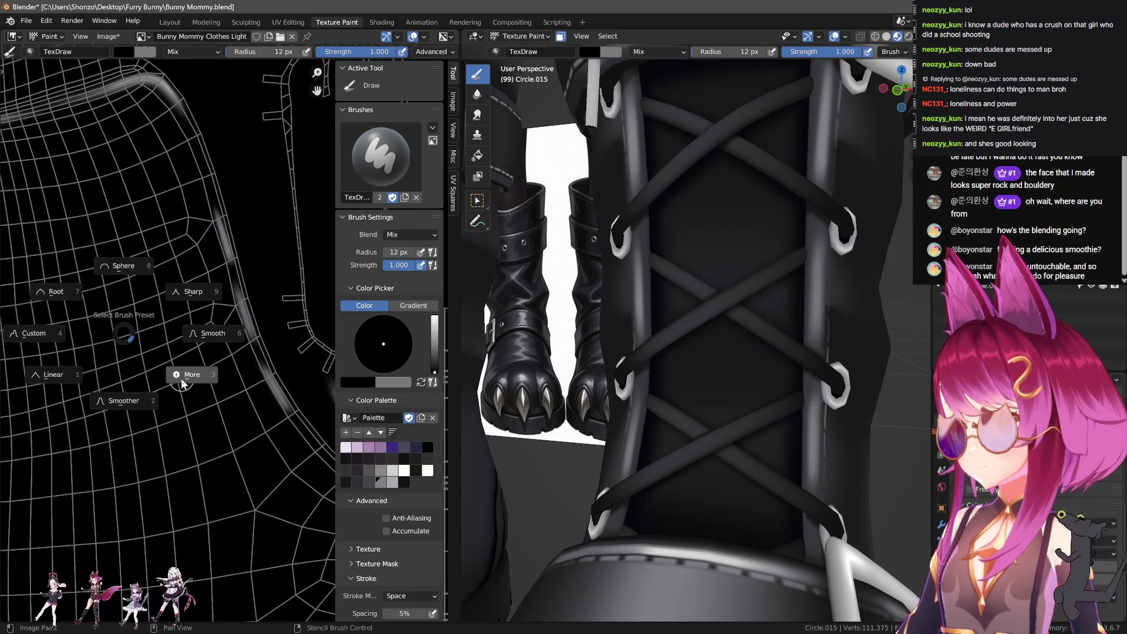
click(181, 383)
scroll(113, 447, up, 3)
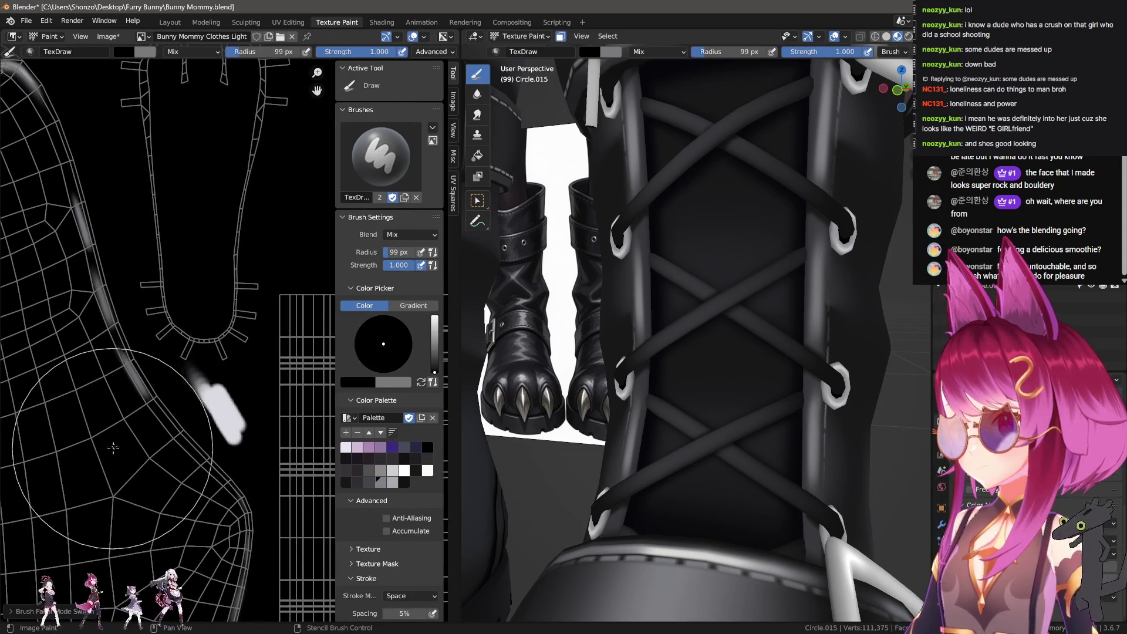
key(f)
drag(196, 379, 241, 441)
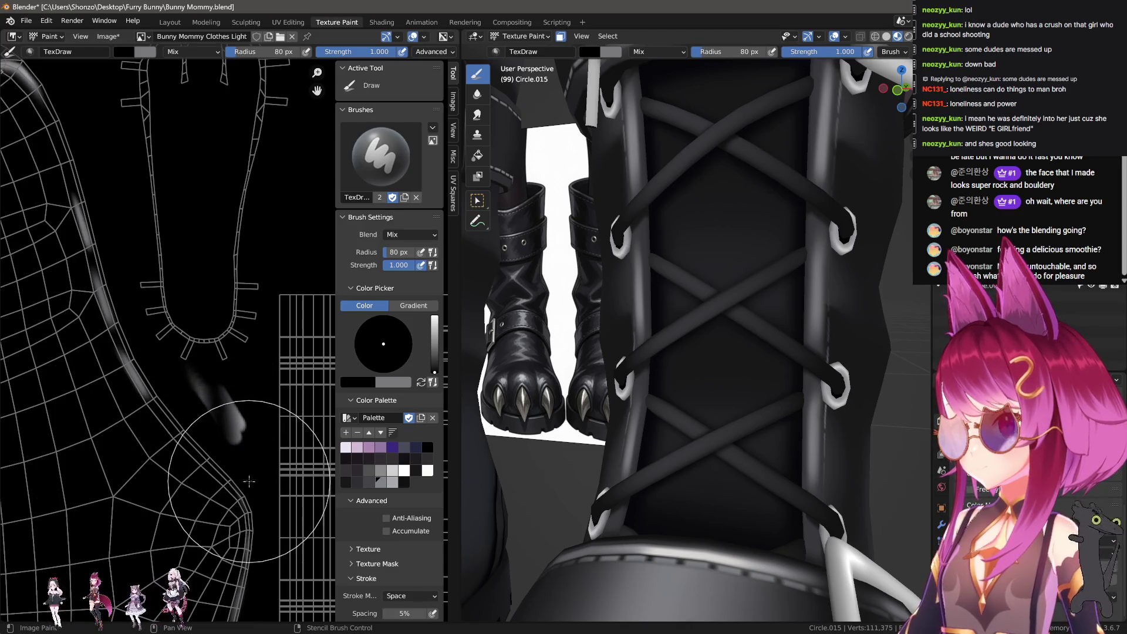
drag(249, 481, 223, 405)
Shrink the brush to 68 px and orbit the 3D view to see both boots.
key(f)
click(197, 415)
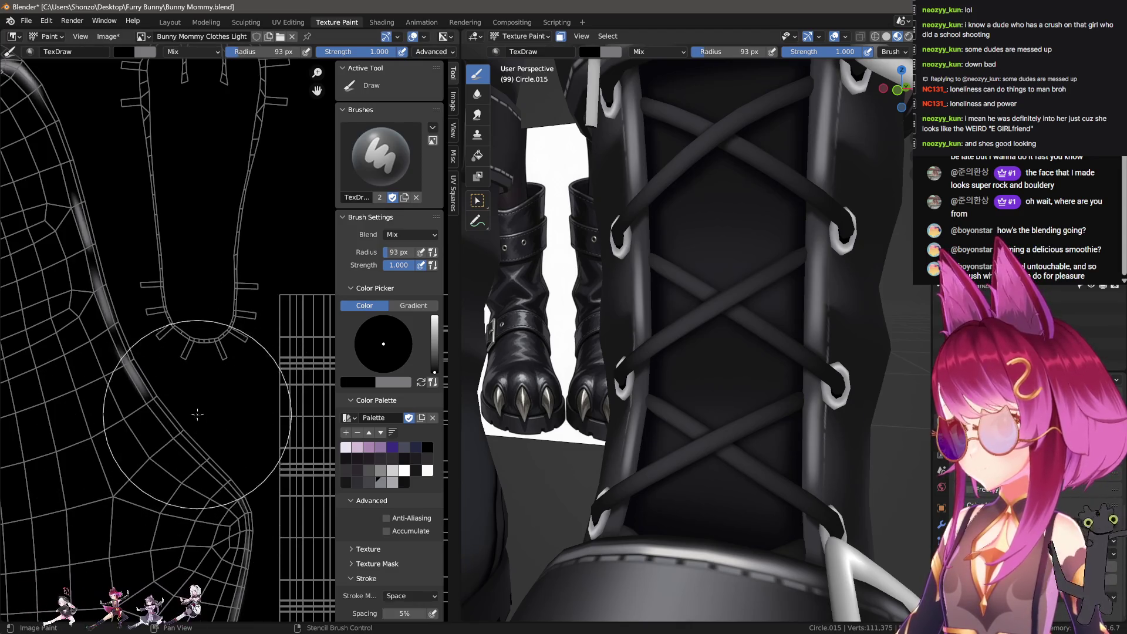
key(f)
click(182, 415)
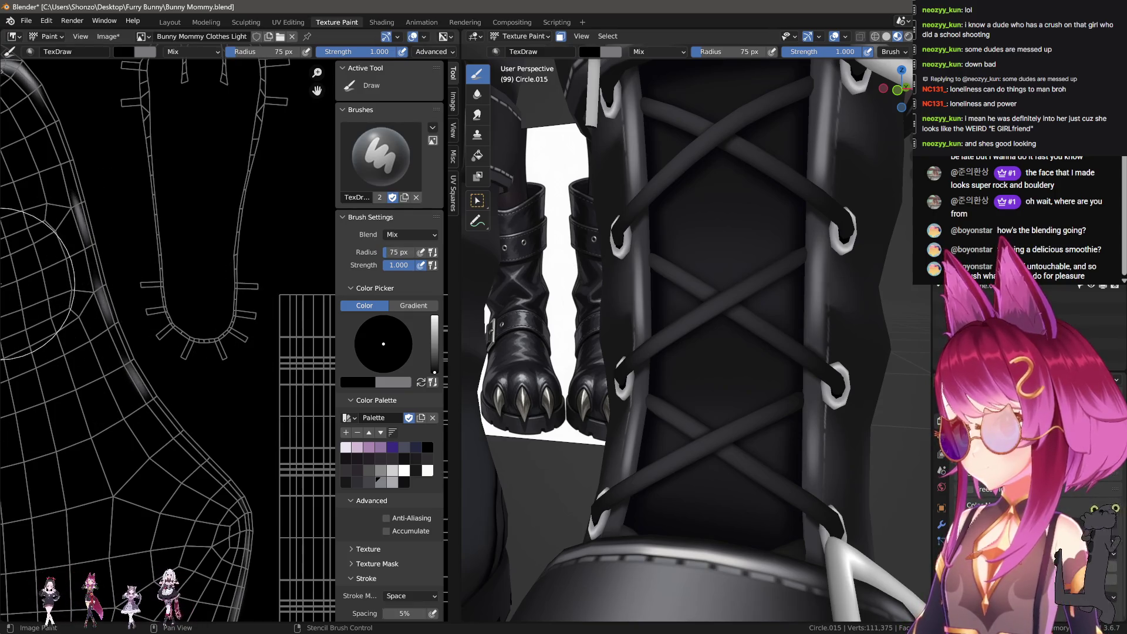
scroll(88, 206, down, 4)
scroll(70, 171, up, 4)
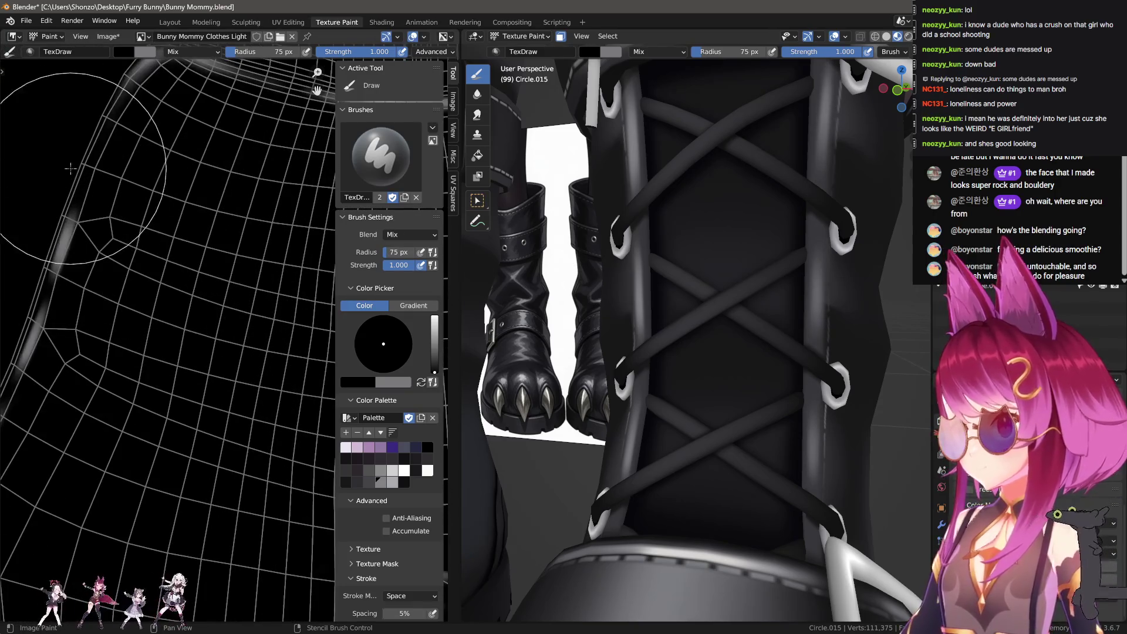
scroll(88, 194, down, 3)
key(f)
click(176, 299)
scroll(200, 394, up, 4)
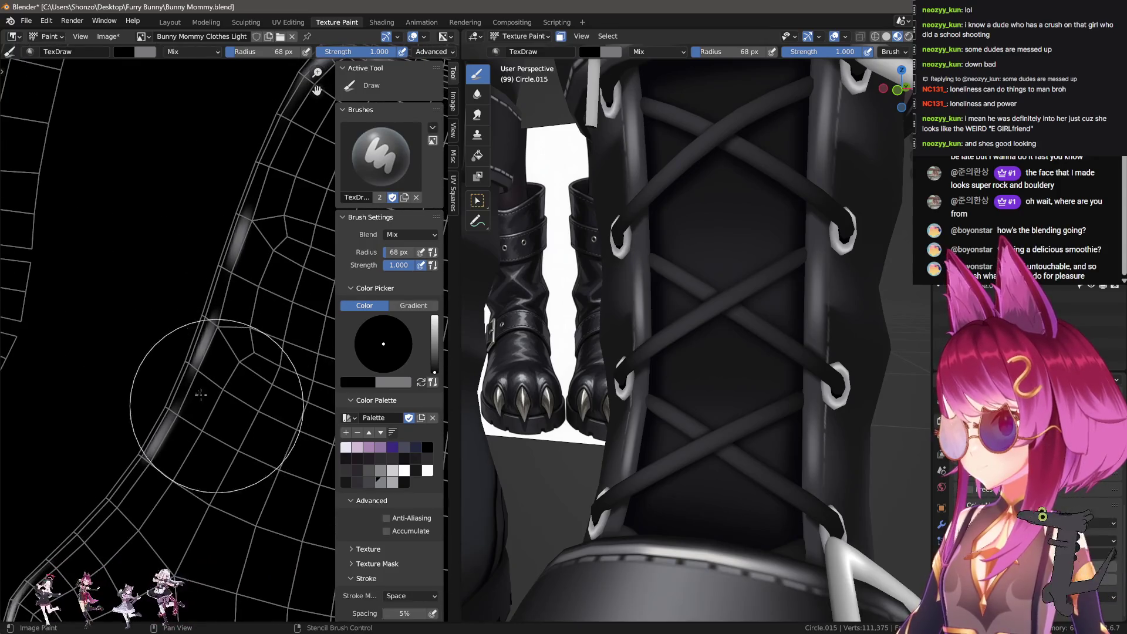
scroll(201, 394, down, 3)
scroll(200, 394, up, 3)
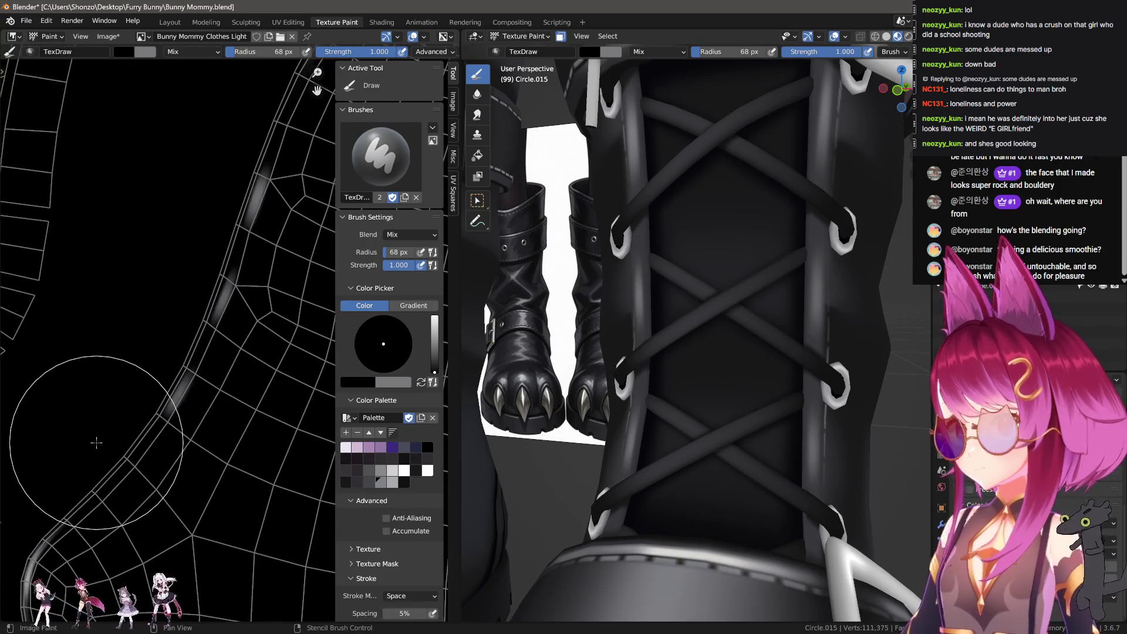
scroll(694, 418, down, 4)
middle_drag(690, 414, 641, 441)
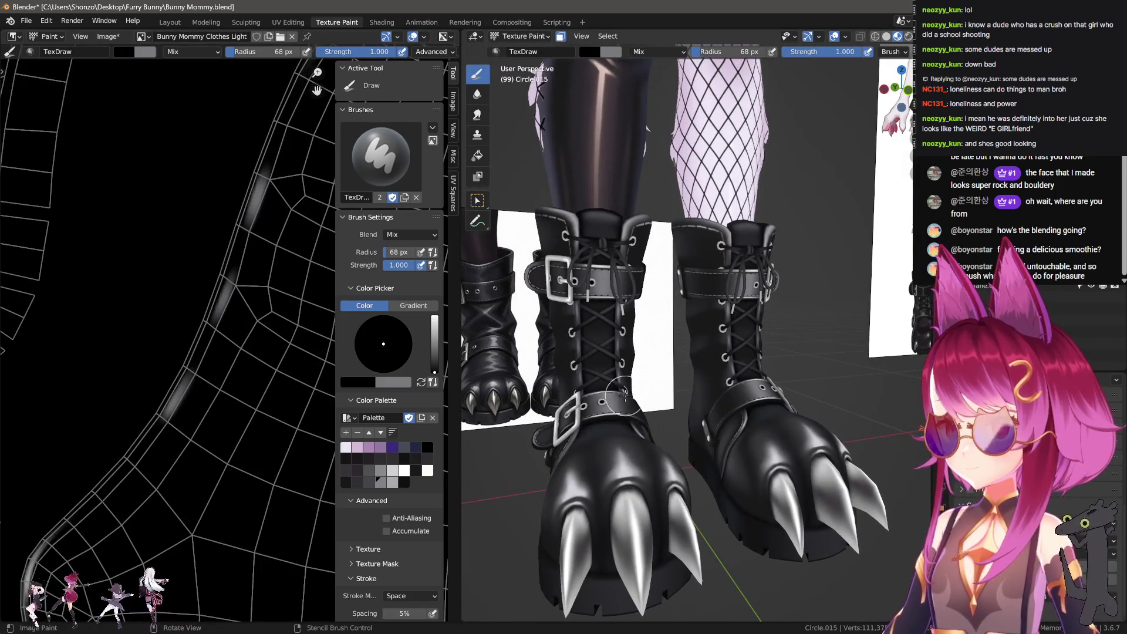
Save all painted images, return to the Layout workspace, and select the boots object Circle.015.
click(107, 39)
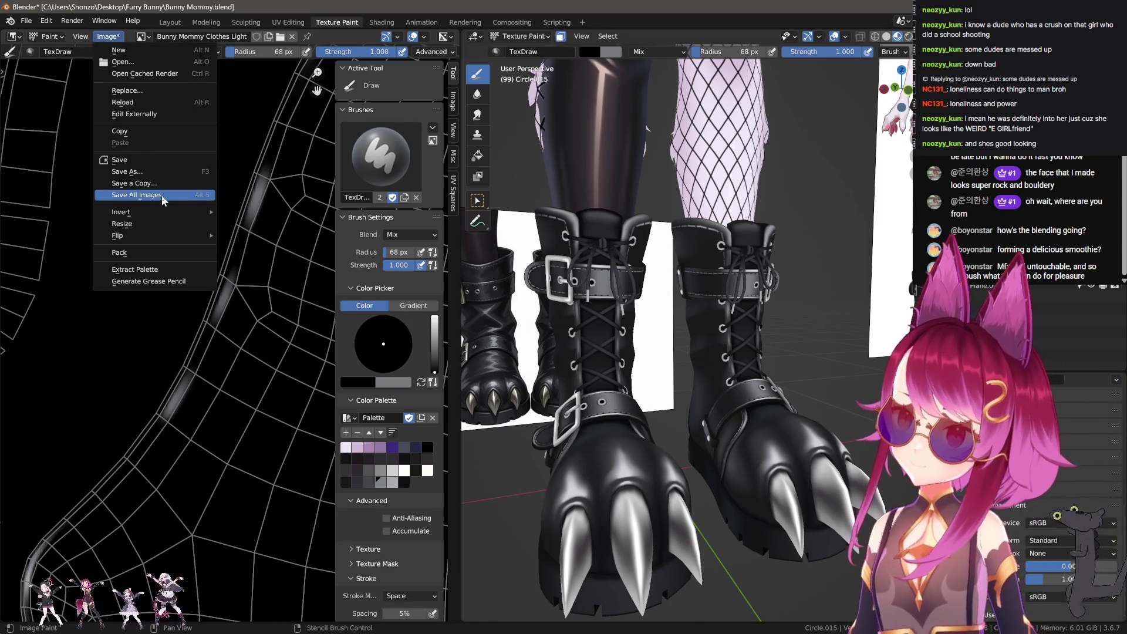
click(162, 196)
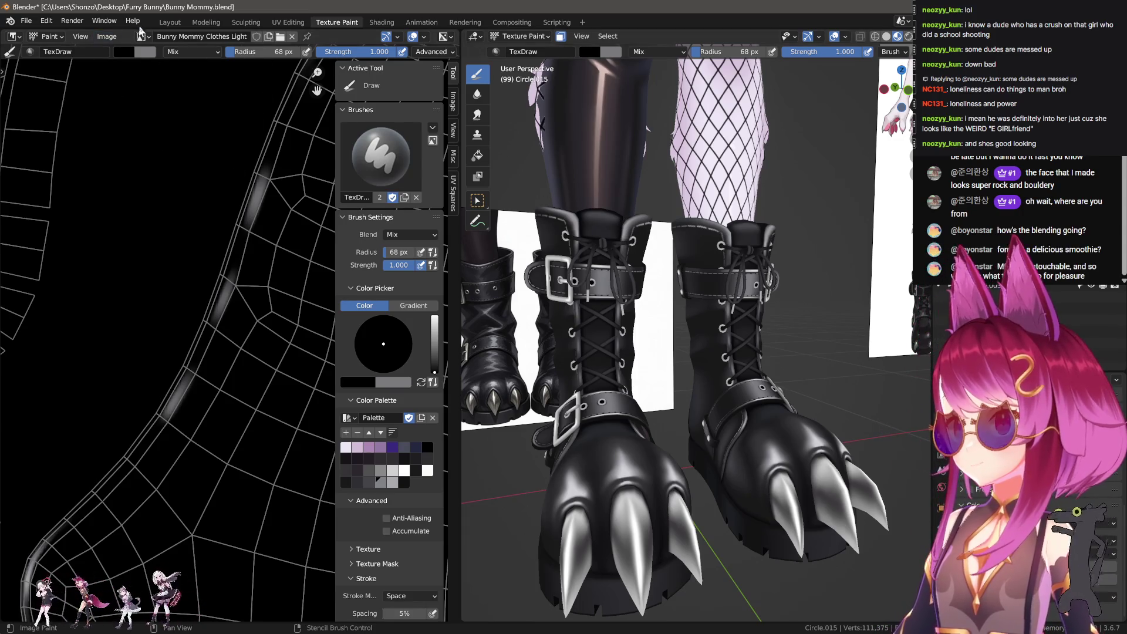
click(168, 22)
scroll(624, 257, down, 5)
middle_drag(624, 256, 639, 370)
drag(697, 441, 697, 590)
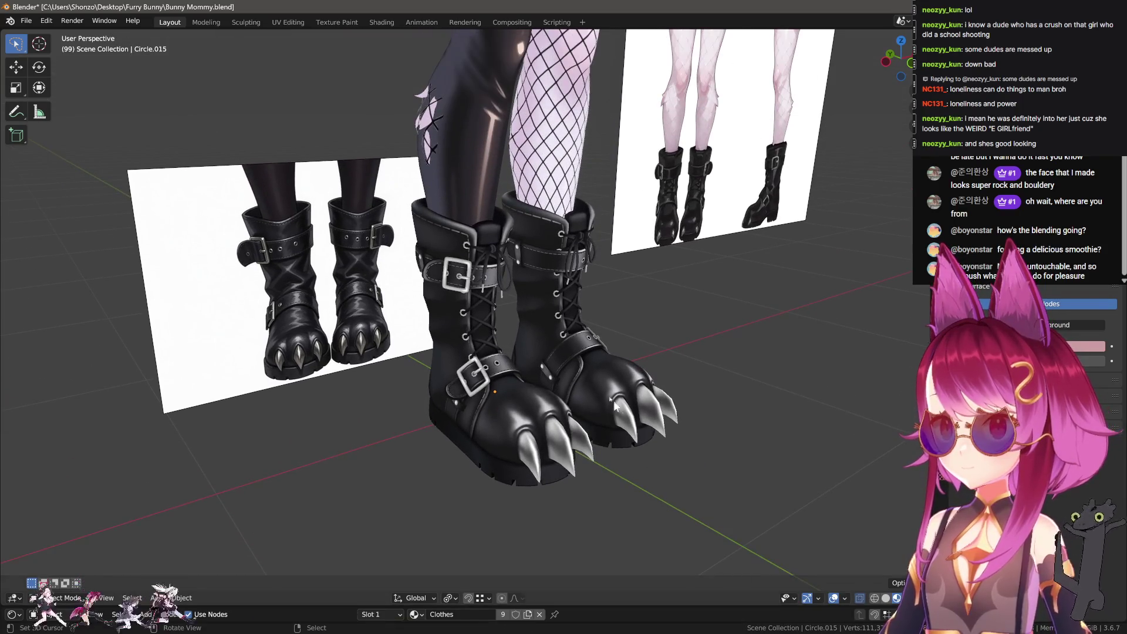
scroll(487, 354, up, 4)
mouse_move(496, 309)
middle_down()
mouse_move(446, 293)
mouse_move(515, 333)
middle_up()
click(516, 333)
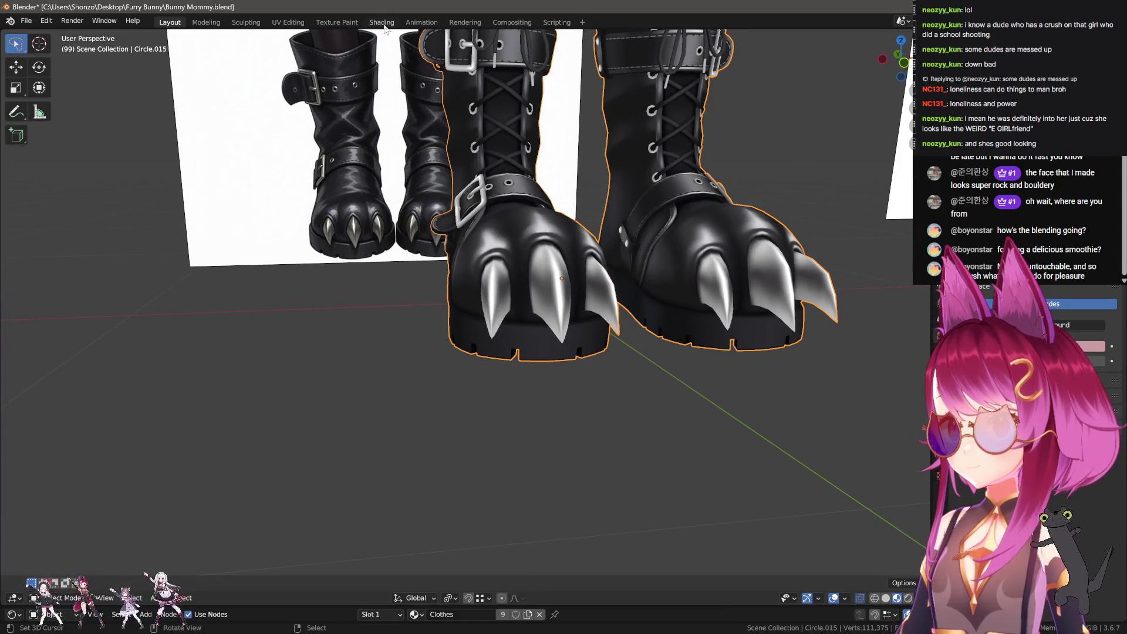
Open Texture Paint via the Shading workspace, orbit around the boots, and set a 10 px brush radius.
click(383, 23)
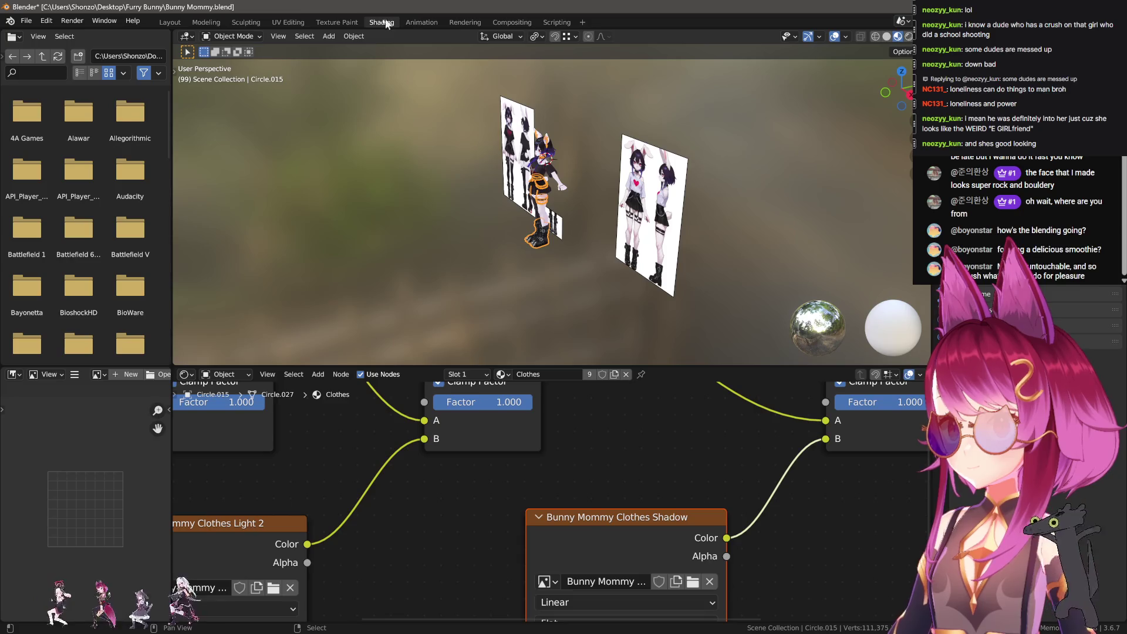
click(337, 23)
scroll(645, 294, up, 5)
middle_drag(646, 294, 680, 351)
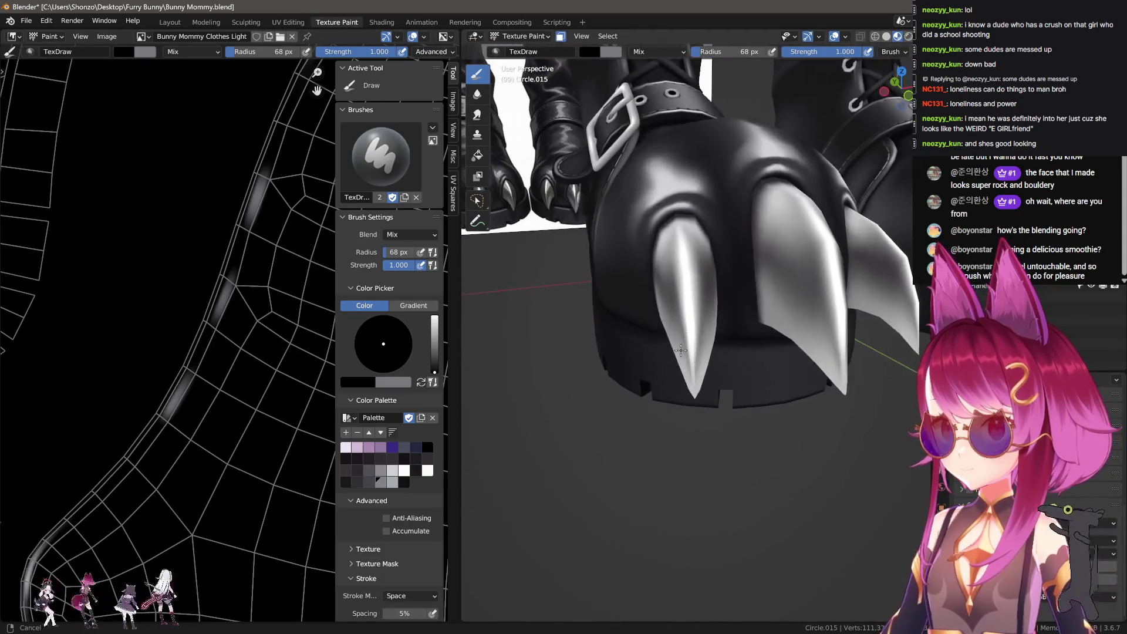
scroll(474, 324, down, 3)
mouse_move(573, 312)
middle_down()
mouse_move(679, 312)
mouse_move(658, 300)
middle_up()
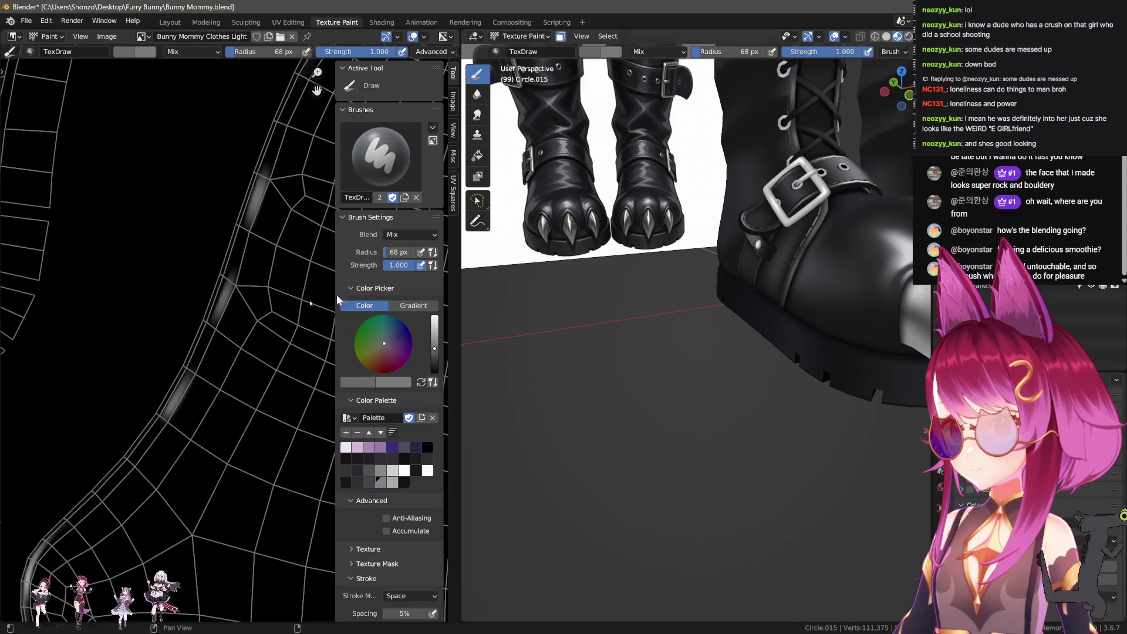
scroll(310, 304, down, 6)
key(f)
click(236, 341)
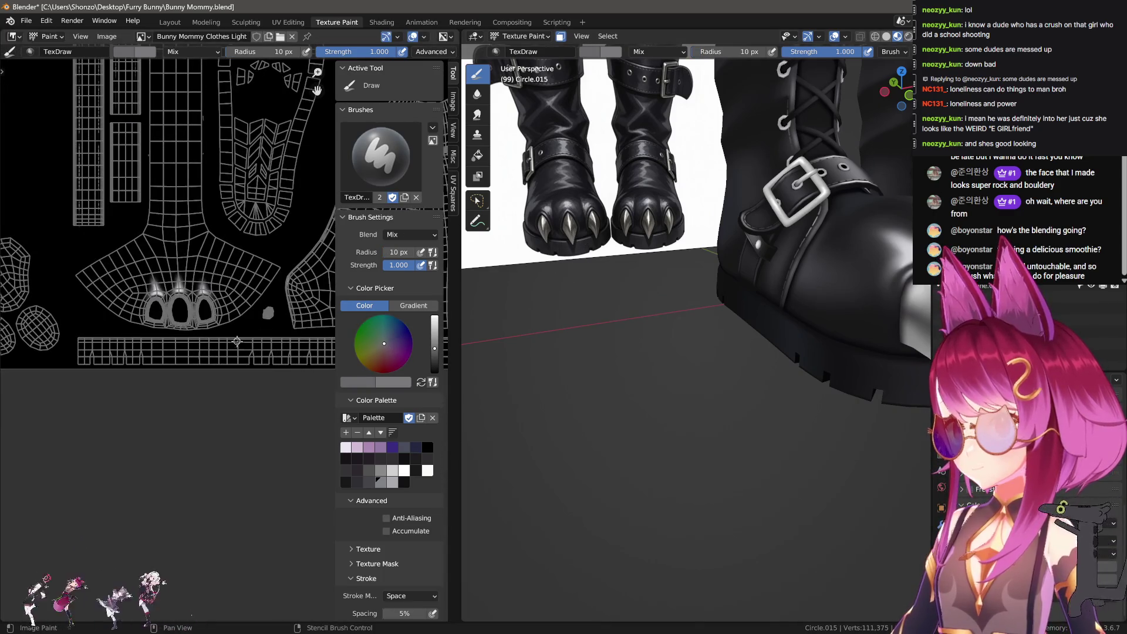
Set the stroke method to Line and the brush radius to 3 px.
key(bracketleft)
key(bracketleft)
key(bracketleft)
key(e)
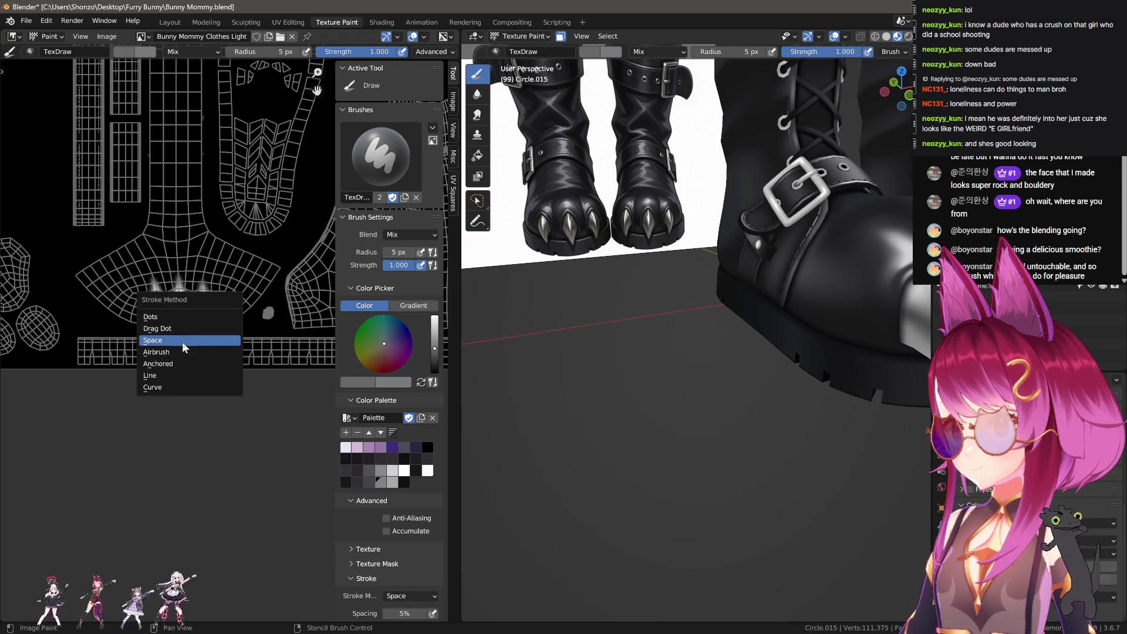
click(182, 373)
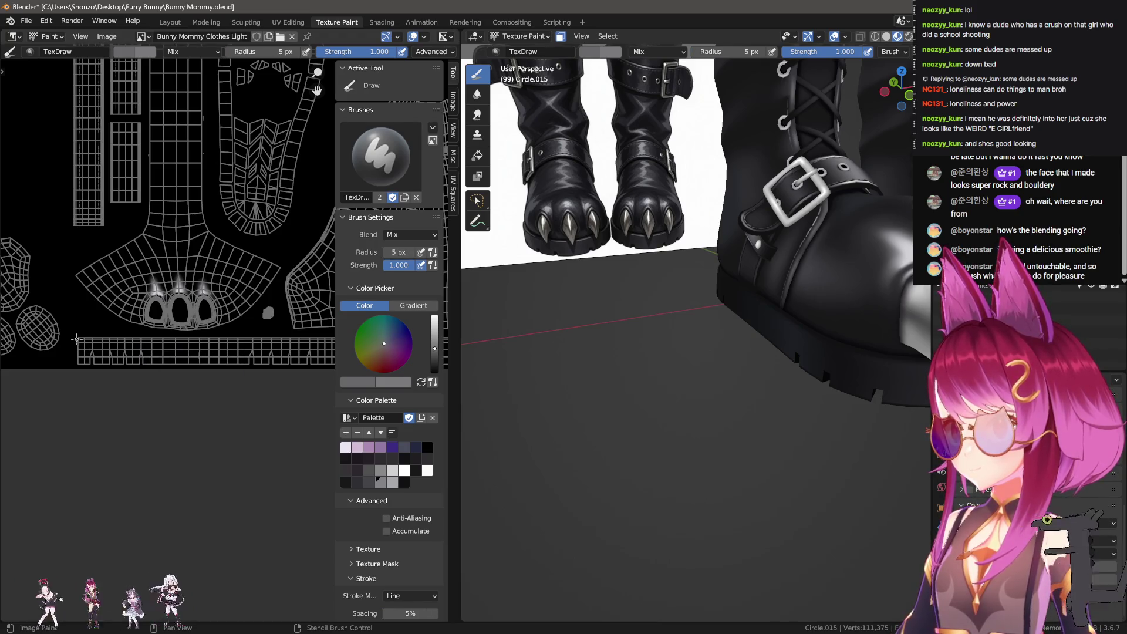
key(f)
key(Return)
key(n)
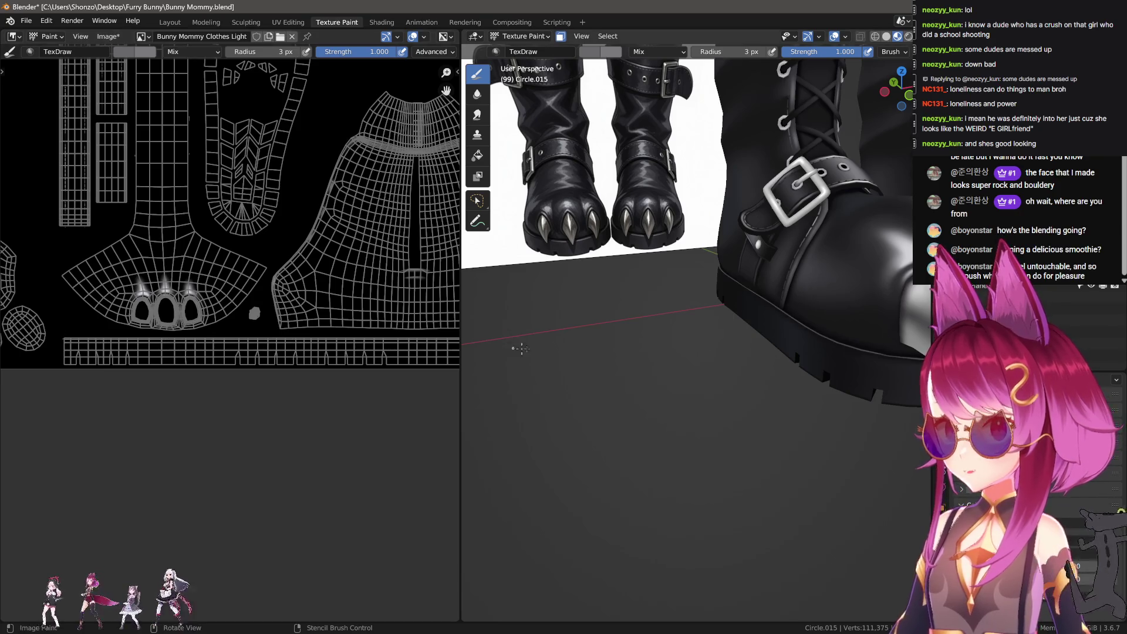
middle_drag(520, 349, 290, 345)
scroll(217, 353, down, 2)
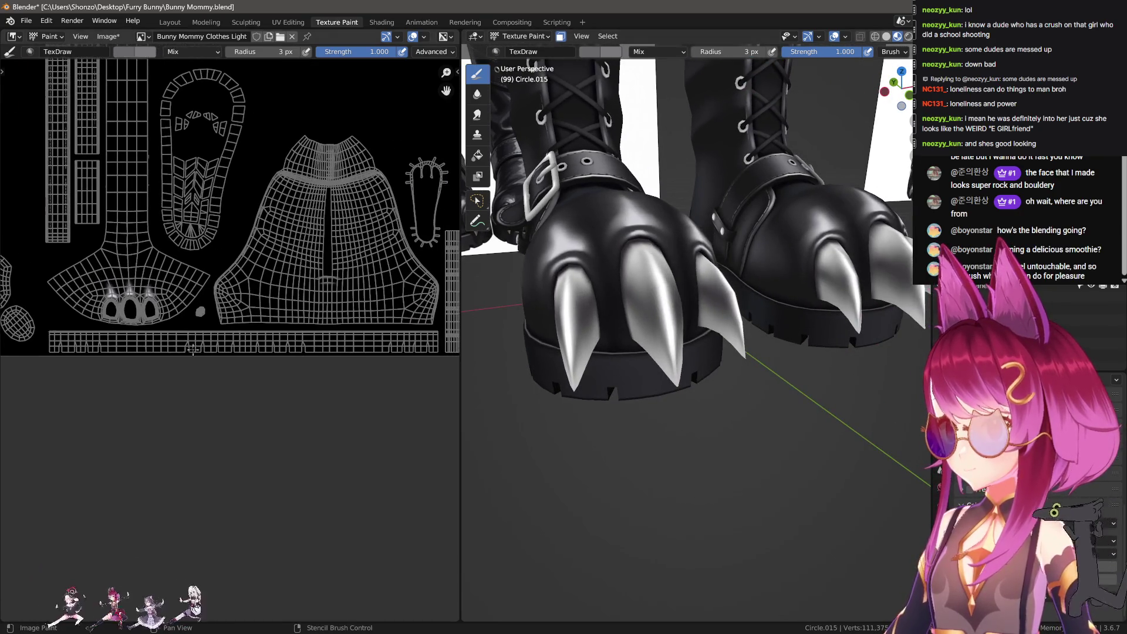
key(f)
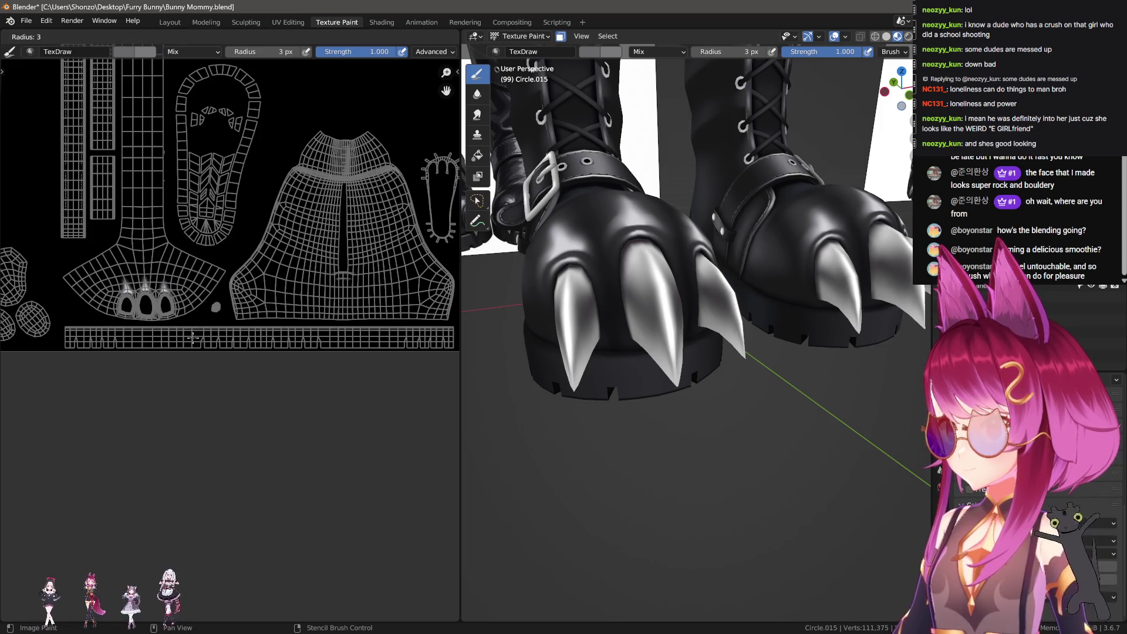
click(193, 337)
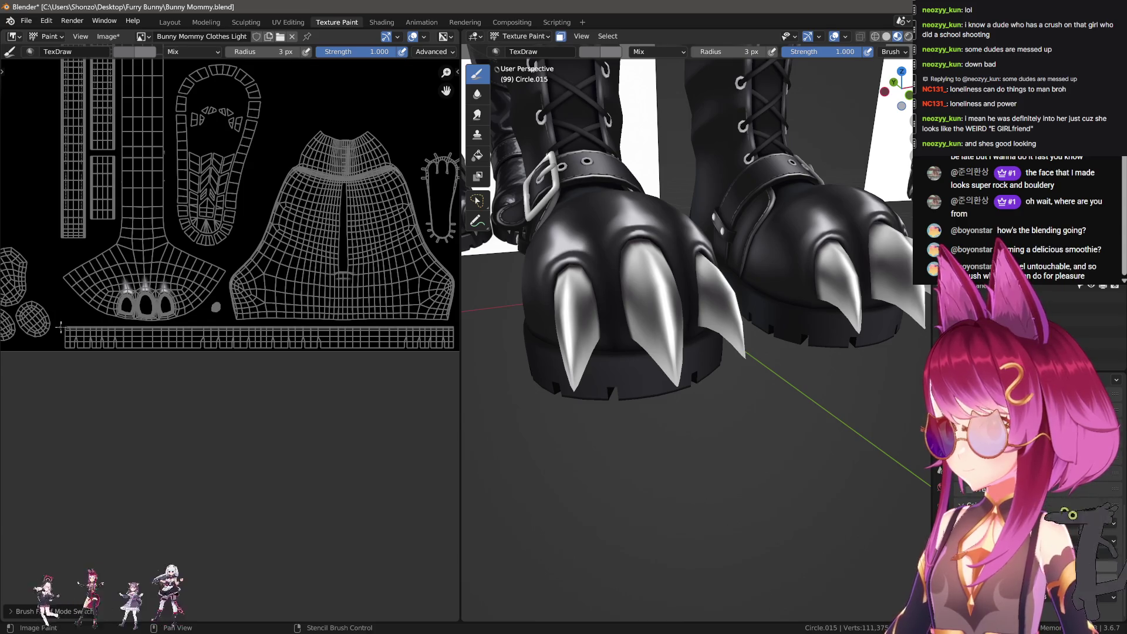
Paint a straight highlight line along the boot sole strip, redoing it once.
drag(457, 336, 456, 336)
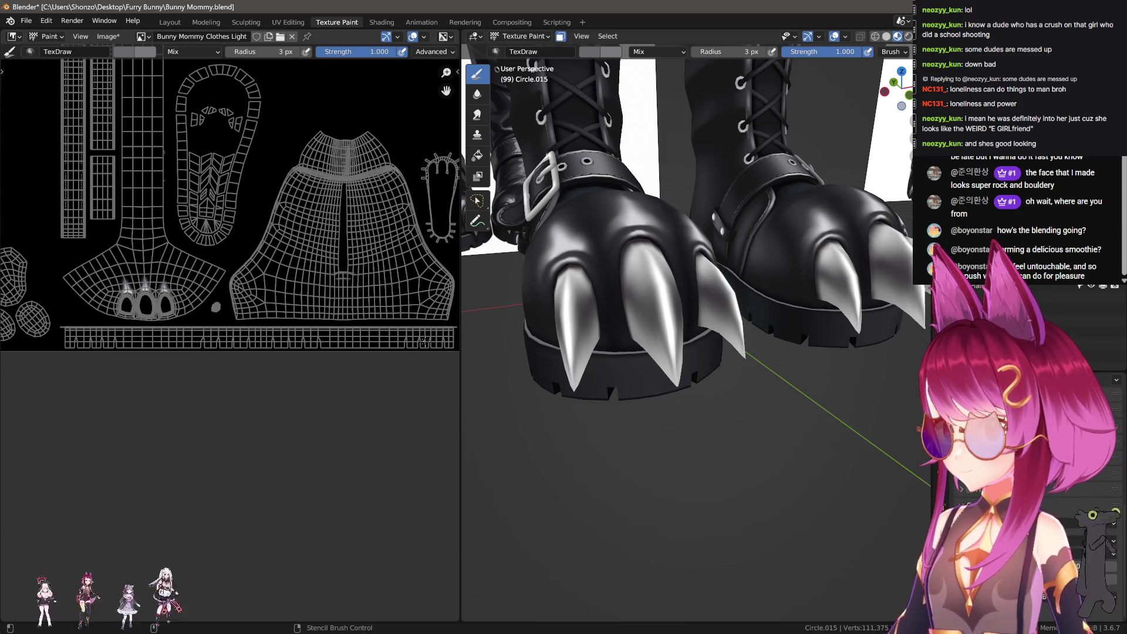
middle_drag(517, 340, 542, 347)
key(ctrl+z)
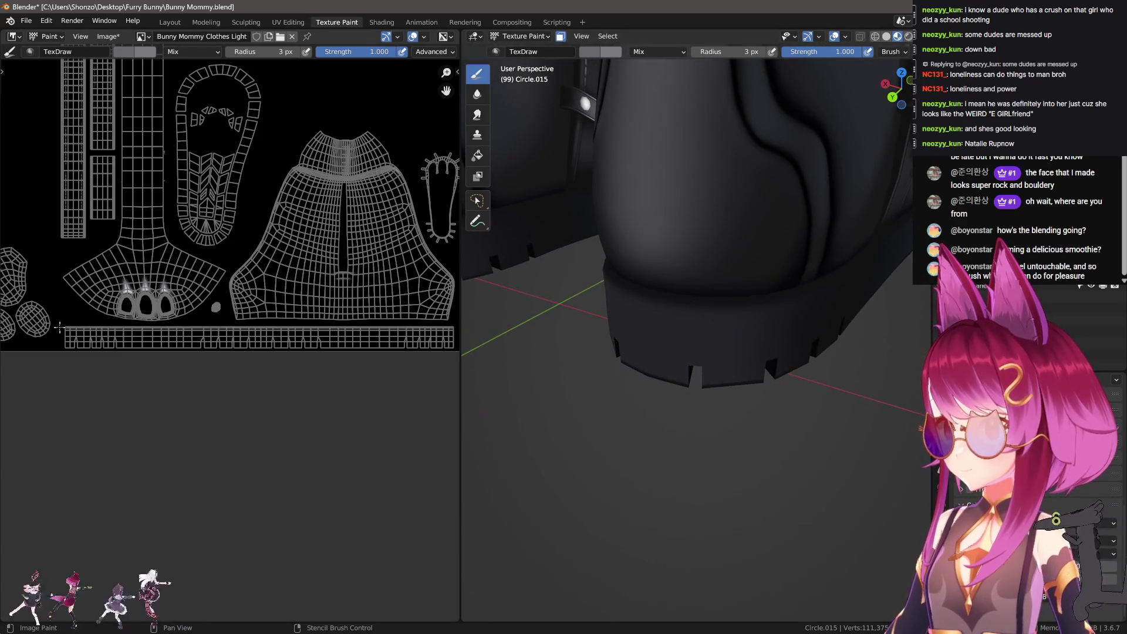
drag(456, 343, 457, 343)
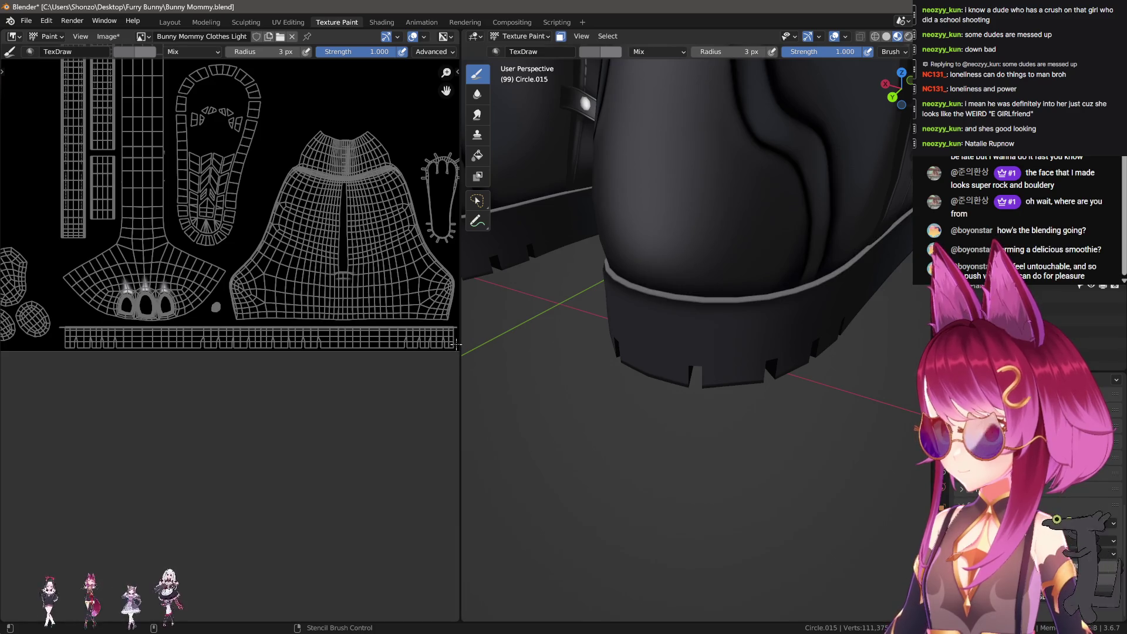
mouse_move(646, 329)
middle_down()
mouse_move(673, 320)
mouse_move(620, 320)
middle_up()
Switch the paint colour to black and choose a large 283 px brush.
scroll(121, 399, up, 2)
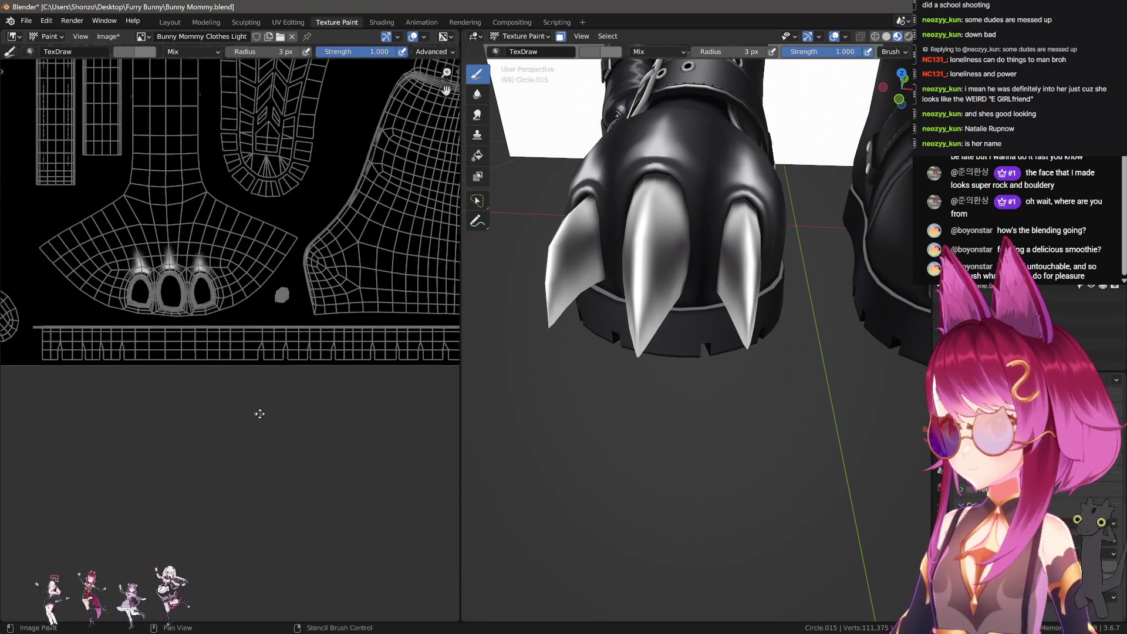
middle_drag(258, 412, 278, 411)
key(s)
click(511, 329)
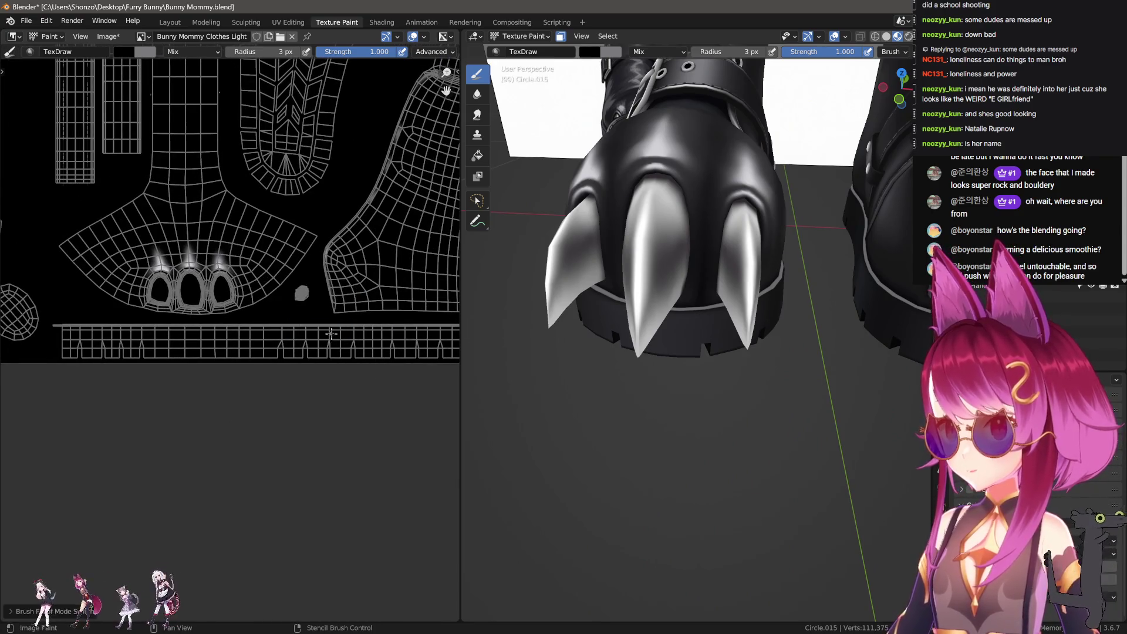
mouse_move(676, 411)
middle_down()
mouse_move(712, 464)
mouse_move(641, 398)
middle_up()
scroll(712, 464, down, 3)
key(ctrl+z)
Enlarge the brush to 367 px, set the stroke method back to Space, and strength to 0.700.
key(ctrl+shift+z)
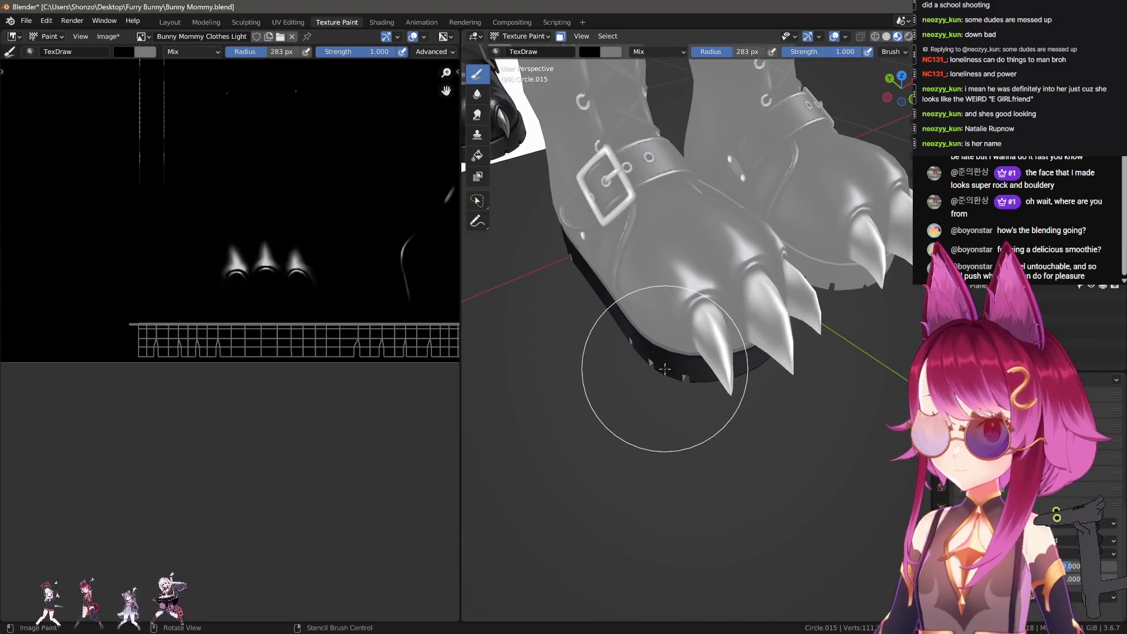
key(f)
click(642, 267)
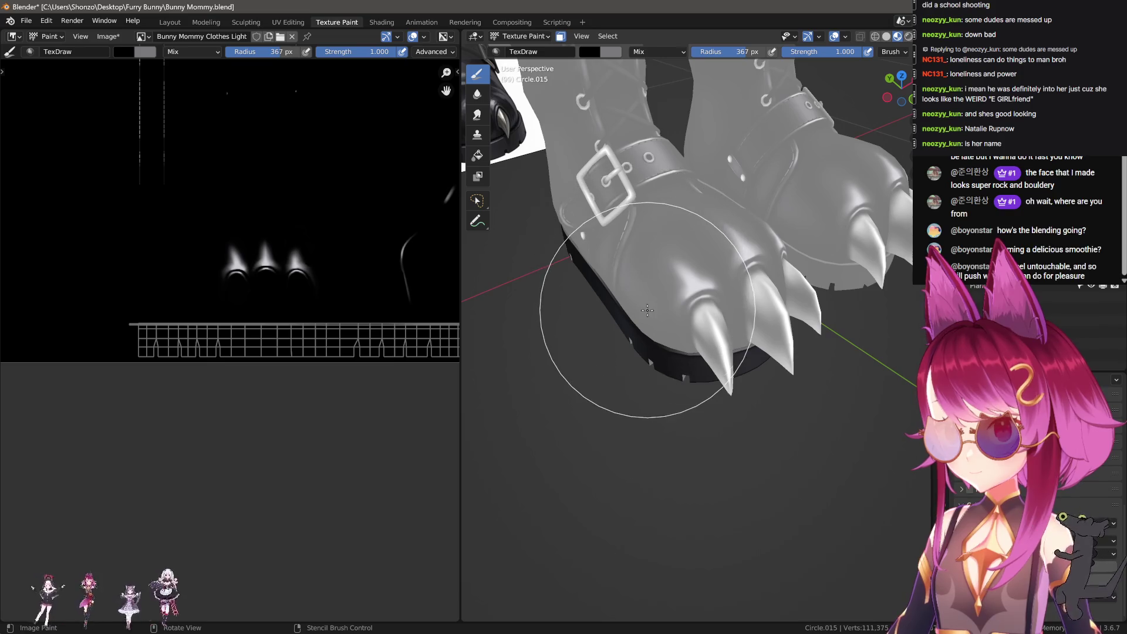
key(e)
click(566, 277)
key(shift+f)
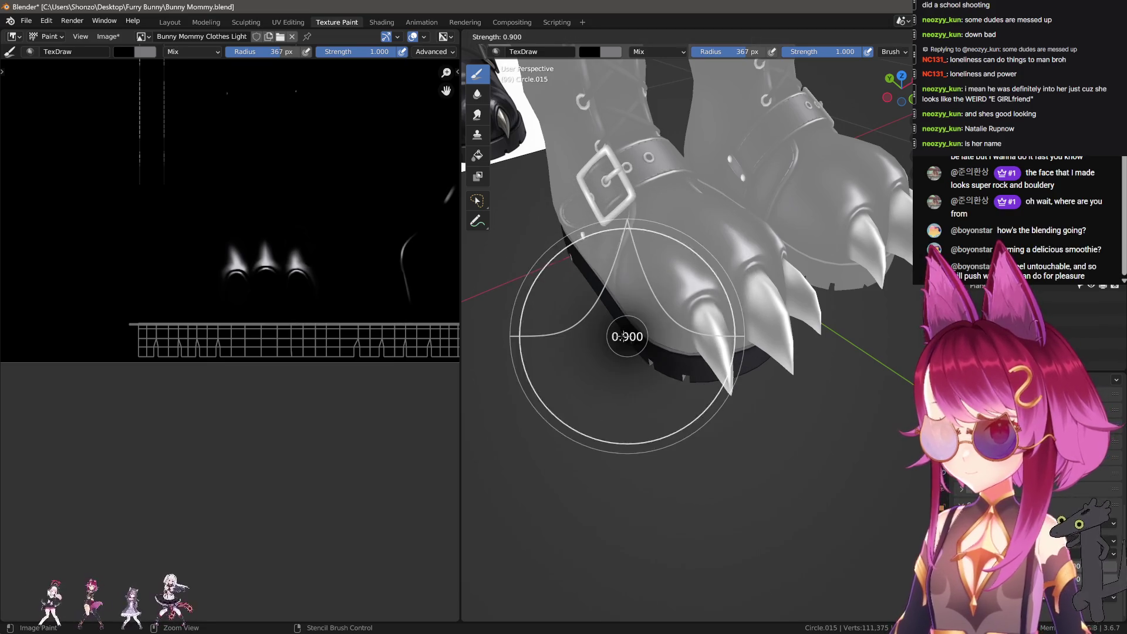
click(595, 329)
Review the brush settings panel, keep Space strokes, and set the radius to 383 px.
key(n)
scroll(866, 550, down, 2)
scroll(866, 550, down, 8)
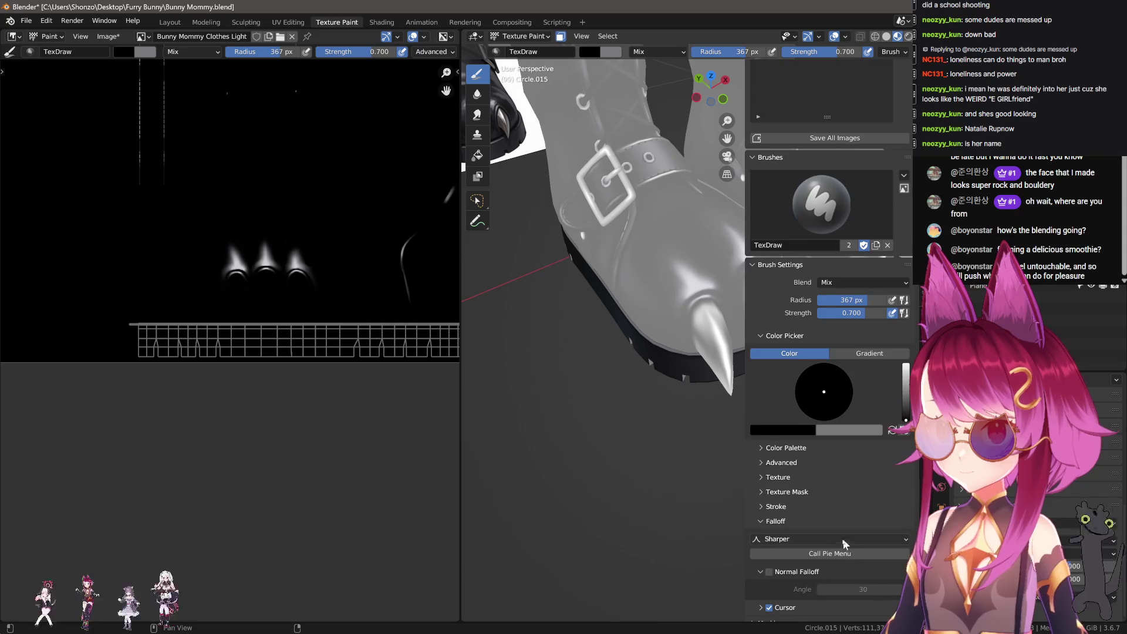
key(n)
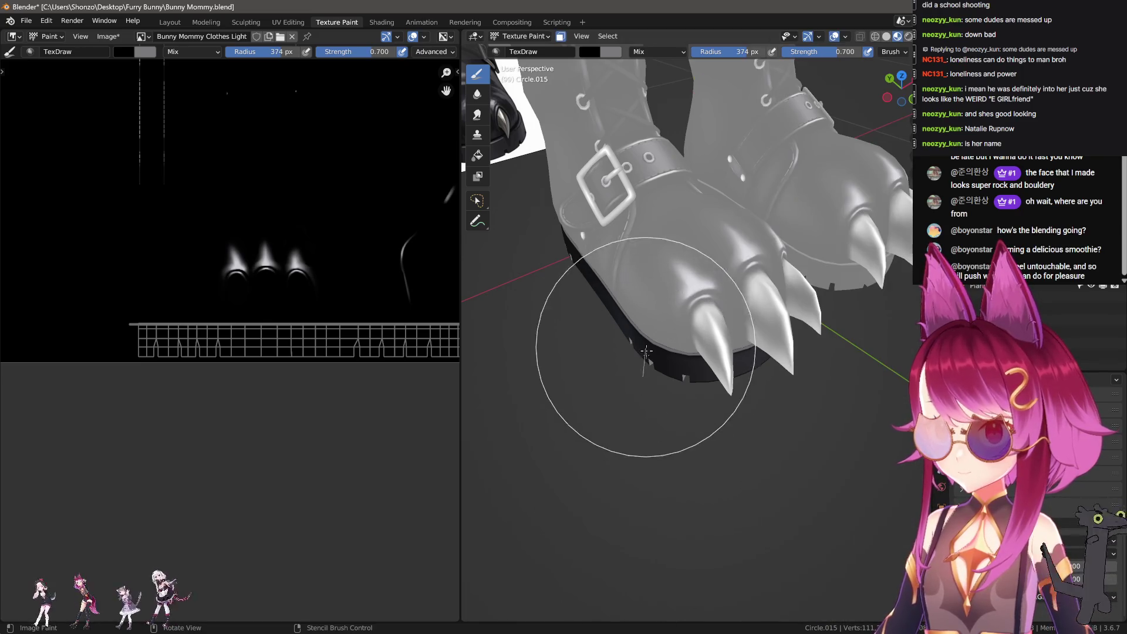
key(e)
click(652, 369)
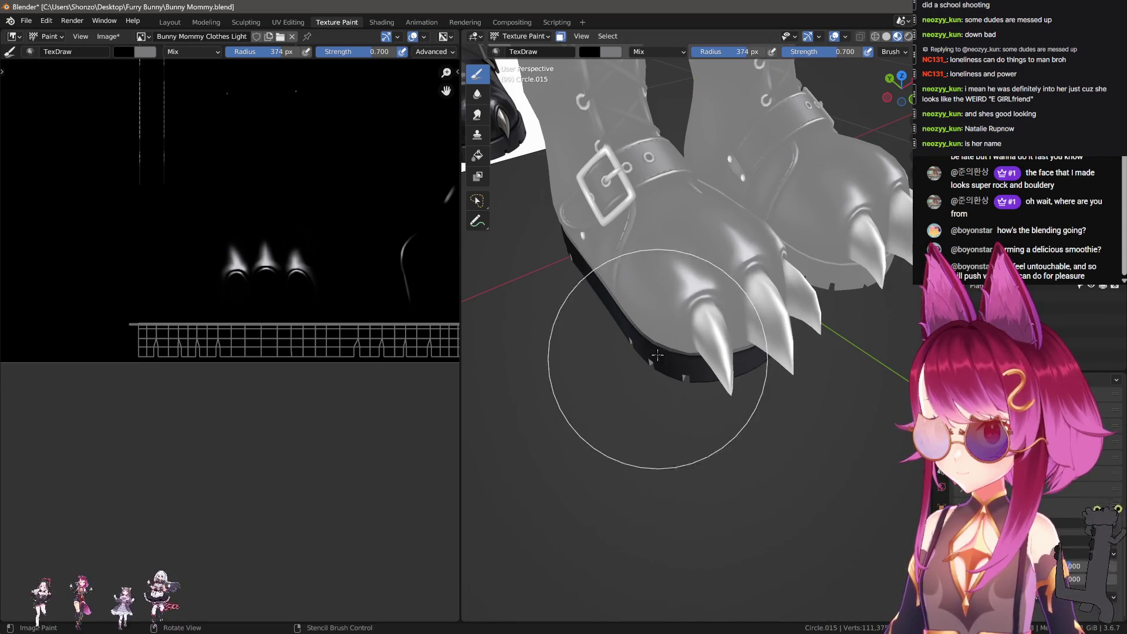
key(f)
click(581, 403)
Orbit around the feet to inspect the boot soles and the buckle strap.
middle_drag(581, 402, 711, 375)
middle_drag(693, 322, 686, 359)
mouse_move(741, 307)
middle_down()
mouse_move(660, 367)
mouse_move(679, 340)
middle_up()
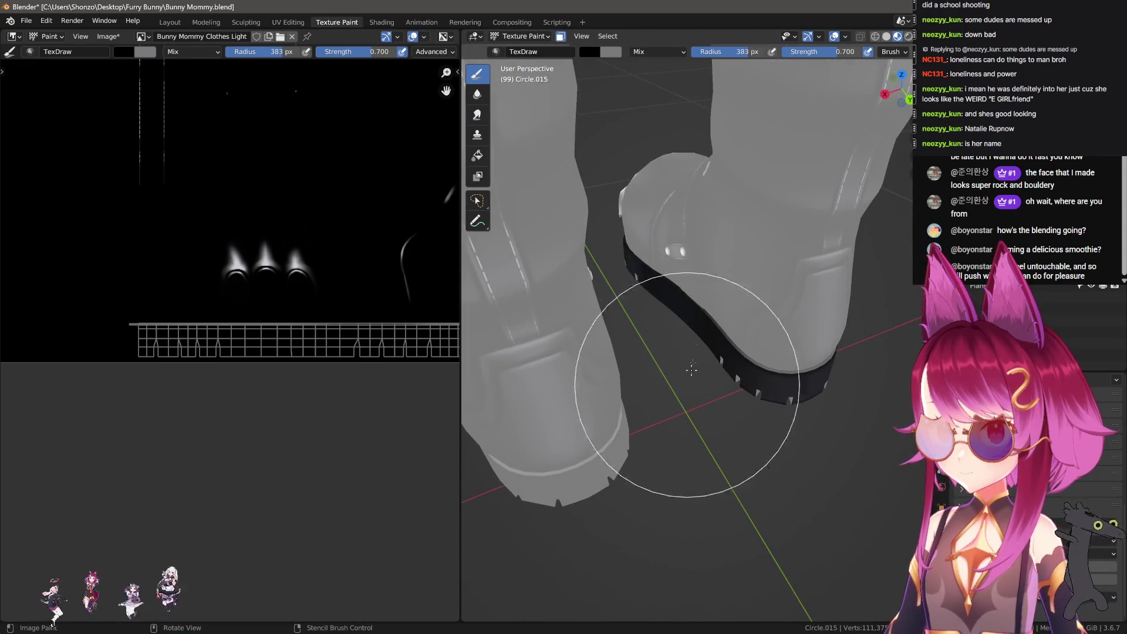
middle_drag(733, 429, 675, 473)
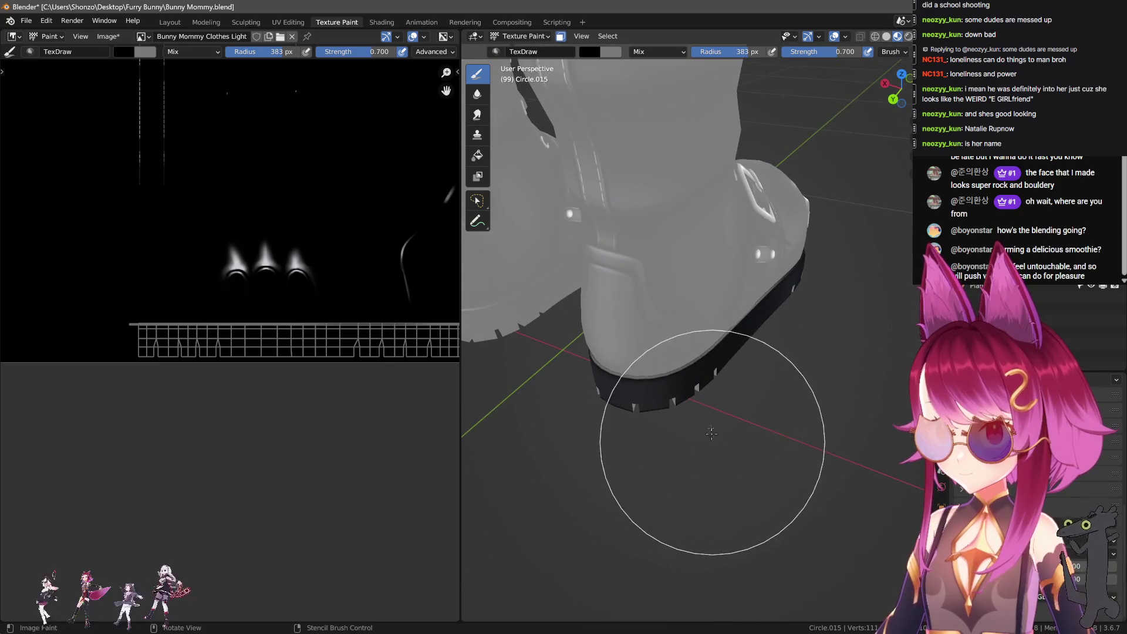
mouse_move(721, 335)
middle_down()
mouse_move(634, 352)
mouse_move(722, 394)
mouse_move(649, 408)
mouse_move(707, 378)
middle_up()
mouse_move(704, 440)
middle_down()
mouse_move(675, 478)
mouse_move(788, 434)
mouse_move(703, 456)
mouse_move(710, 481)
mouse_move(737, 453)
mouse_move(735, 487)
middle_up()
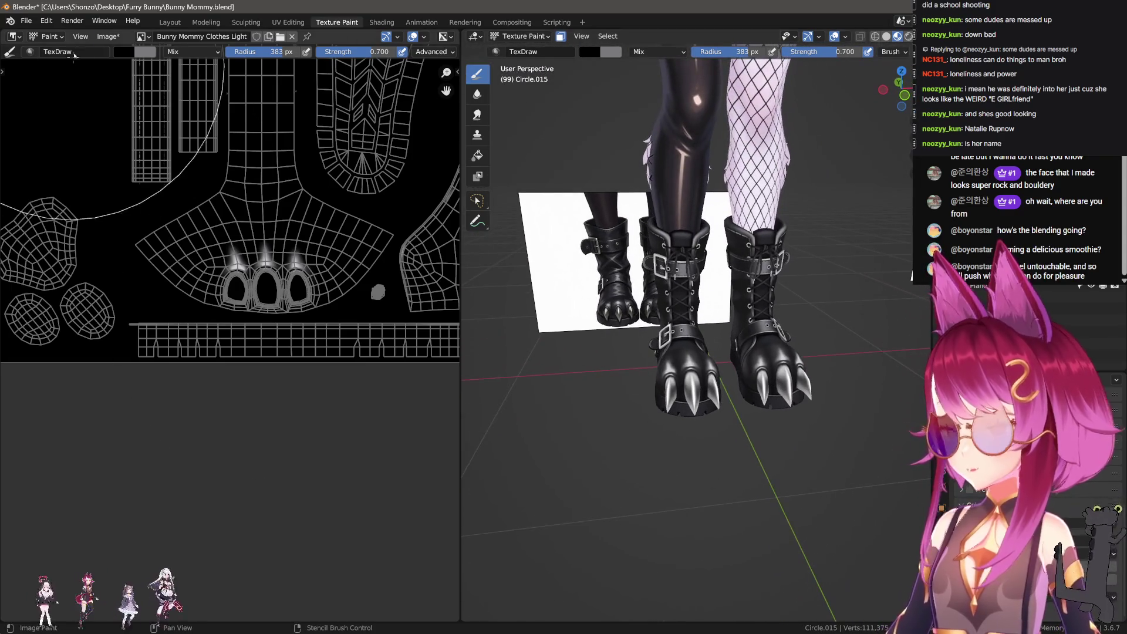
click(108, 37)
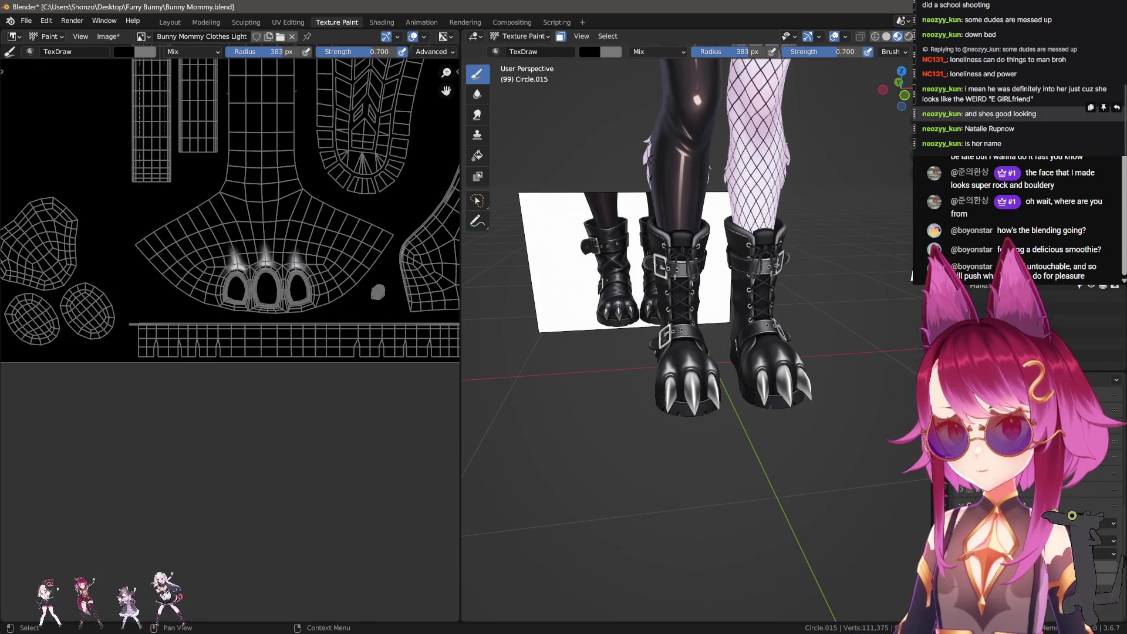
drag(1014, 129, 985, 129)
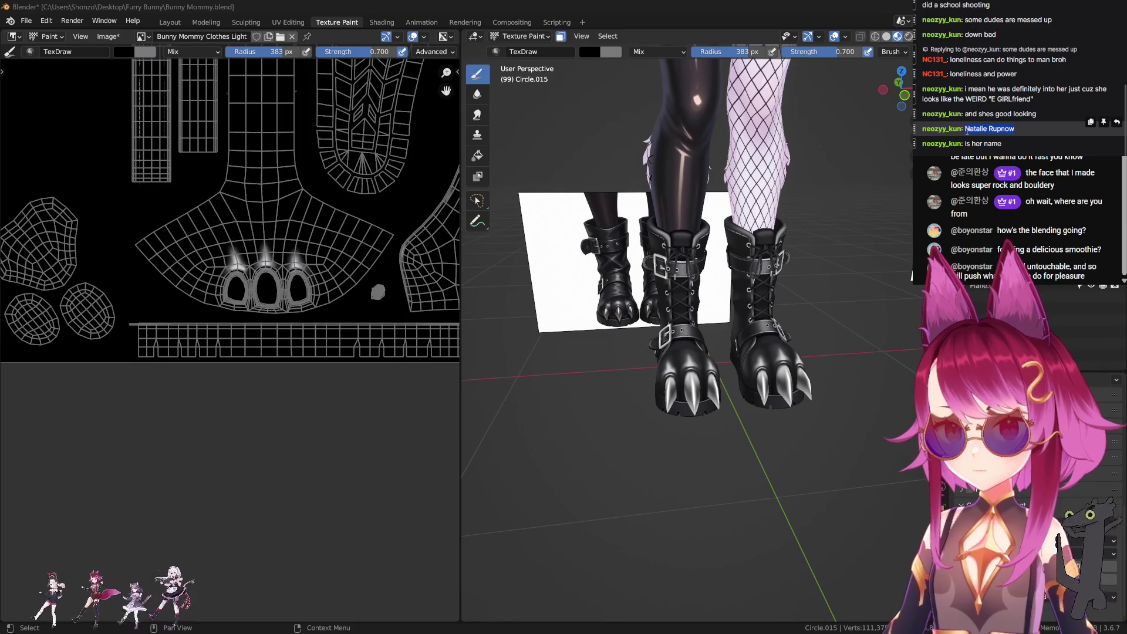
key(alt+Tab)
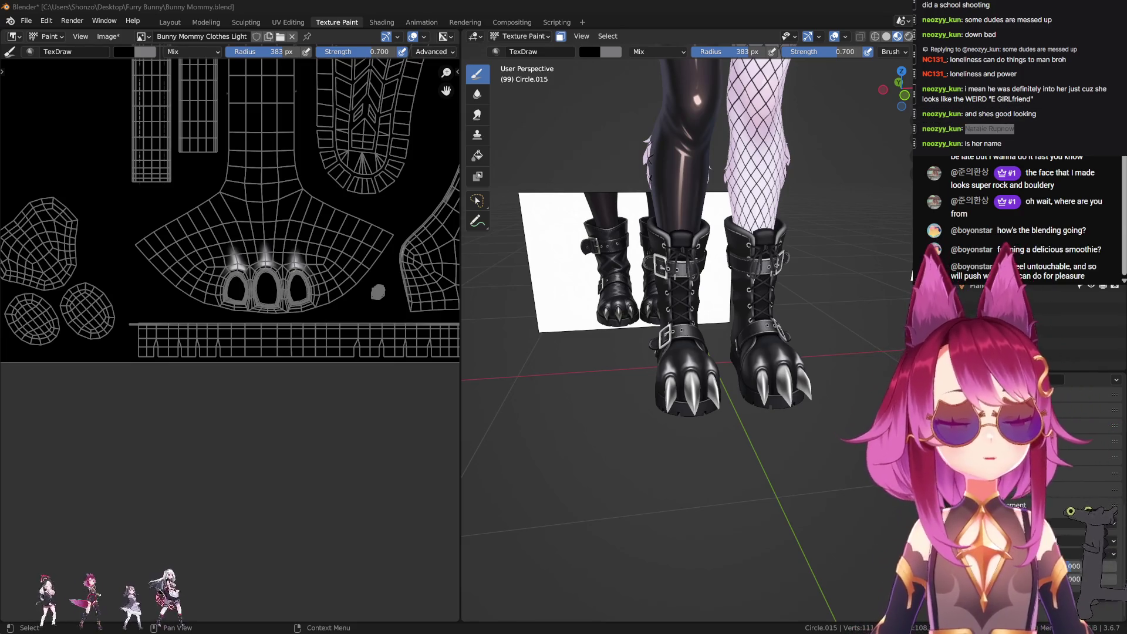
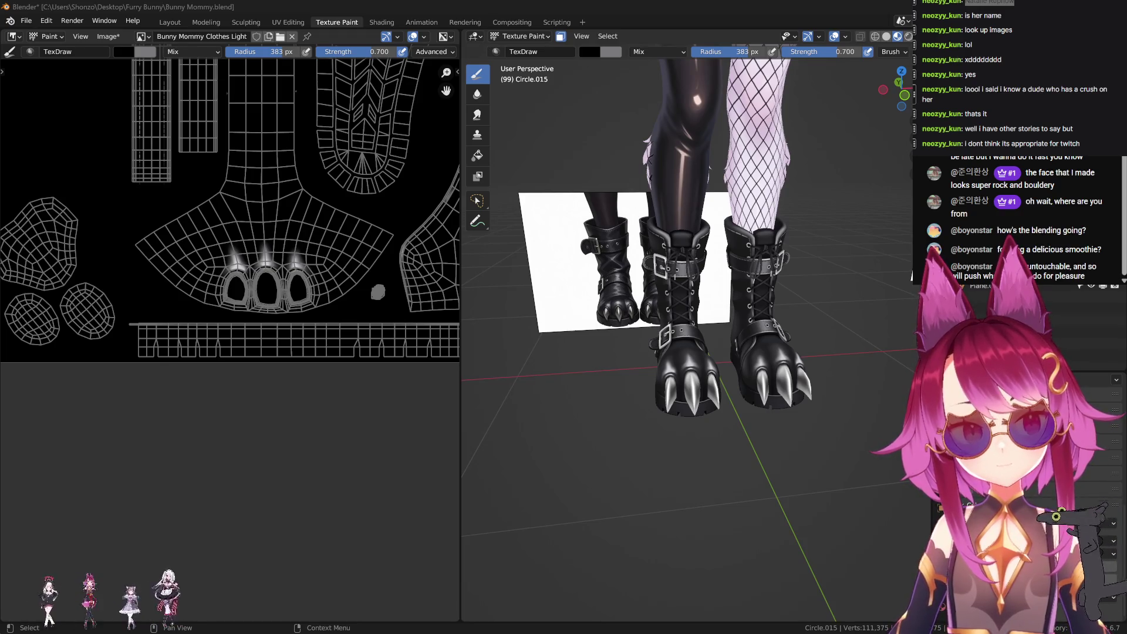
Return to Object Mode and select the clothes object with the boots.
key(ctrl+Tab)
scroll(693, 294, down, 5)
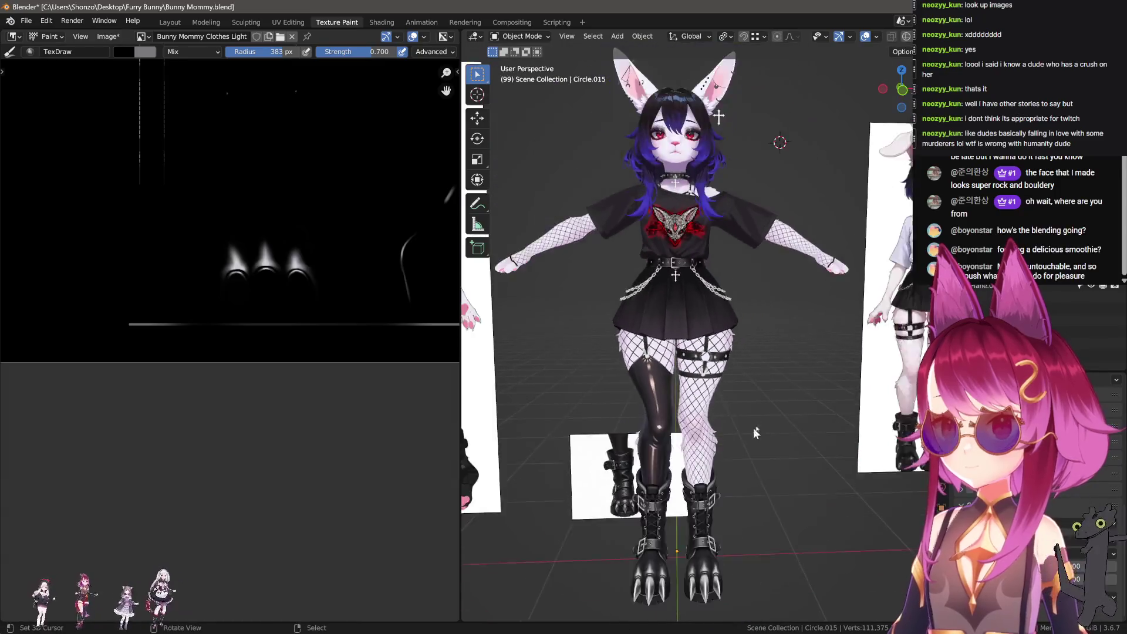
middle_drag(693, 294, 646, 305)
scroll(693, 352, up, 4)
click(693, 421)
scroll(693, 421, up, 2)
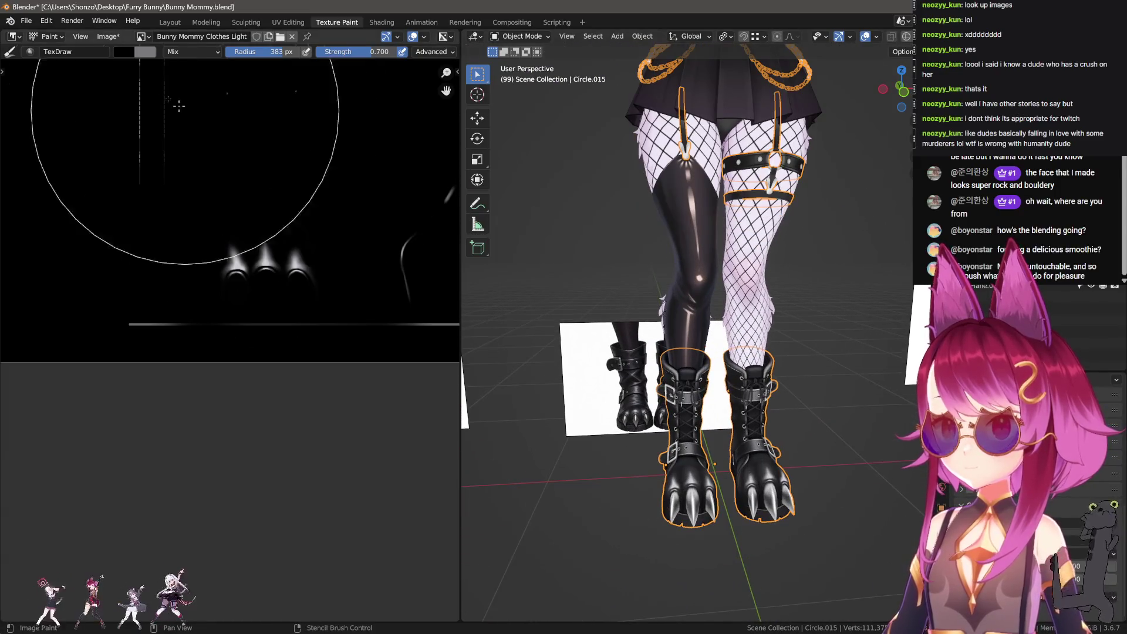
Save the painted textures with Image > Save All Images.
click(108, 36)
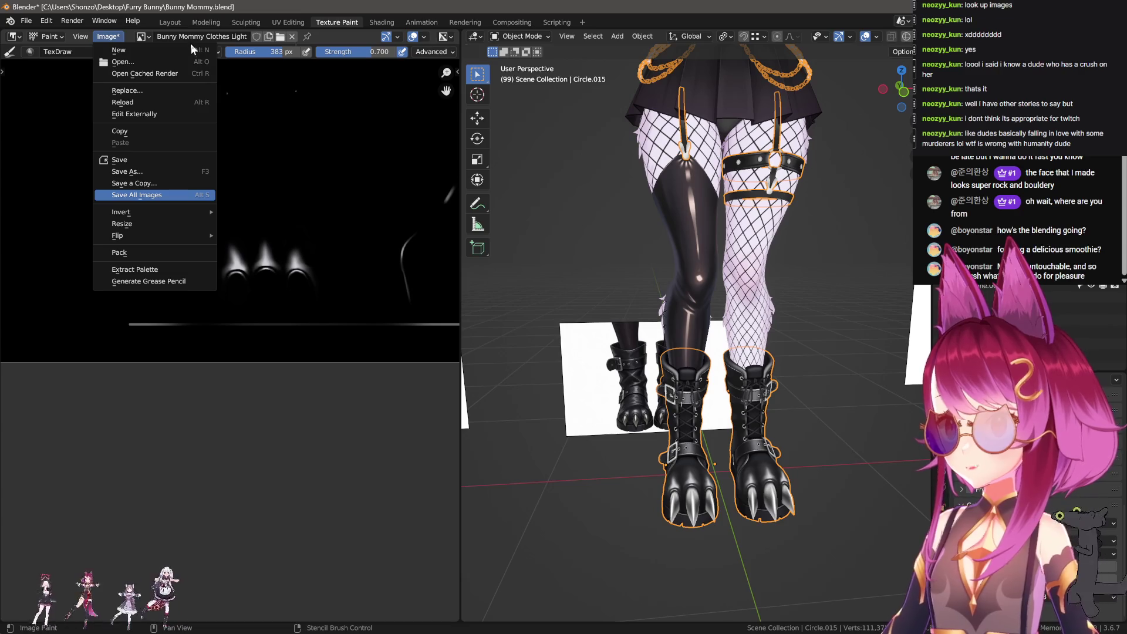
click(157, 22)
scroll(470, 284, down, 3)
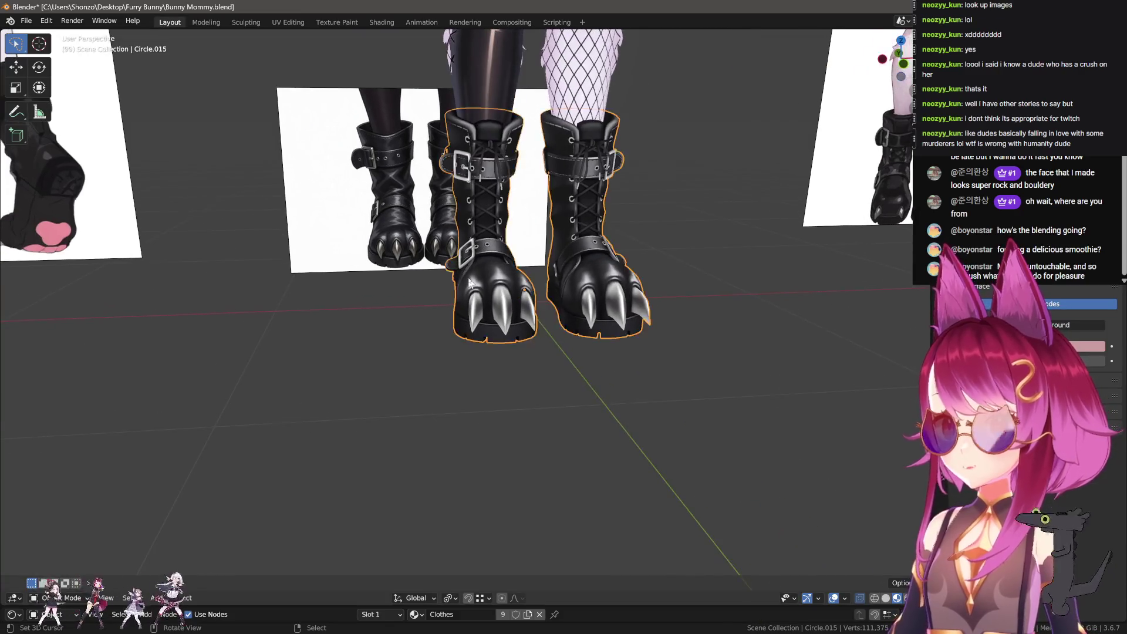
Orbit from a front view of the boots up to the thigh to inspect the legs.
scroll(470, 283, down, 2)
mouse_move(470, 283)
middle_down()
mouse_move(533, 256)
mouse_move(407, 378)
mouse_move(515, 388)
mouse_move(548, 368)
mouse_move(569, 336)
mouse_move(468, 344)
mouse_move(269, 322)
mouse_move(624, 332)
mouse_move(401, 344)
mouse_move(556, 371)
mouse_move(358, 385)
mouse_move(527, 375)
mouse_move(580, 350)
middle_up()
key(KP_Divide)
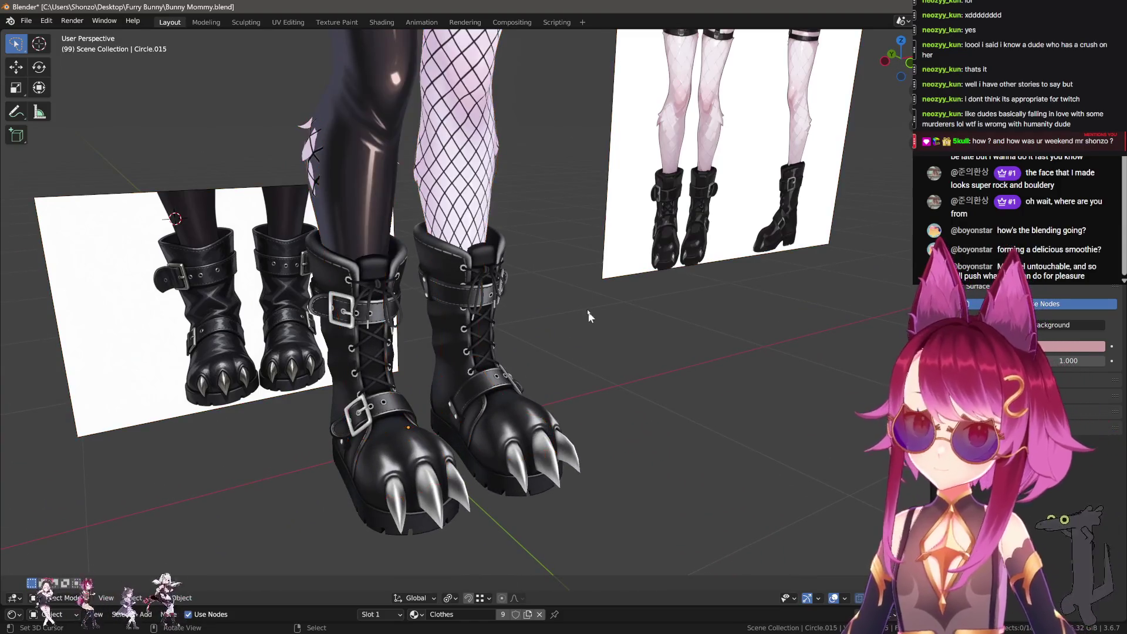
scroll(589, 316, down, 4)
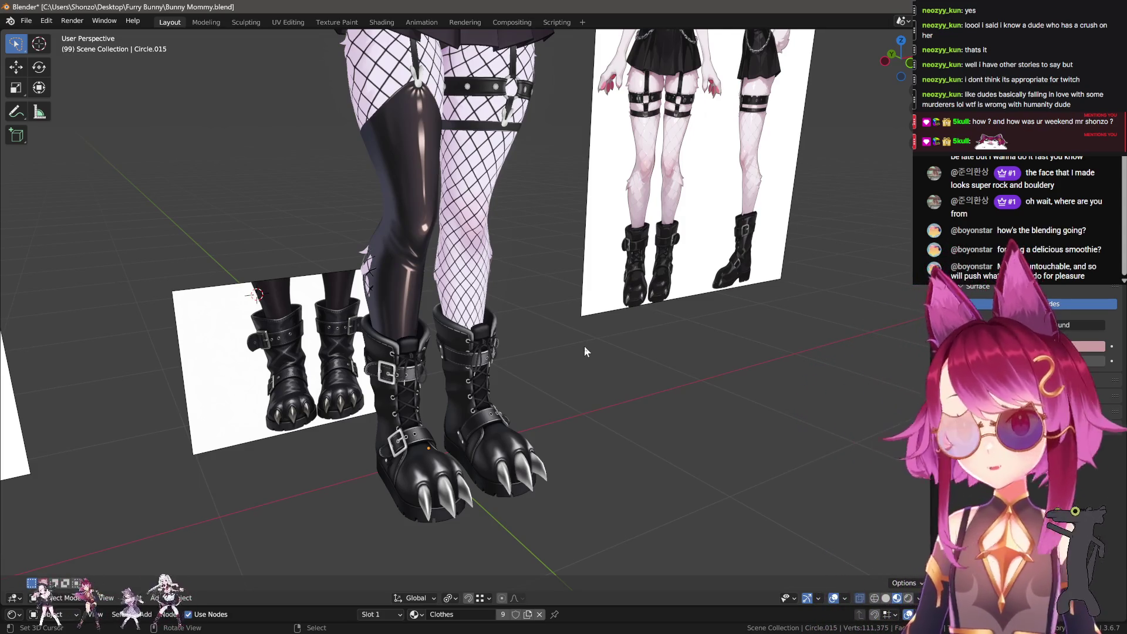
mouse_move(396, 153)
middle_down()
mouse_move(371, 150)
mouse_move(484, 344)
mouse_move(392, 354)
mouse_move(523, 362)
mouse_move(421, 350)
mouse_move(412, 322)
mouse_move(368, 332)
mouse_move(482, 321)
middle_up()
Select the stocking leg Circle.010 and switch to the Texture Paint workspace.
click(470, 320)
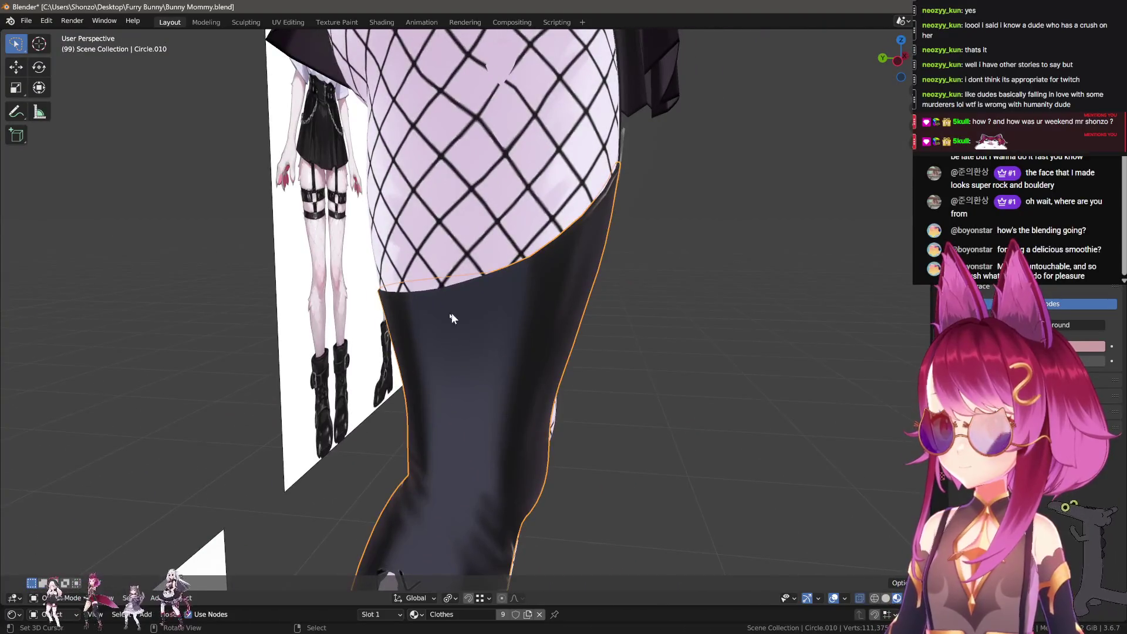
click(332, 22)
scroll(247, 470, down, 5)
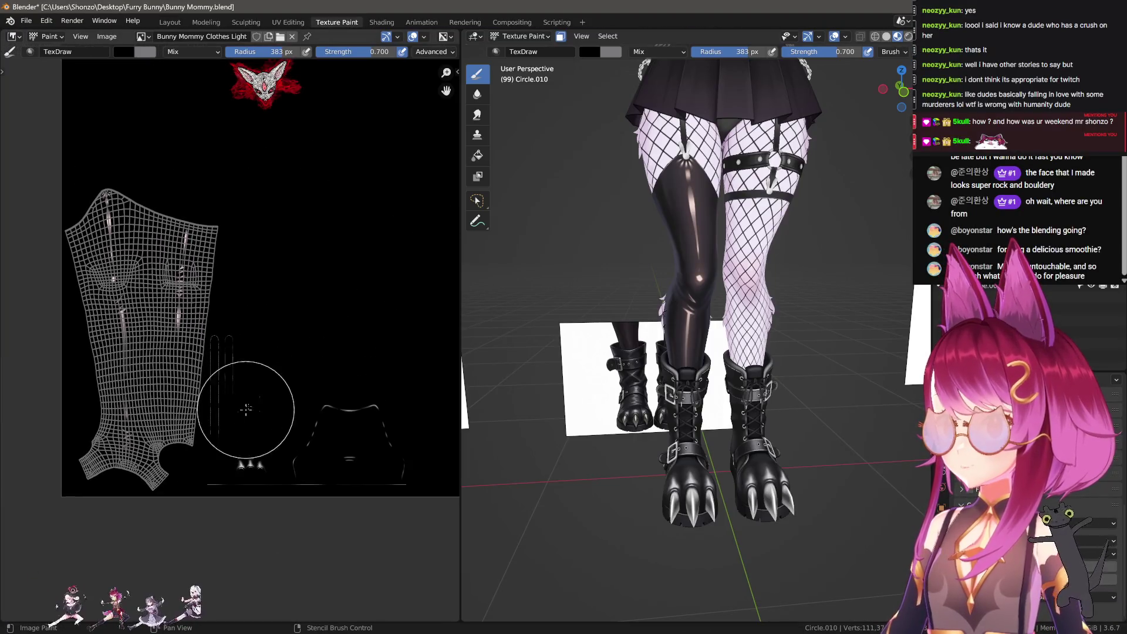
Sample the pale pink highlight colour from the texture with S.
key(n)
key(n)
scroll(152, 266, up, 8)
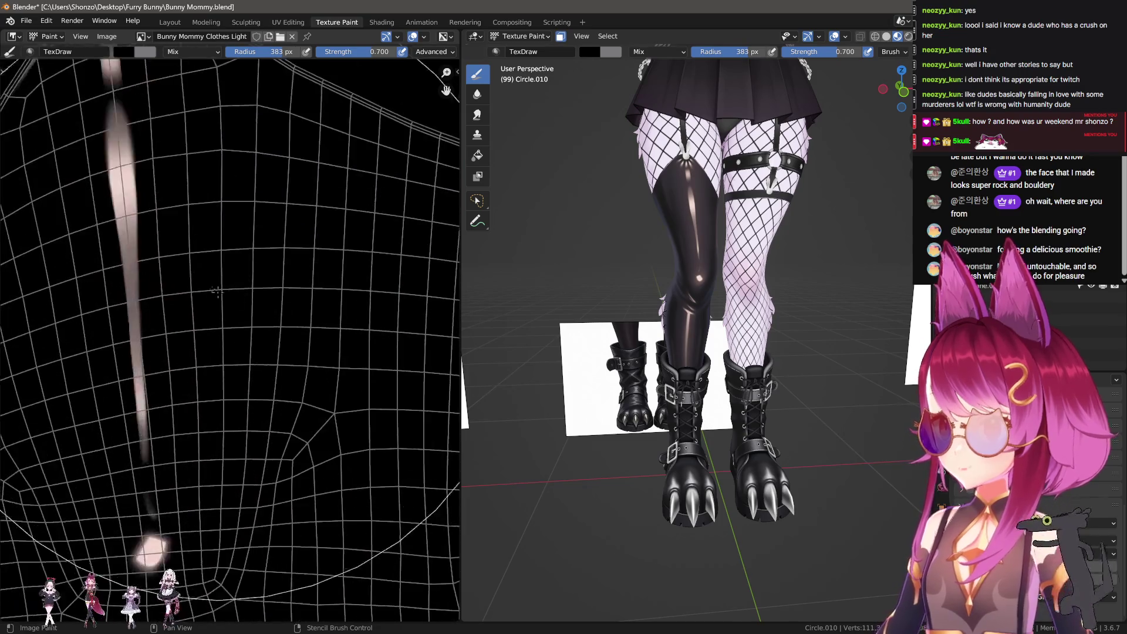
scroll(171, 355, up, 2)
key(s)
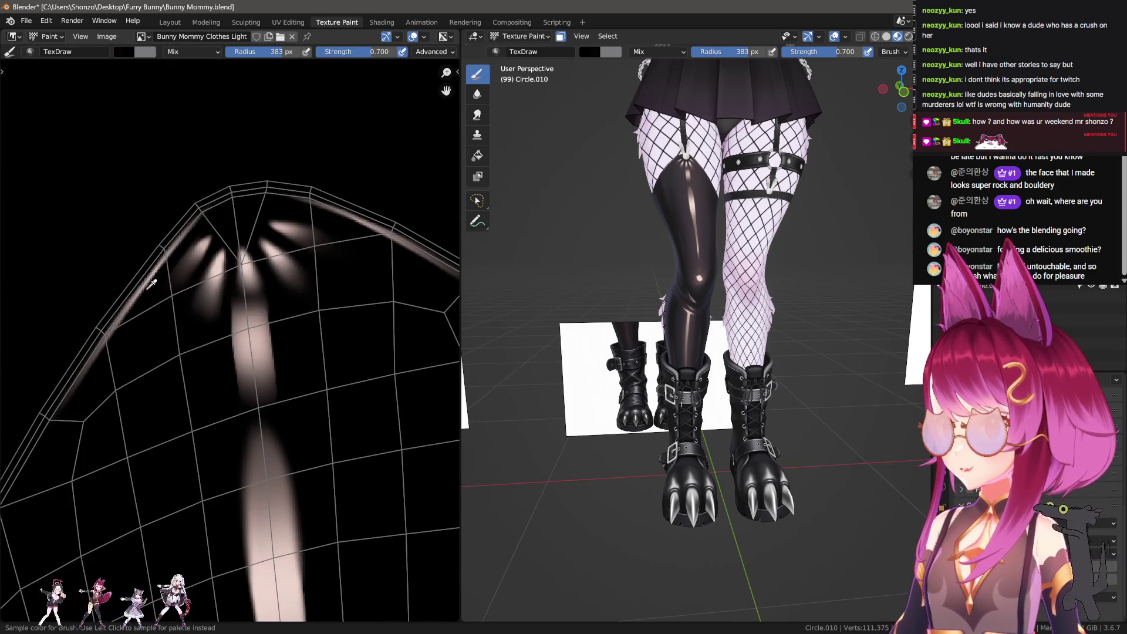
scroll(143, 286, down, 3)
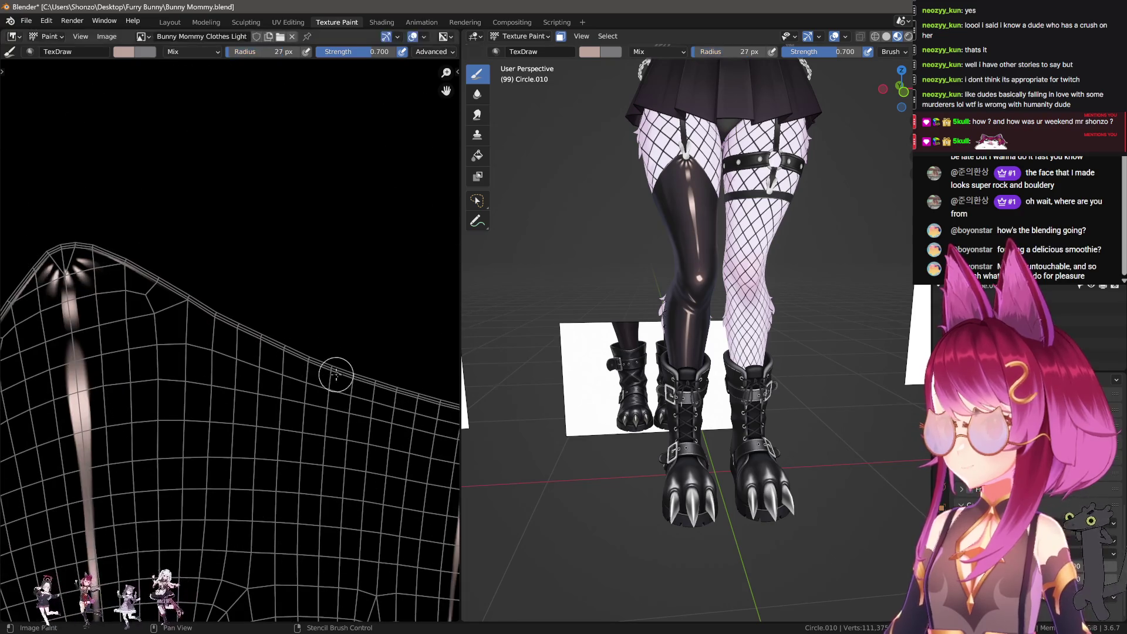
scroll(335, 377, down, 1)
scroll(395, 467, down, 1)
middle_drag(559, 340, 493, 367)
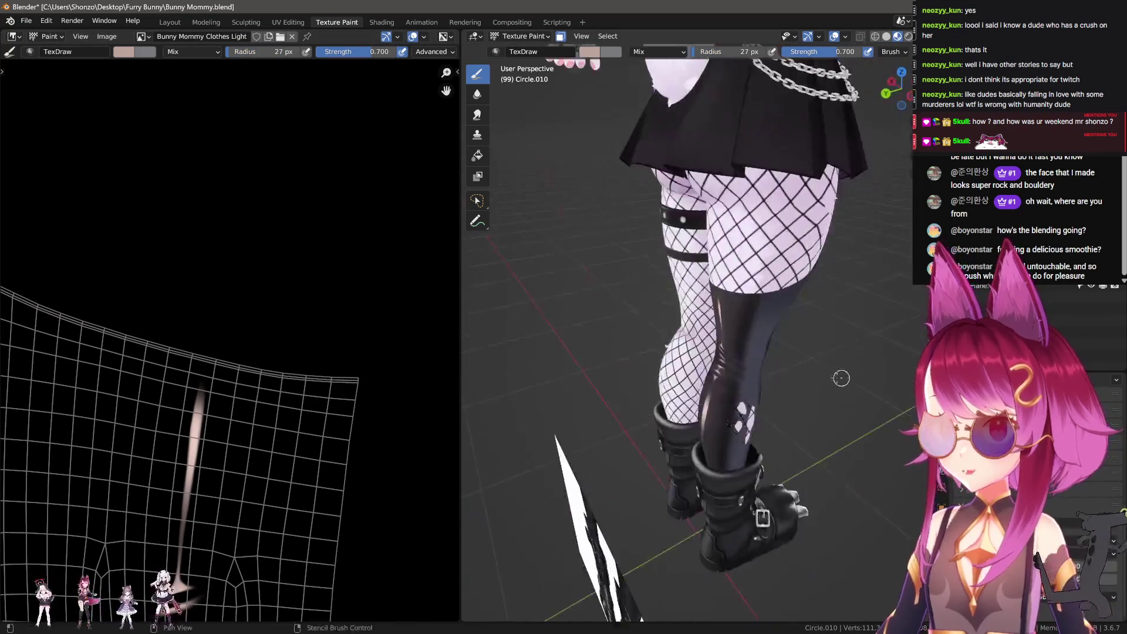
scroll(481, 371, up, 6)
scroll(221, 347, up, 3)
Set the brush to 3 px radius and 1.000 strength, and pick a falloff preset.
key(f)
click(114, 346)
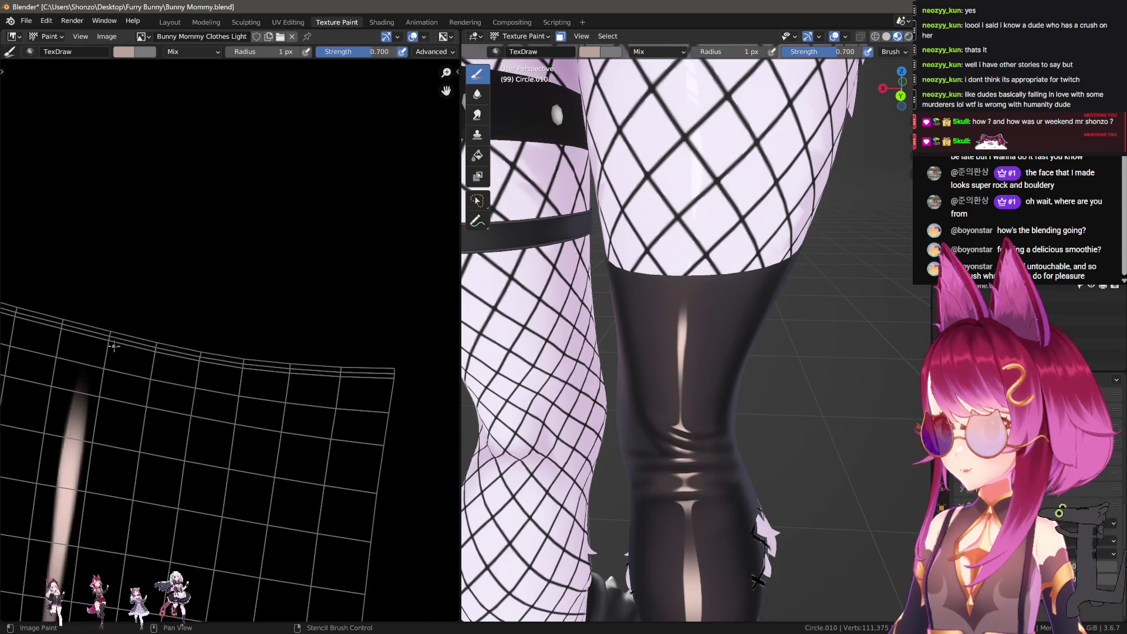
key(f)
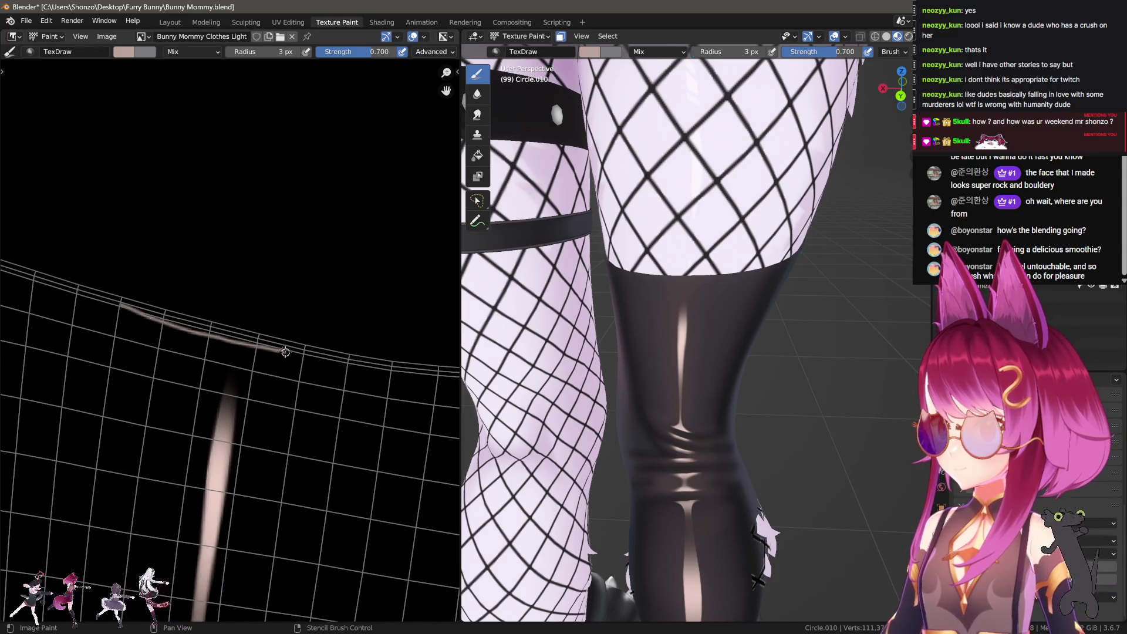
click(291, 355)
key(shift+f)
click(335, 356)
key(e)
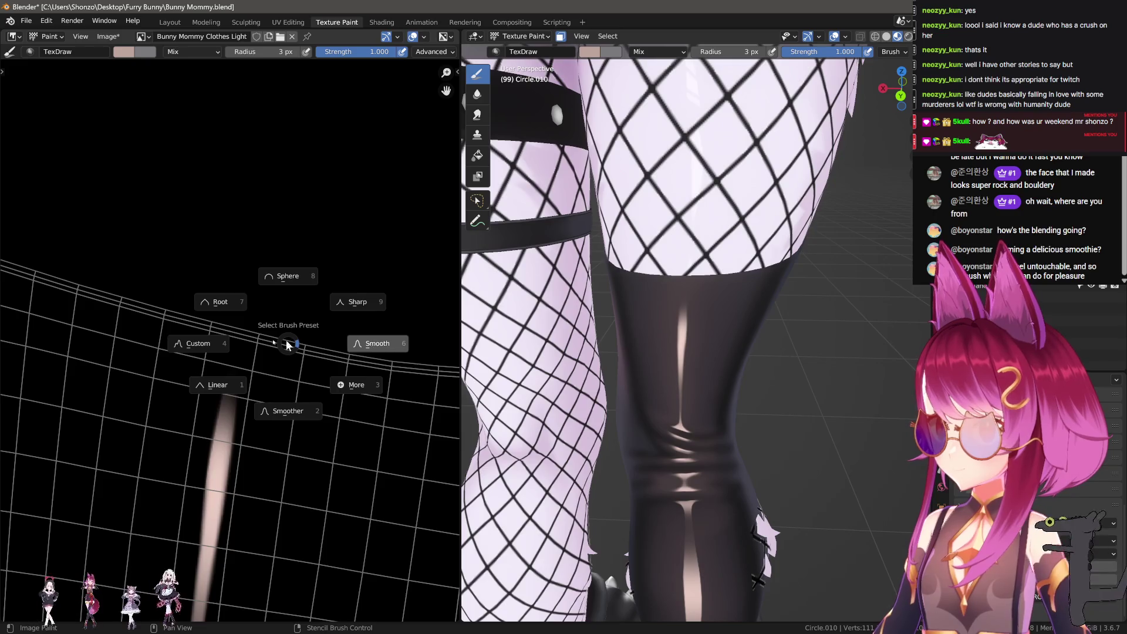
click(289, 346)
Paint trial highlight strokes along the UV edge, then undo them, keeping radius 3 px.
drag(108, 302, 159, 317)
drag(326, 358, 297, 357)
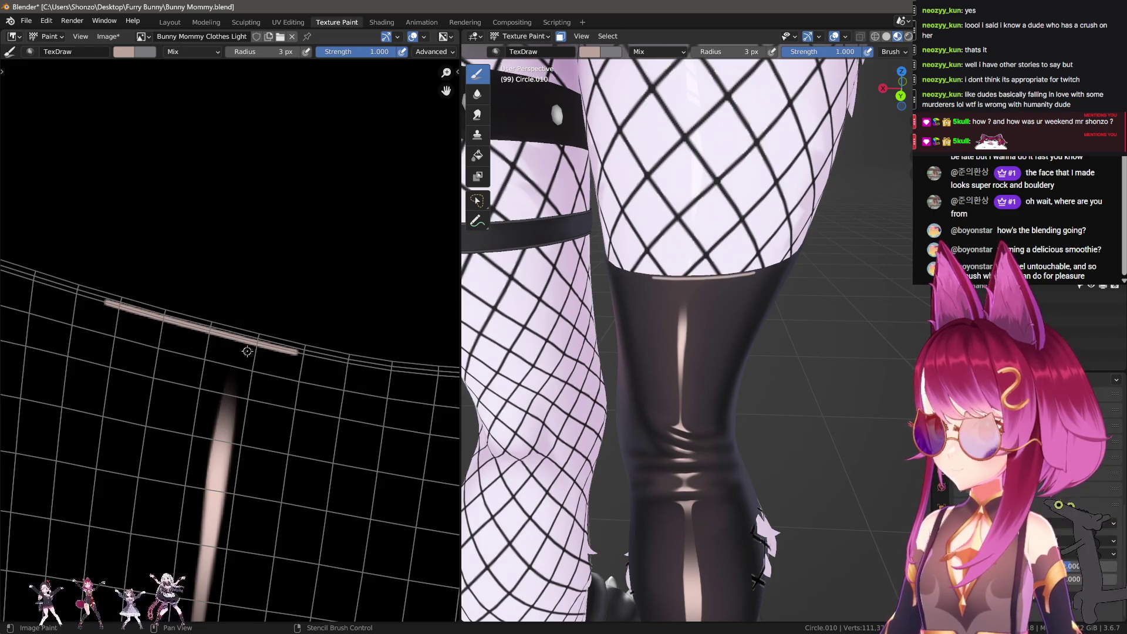
key(ctrl+z)
key(ctrl+z)
key(ctrl+z)
key(f)
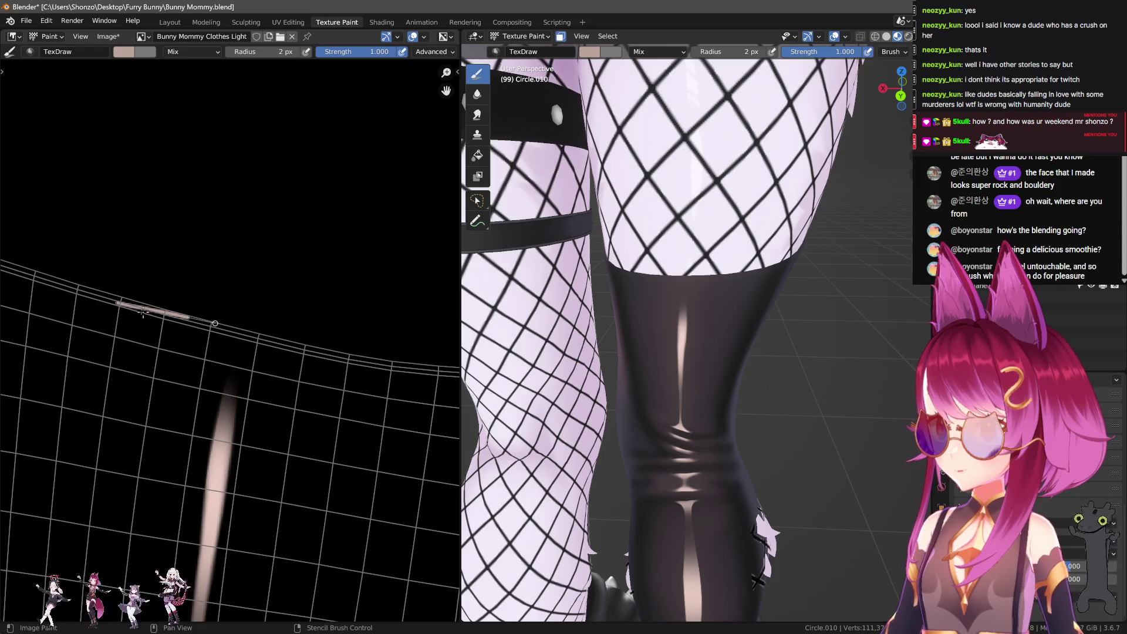
click(214, 324)
drag(120, 305, 264, 338)
key(ctrl+z)
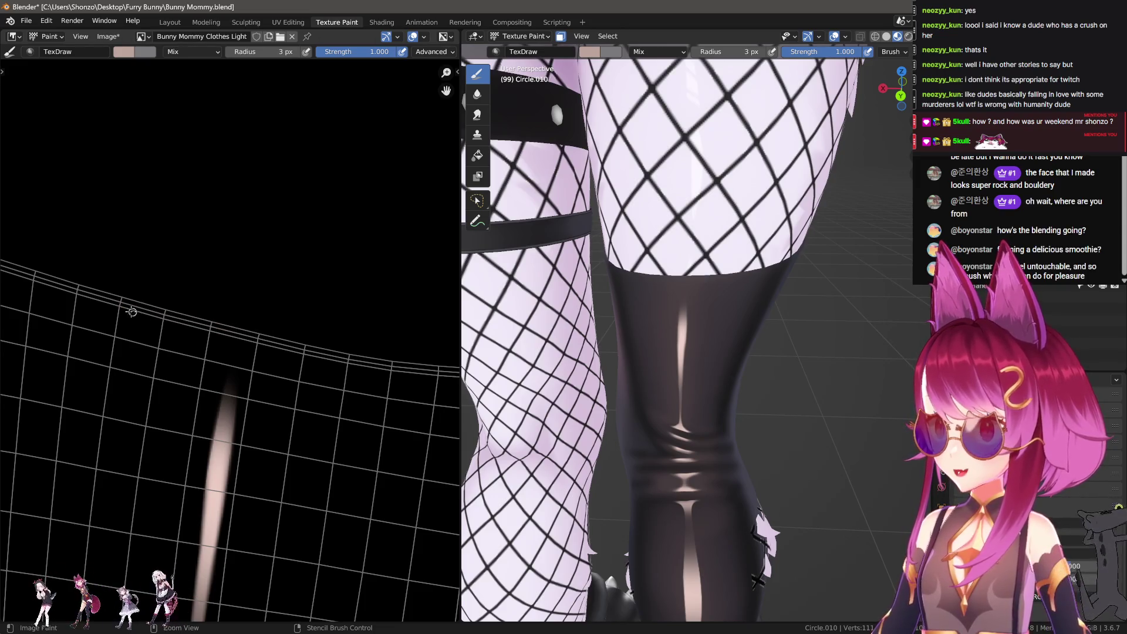
scroll(147, 312, down, 1)
Switch the stroke method to Curve and rotate and move the paint curve's points.
key(e)
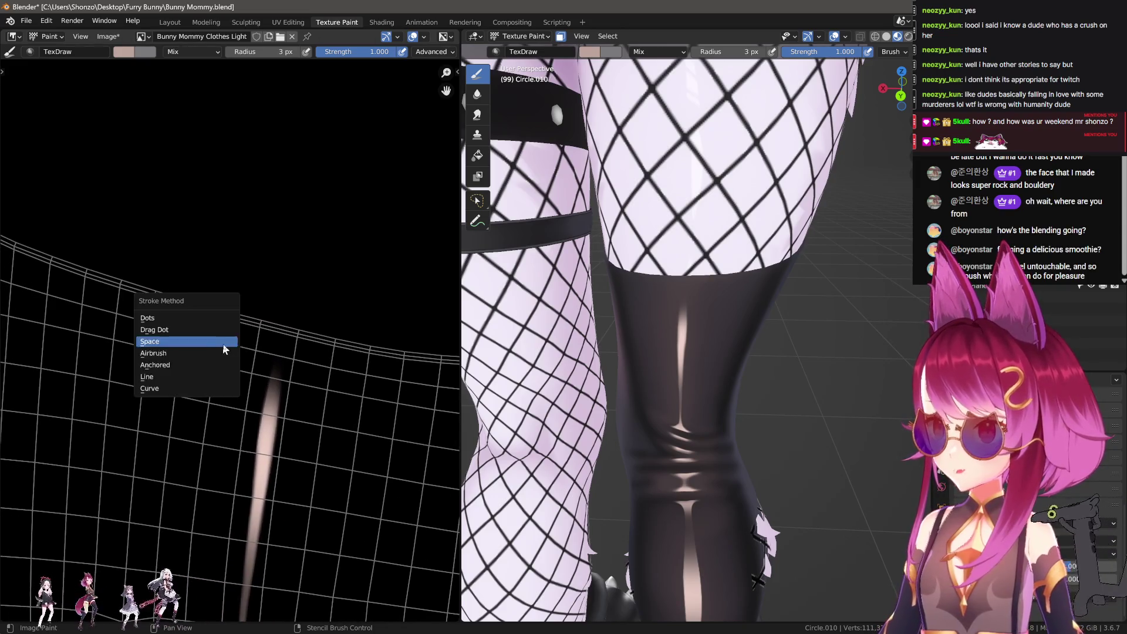
click(222, 464)
scroll(242, 392, down, 1)
key(ctrl+z)
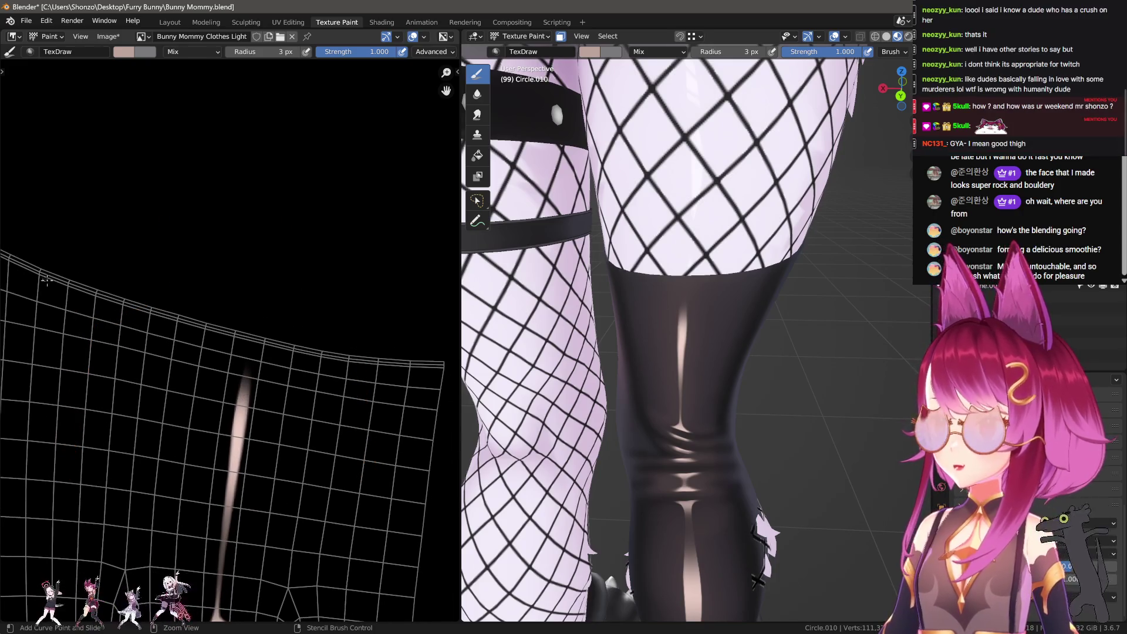
key(r)
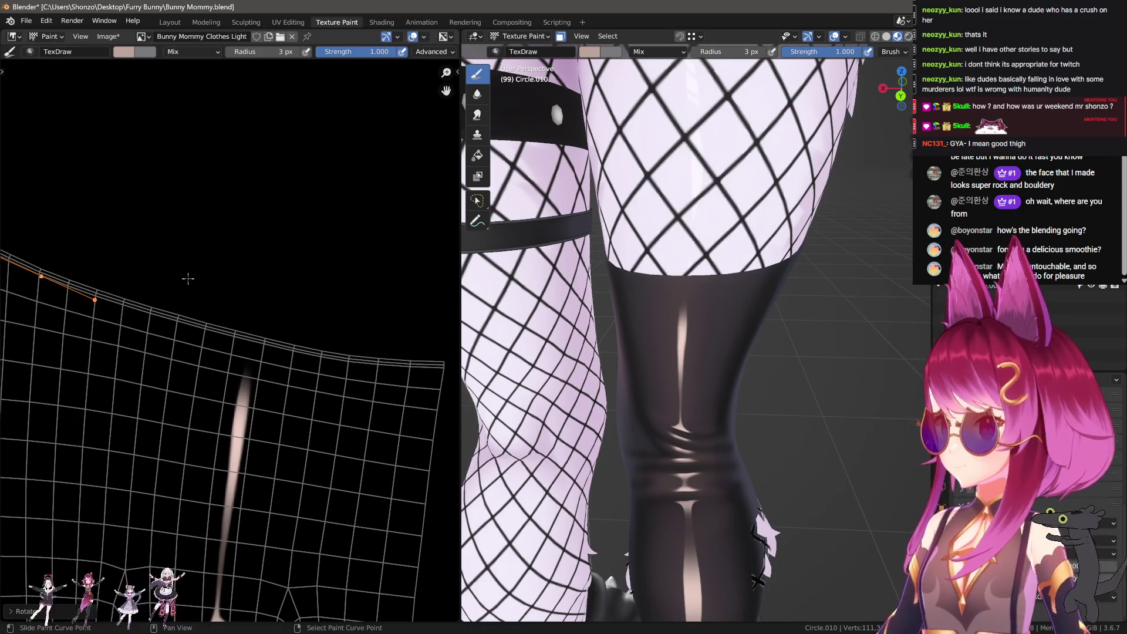
click(214, 271)
key(g)
click(207, 274)
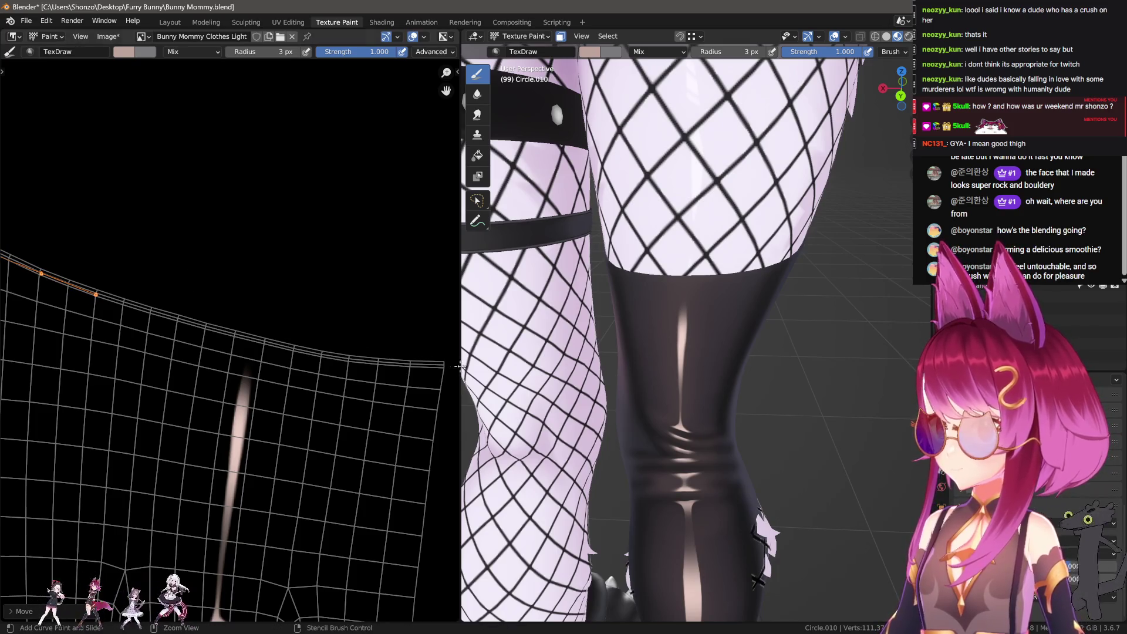
ctrl+drag(423, 365, 423, 348)
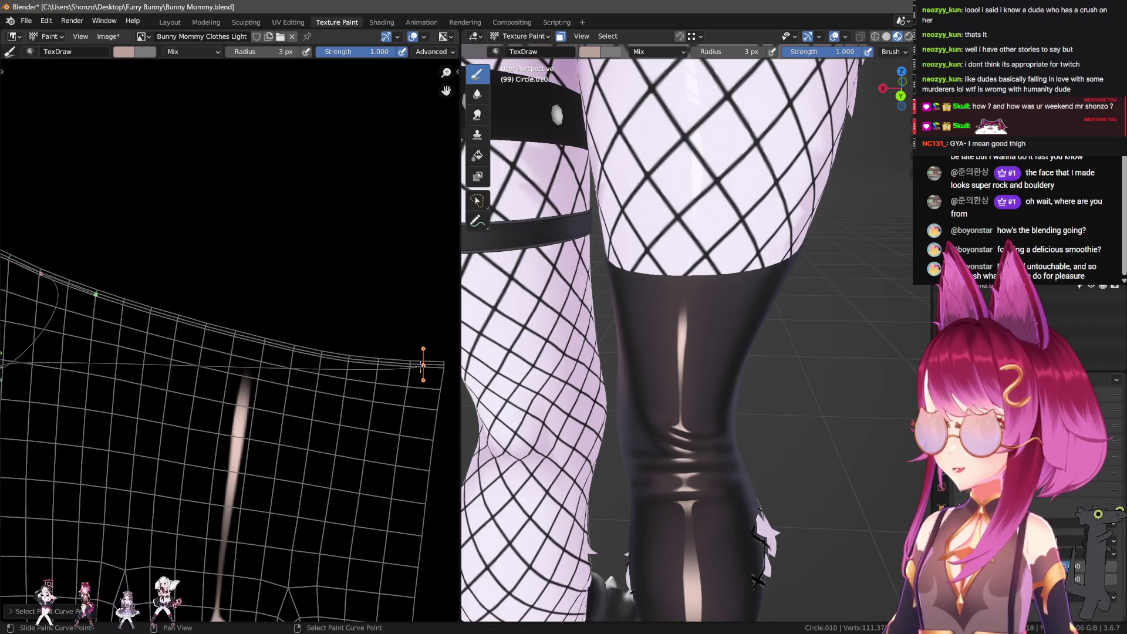
key(ctrl+z)
Place the paint curve's end point at the UV's right edge and angle its handles.
key(g)
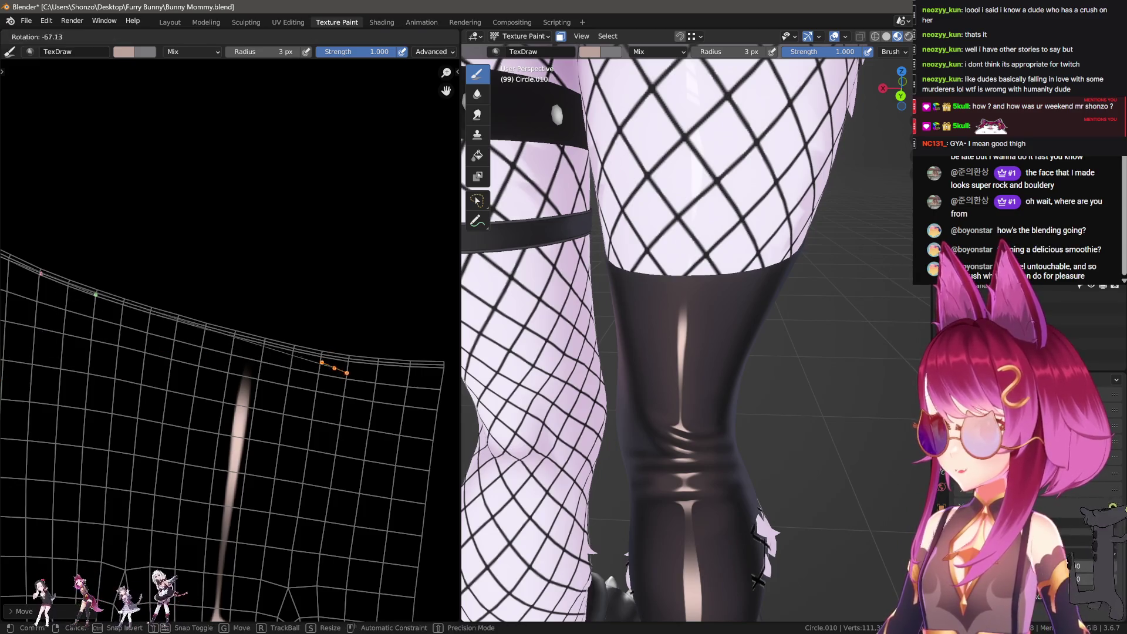
click(338, 368)
key(r)
click(254, 368)
key(g)
click(376, 376)
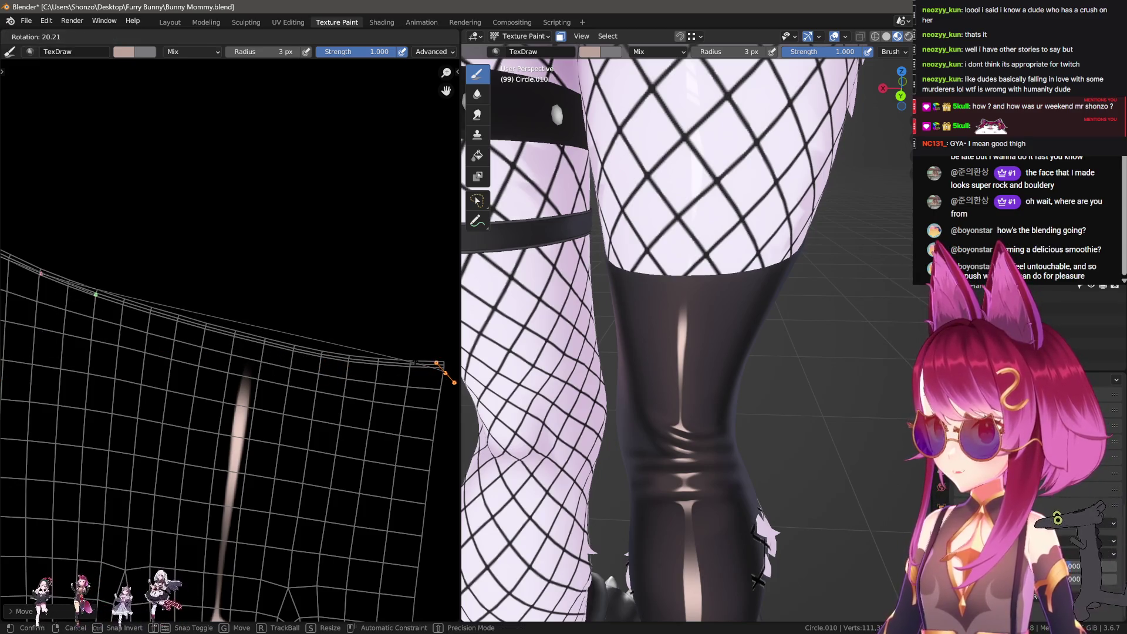
key(r)
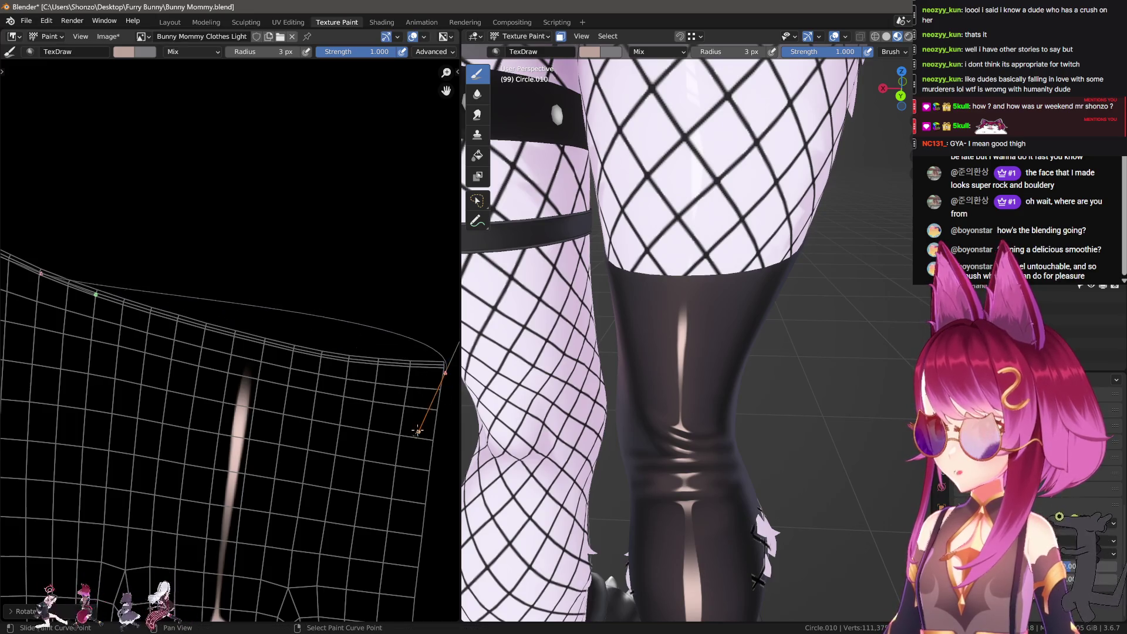
click(444, 373)
click(445, 373)
key(g)
click(441, 362)
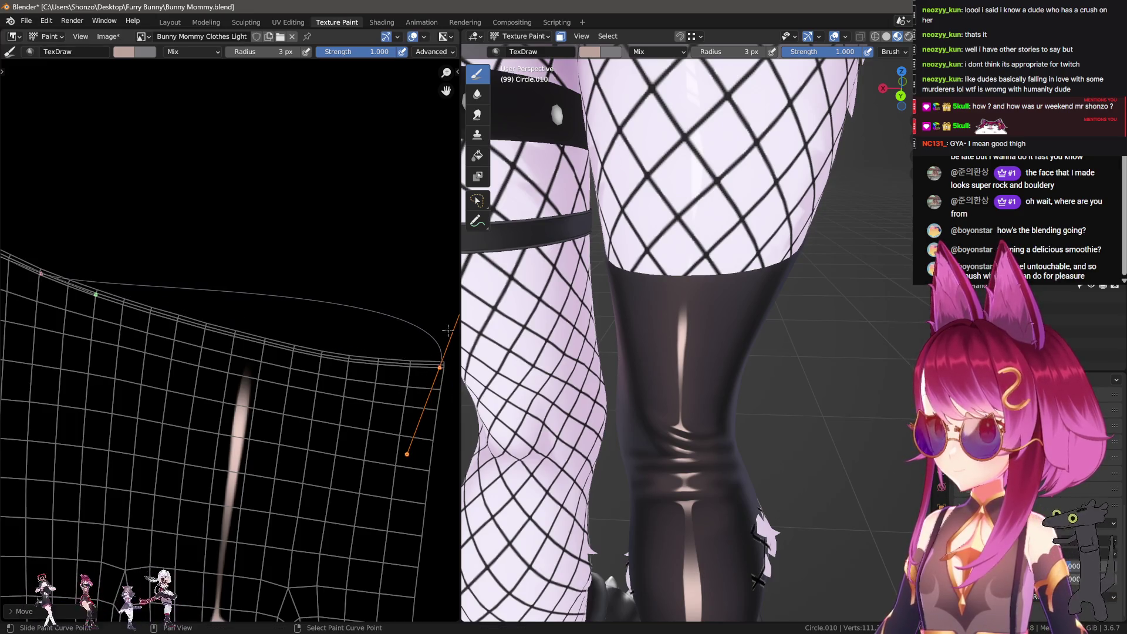
Make the curve handle horizontal and longer, and fine-tune both end points along the edge.
key(r)
click(365, 390)
key(s)
click(315, 365)
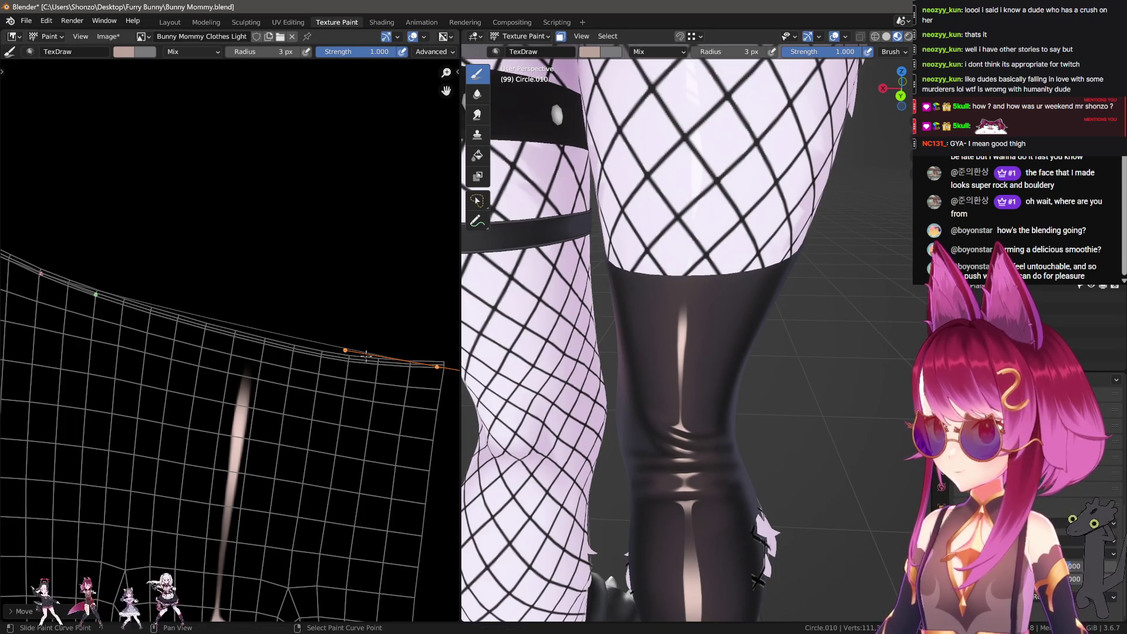
mouse_move(316, 365)
mouse_down()
mouse_move(288, 369)
mouse_move(339, 376)
mouse_up()
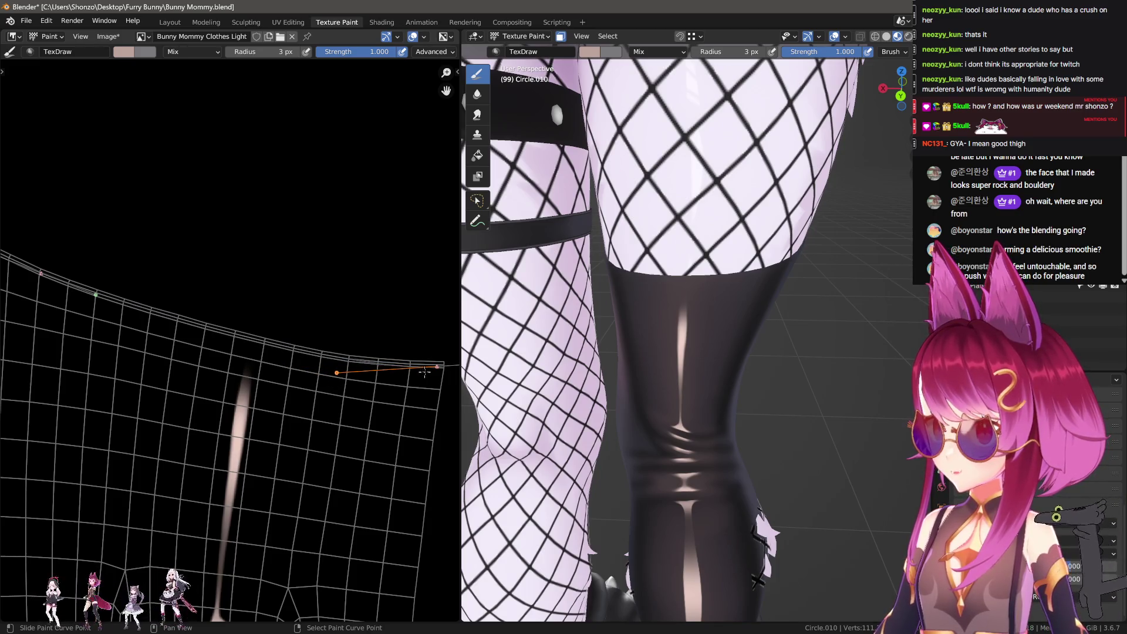
drag(424, 371, 329, 374)
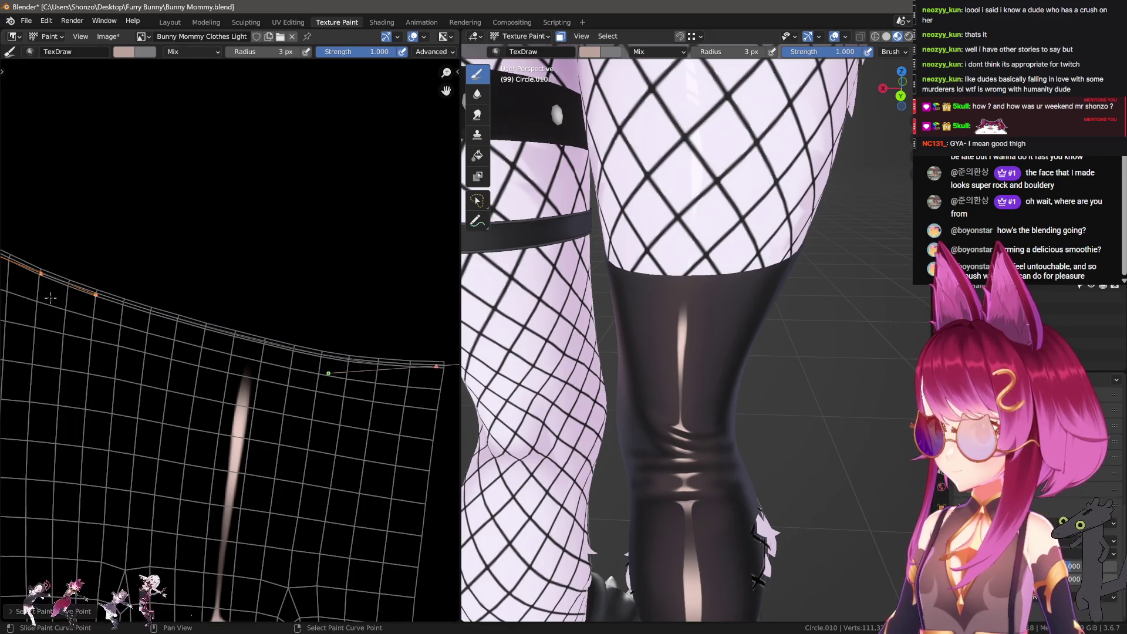
drag(94, 295, 90, 294)
key(g)
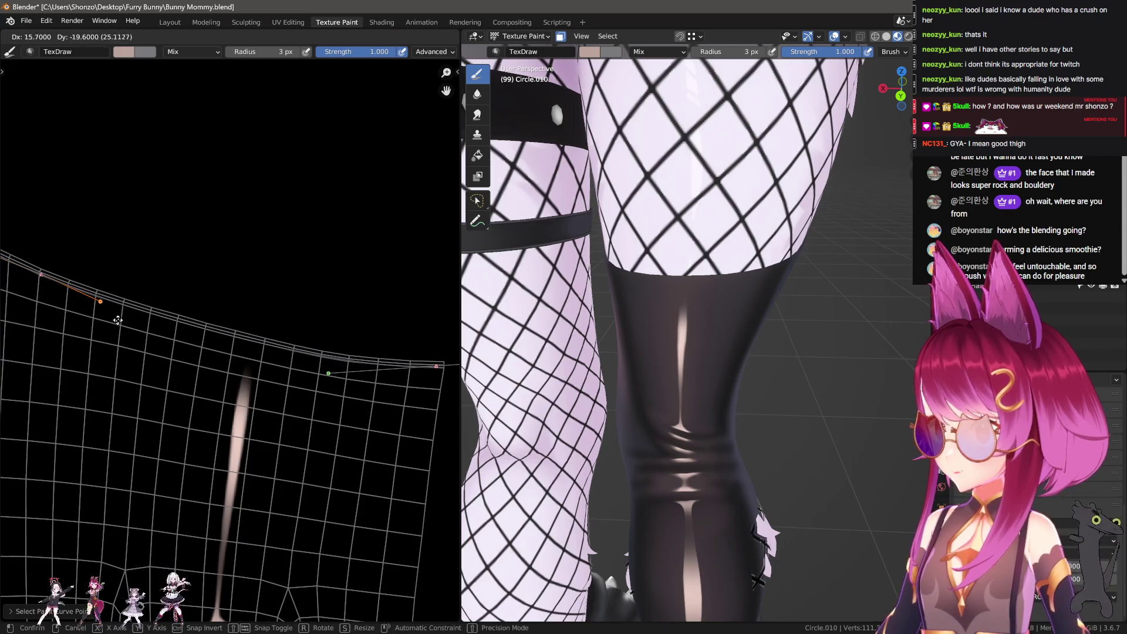
click(235, 312)
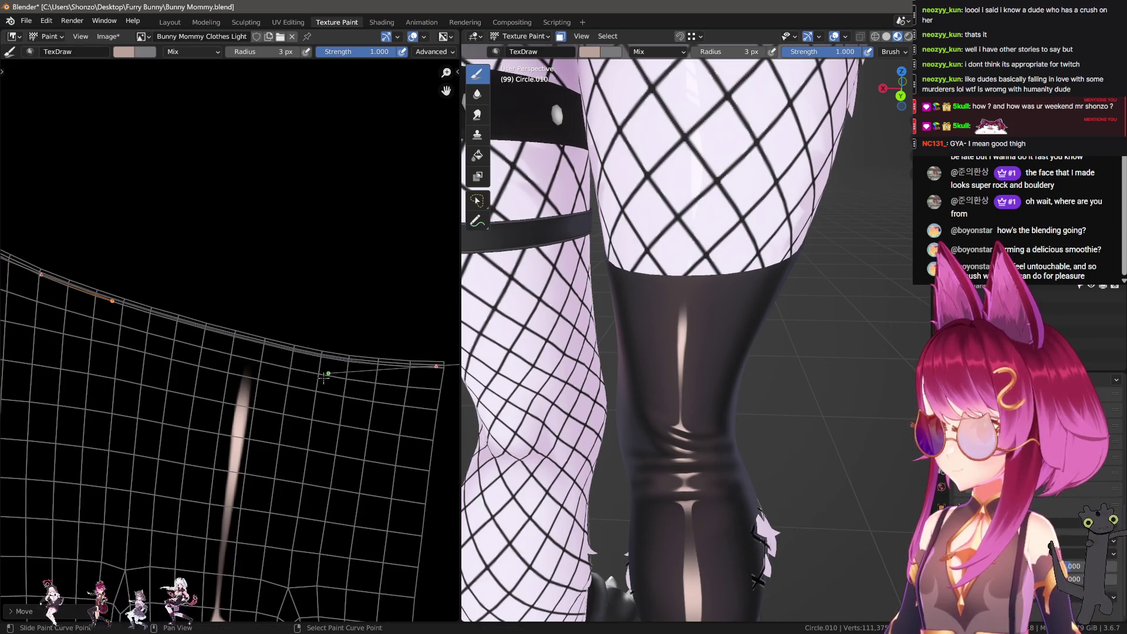
Paint the pale pink stroke along the paint curve and check it in the 3D view.
key(Return)
mouse_move(616, 294)
middle_down()
mouse_move(687, 301)
mouse_move(652, 259)
middle_up()
right_click(653, 255)
key(Escape)
right_click(653, 255)
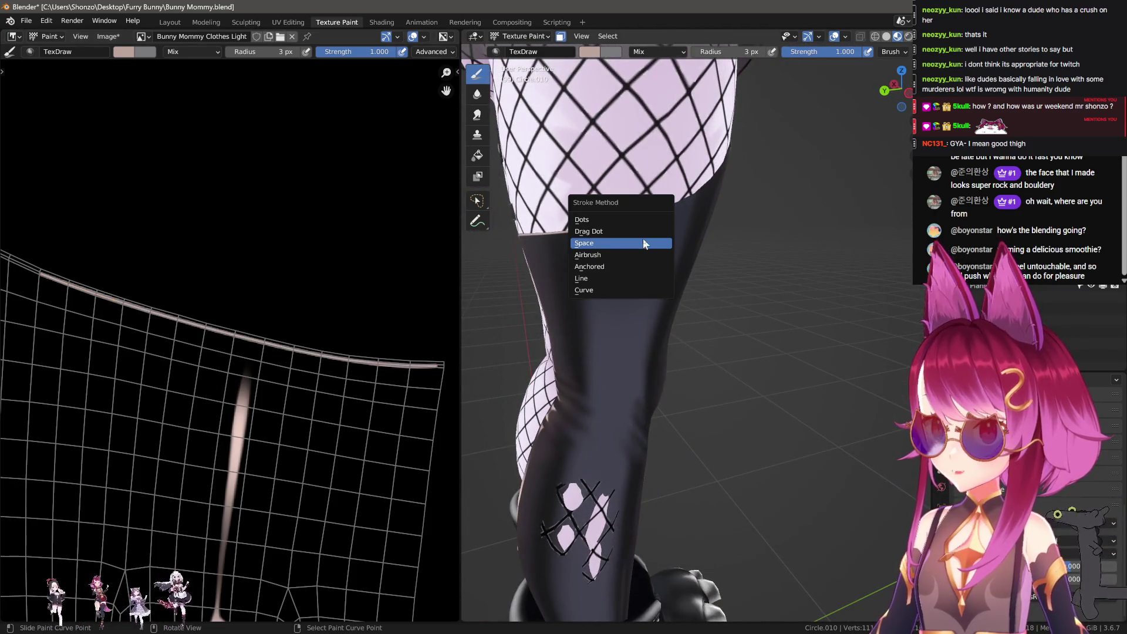
Choose a falloff preset, enlarge the brush, and pick a falloff shape.
scroll(291, 334, down, 3)
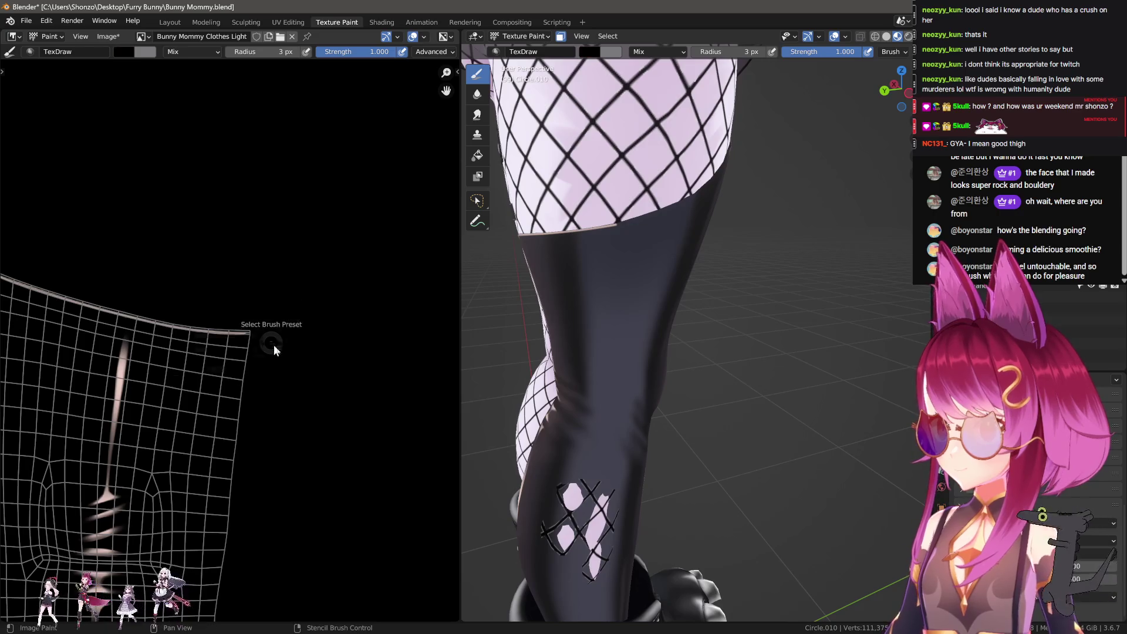
click(352, 385)
key(f)
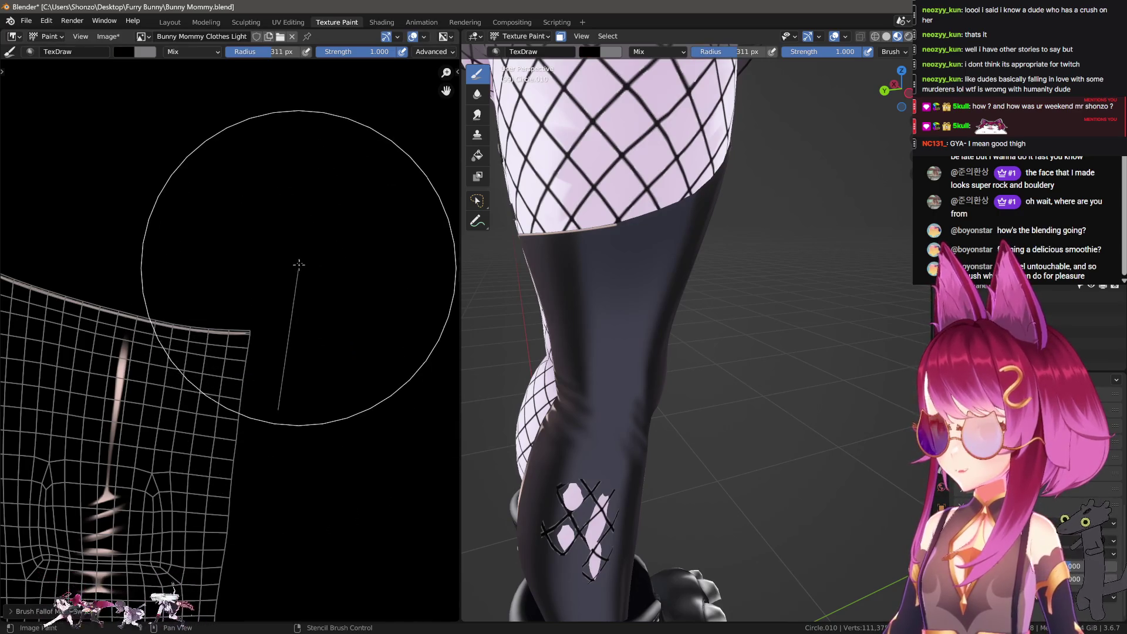
click(323, 219)
click(323, 297)
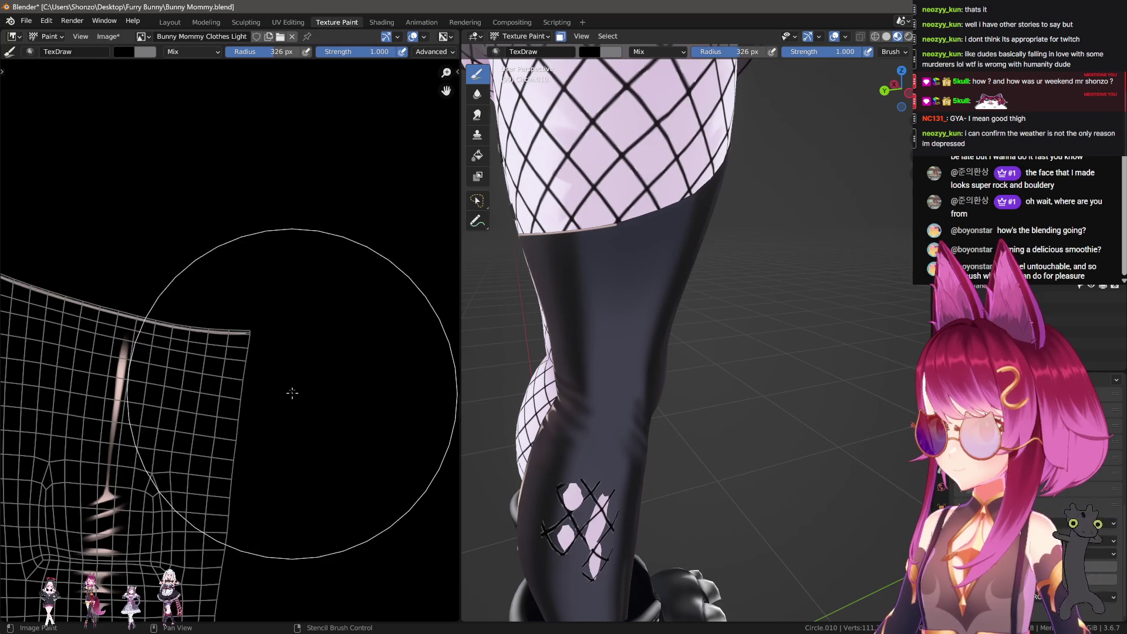
Frame the leg and boot while resizing the brush to 209, 254, then 214 px.
middle_drag(693, 305, 726, 317)
scroll(307, 304, up, 3)
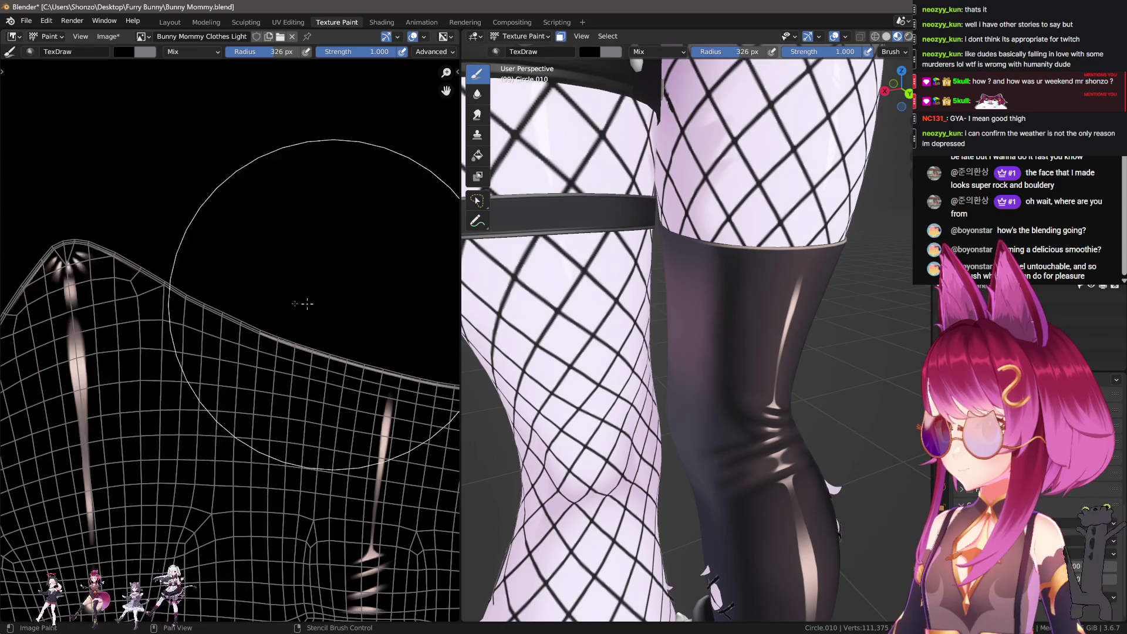
key(f)
click(286, 300)
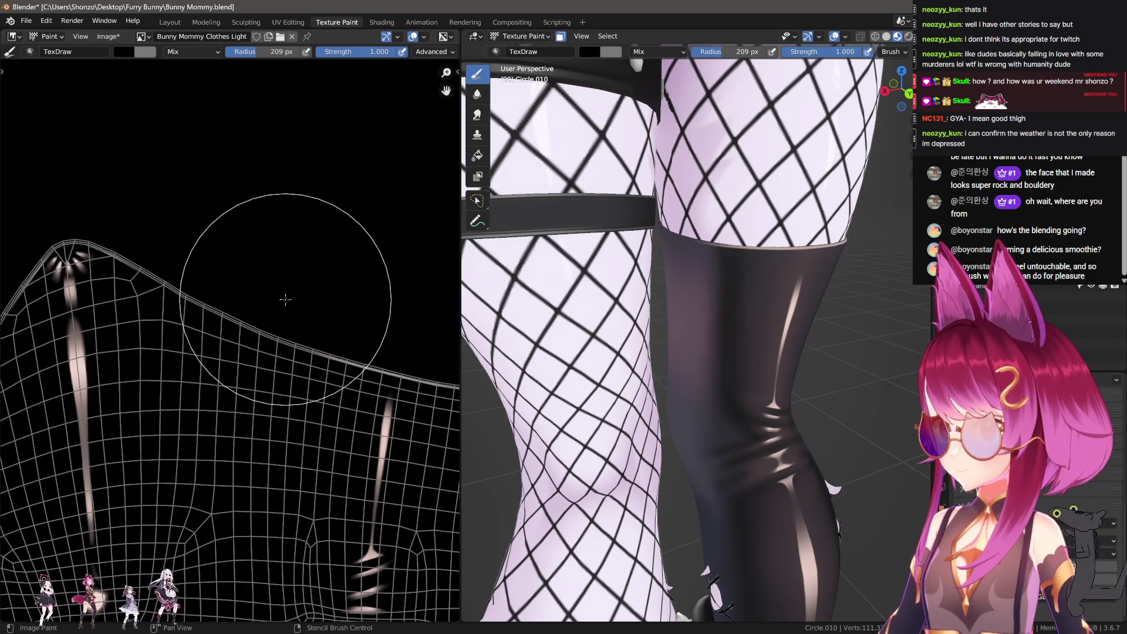
middle_drag(540, 315, 564, 320)
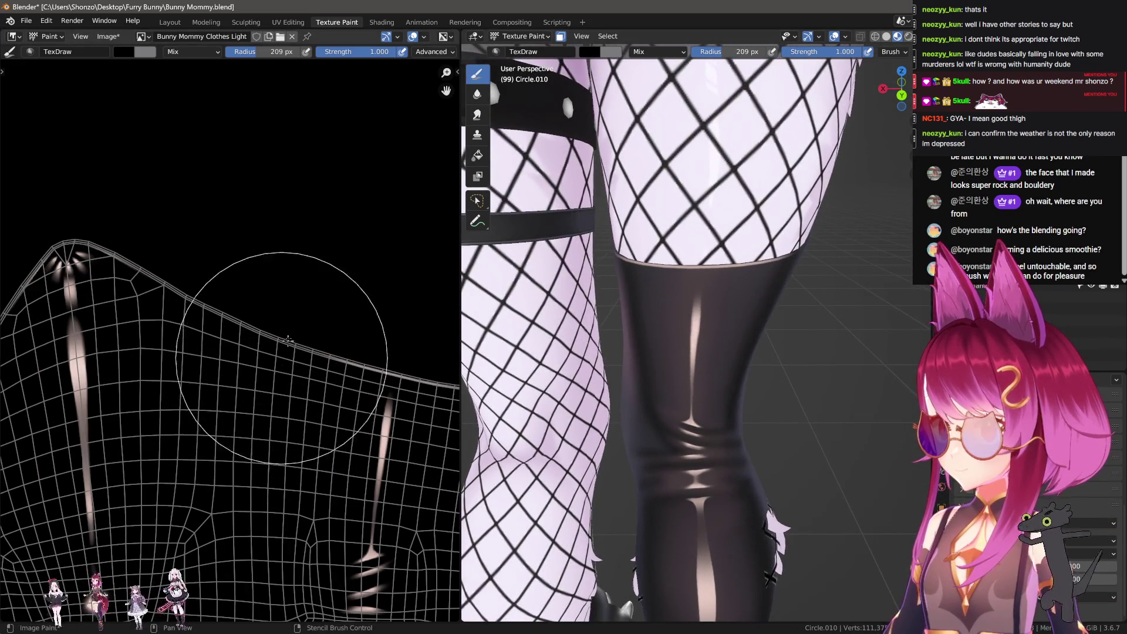
scroll(294, 245, up, 2)
key(f)
click(443, 344)
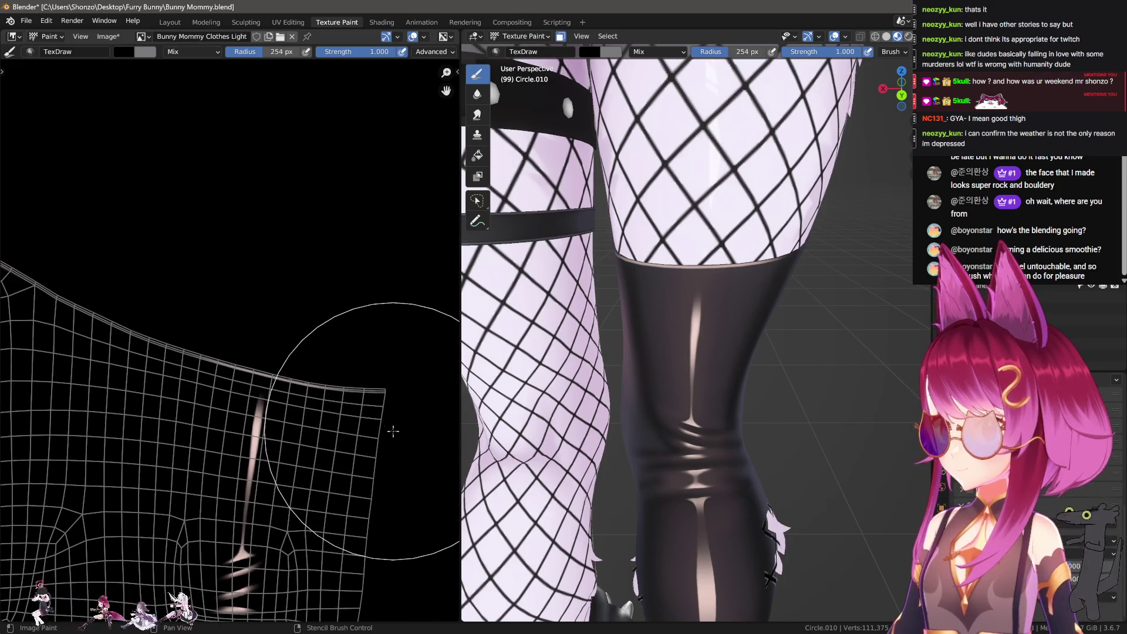
key(f)
click(360, 416)
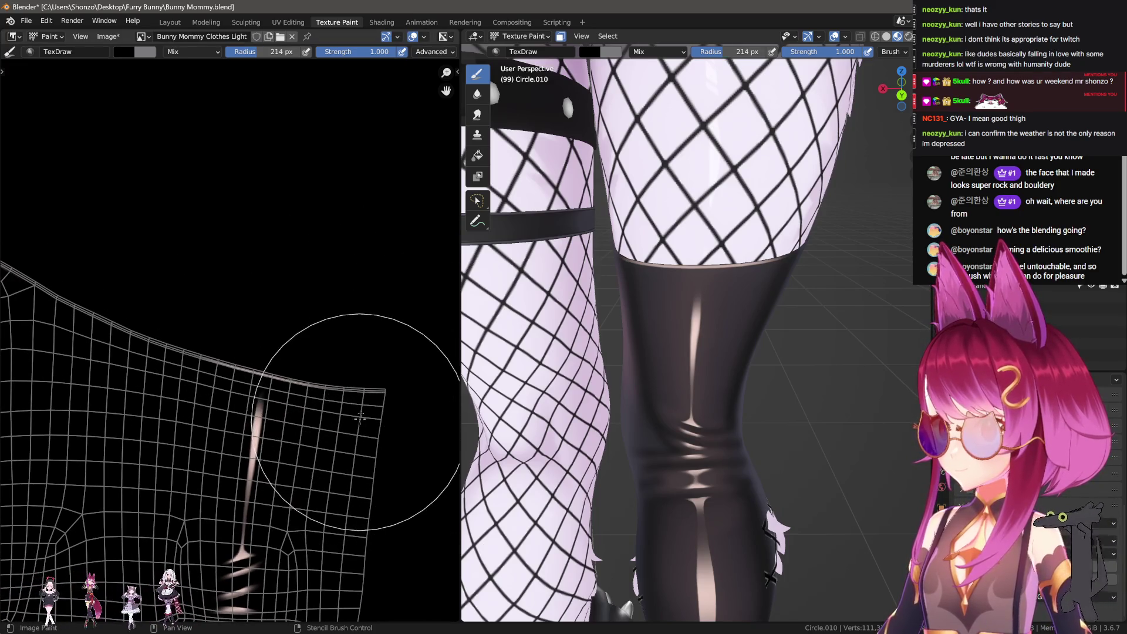
Bring the view close to the boot top and thigh, trying brush radii 53, 251 and 244 px.
middle_drag(646, 329, 697, 314)
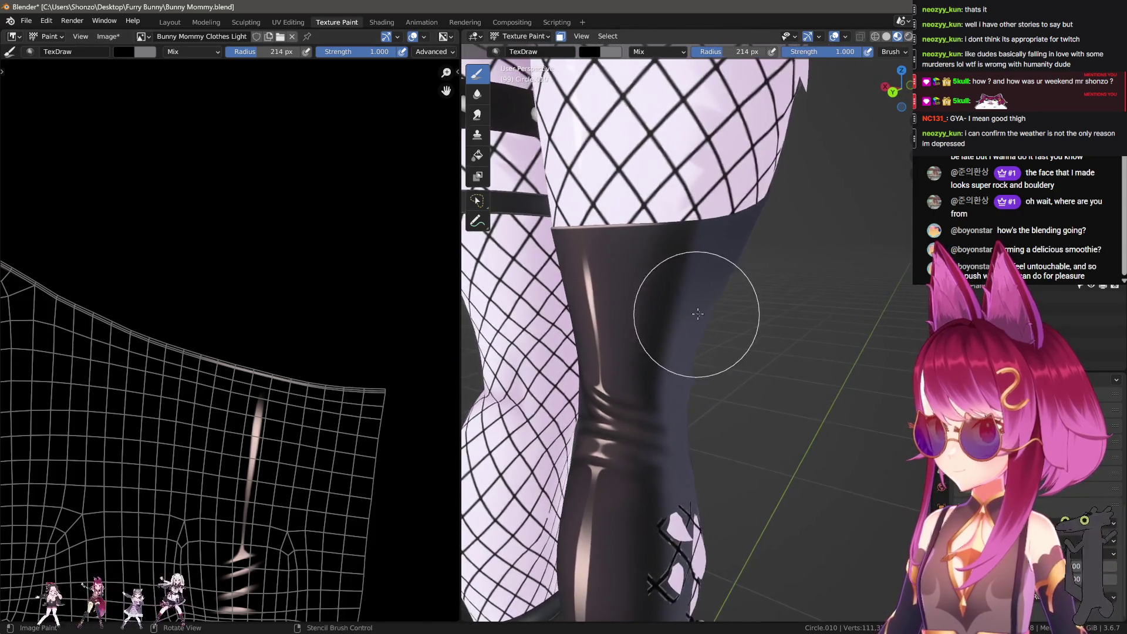
scroll(697, 314, up, 4)
mouse_move(675, 352)
middle_down()
mouse_move(732, 421)
mouse_move(675, 411)
middle_up()
scroll(253, 340, up, 3)
key(f)
click(246, 334)
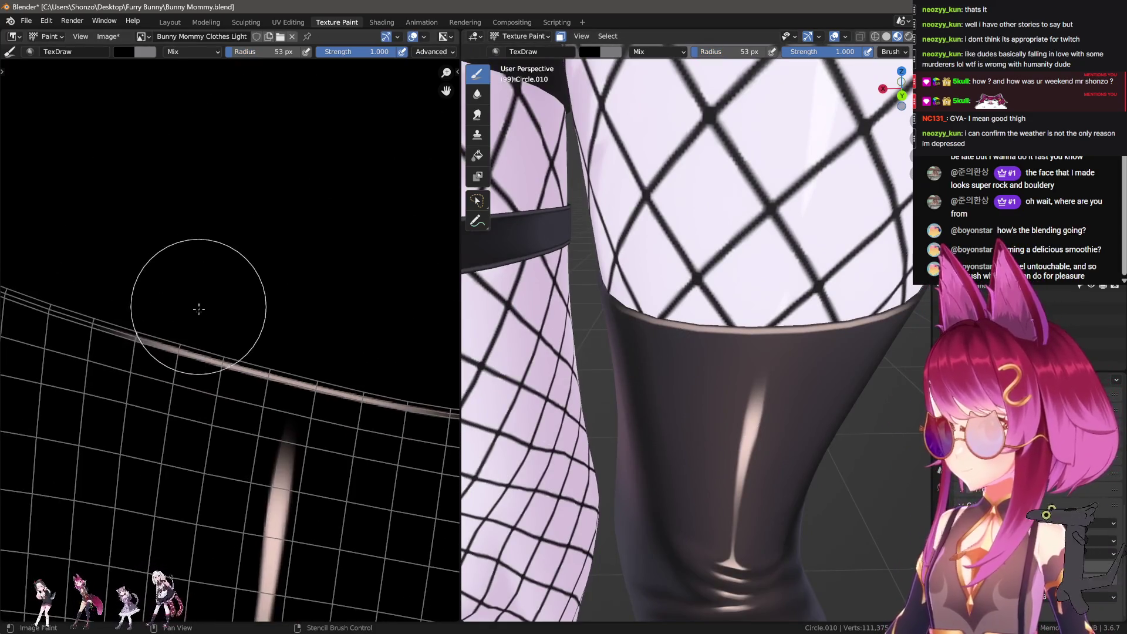
scroll(199, 309, down, 3)
key(f)
click(110, 314)
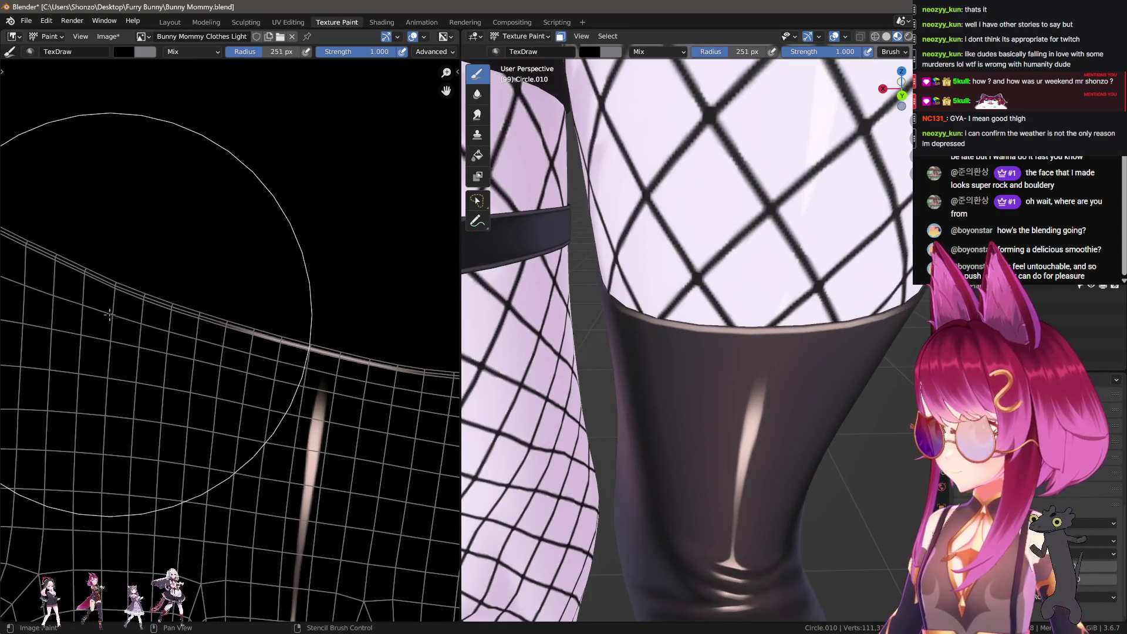
scroll(109, 314, down, 4)
scroll(315, 360, up, 3)
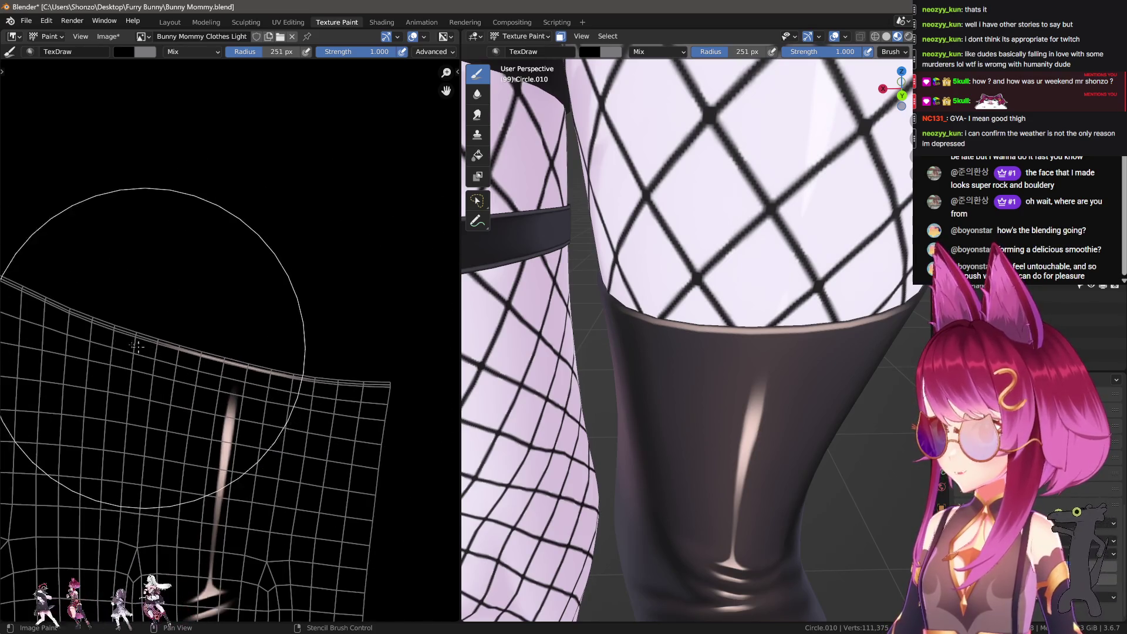
key(f)
click(114, 264)
Shrink the brush step by step through 127 and 64 px down to 32 px.
scroll(722, 206, up, 2)
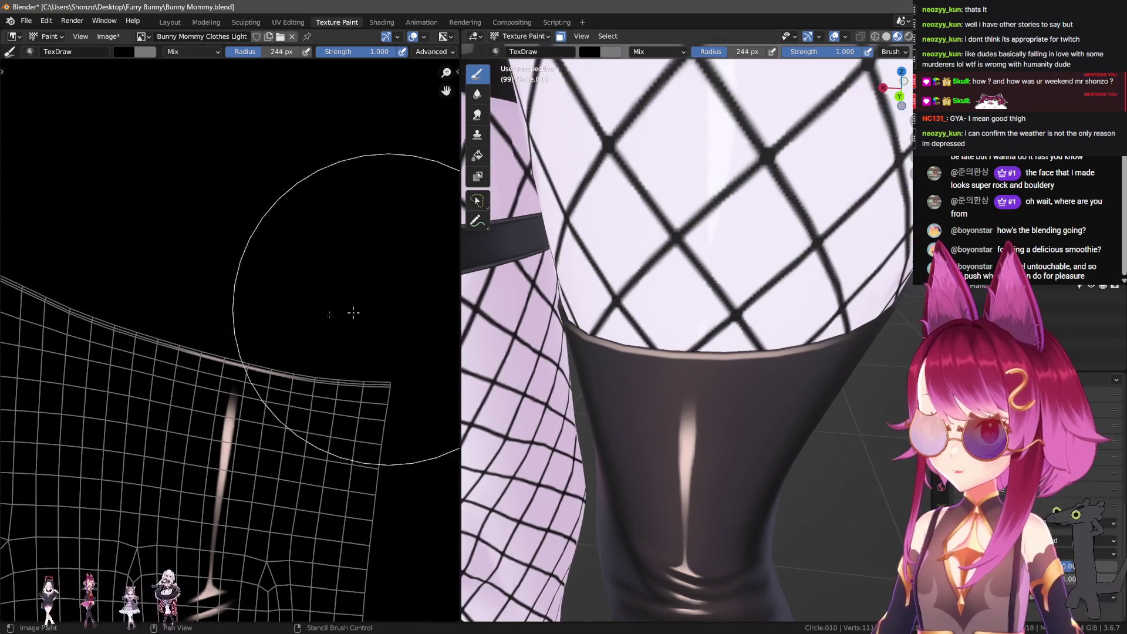
key(f)
click(326, 259)
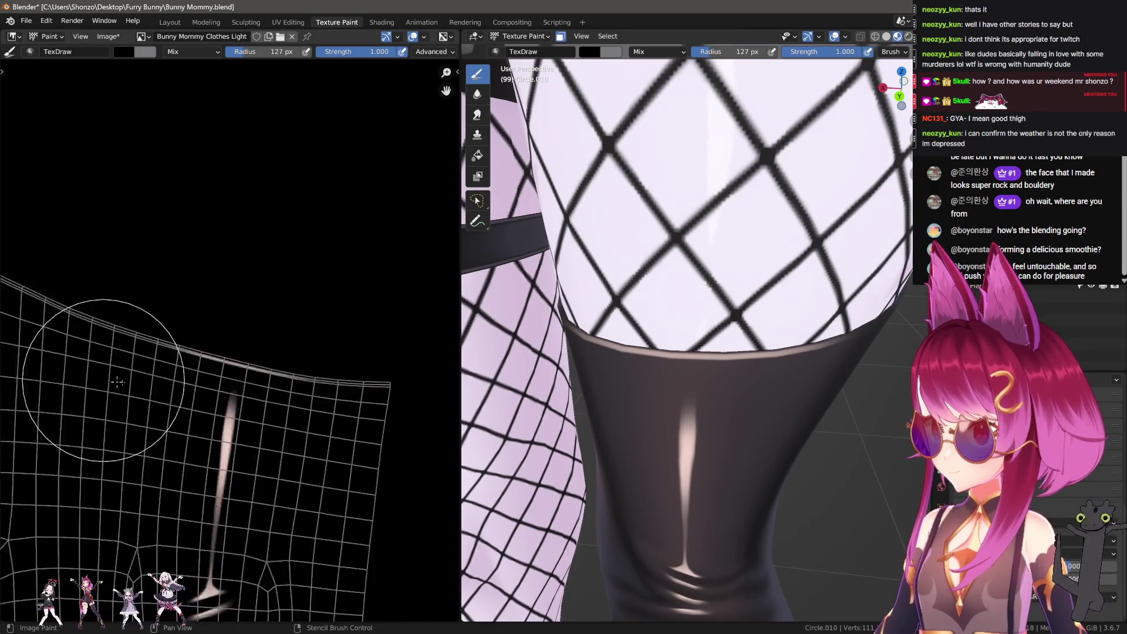
scroll(177, 423, down, 4)
scroll(74, 329, up, 4)
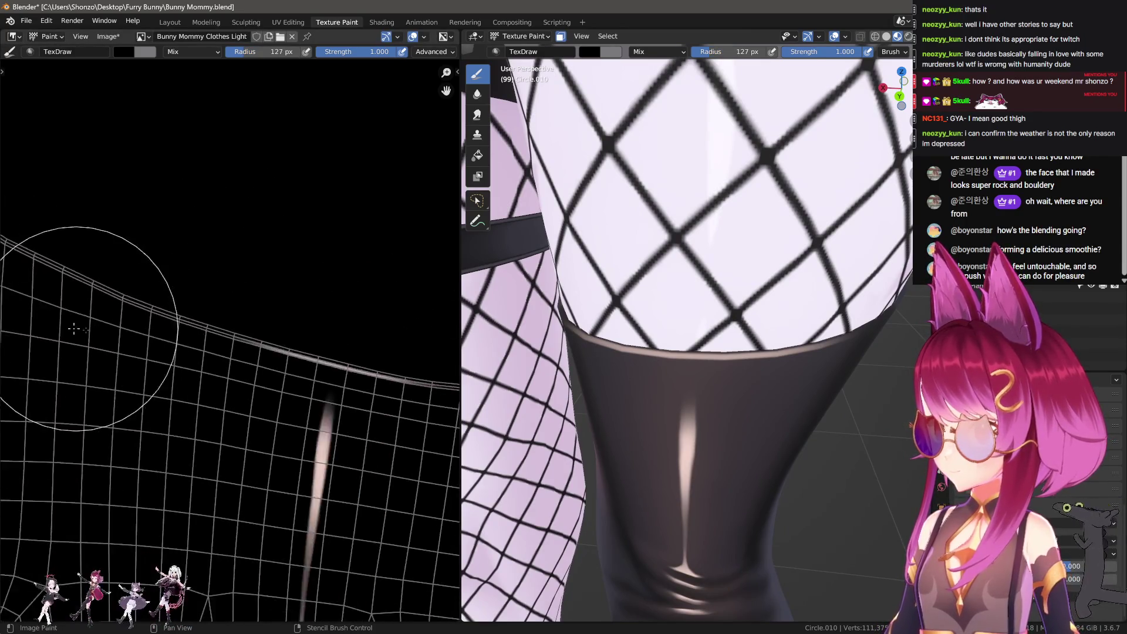
key(f)
click(209, 370)
scroll(245, 319, up, 2)
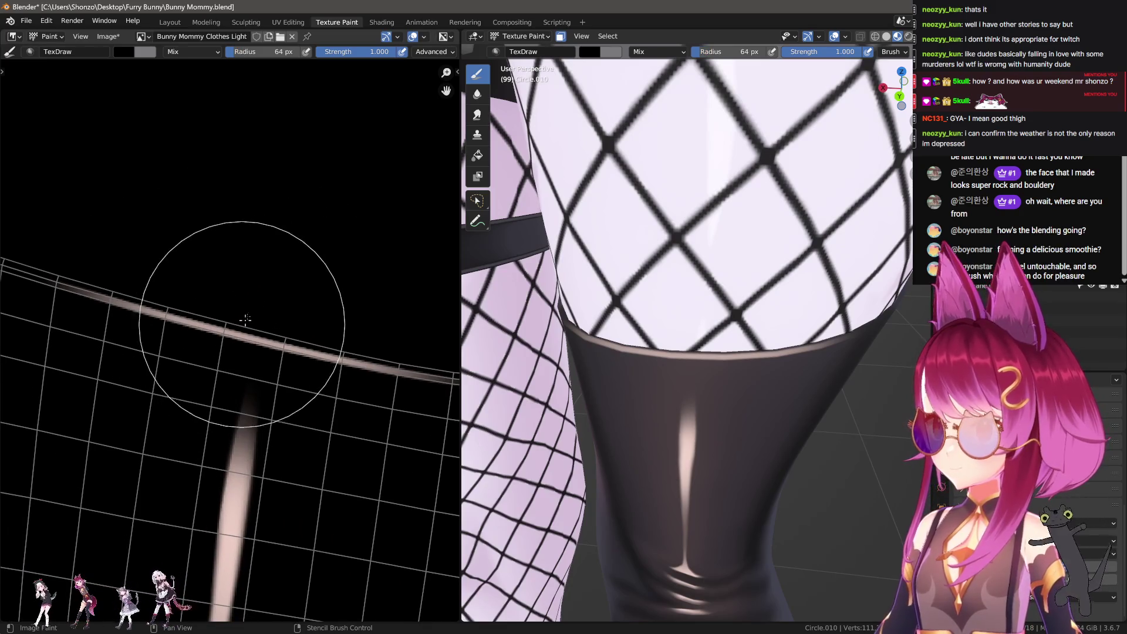
key(f)
click(191, 277)
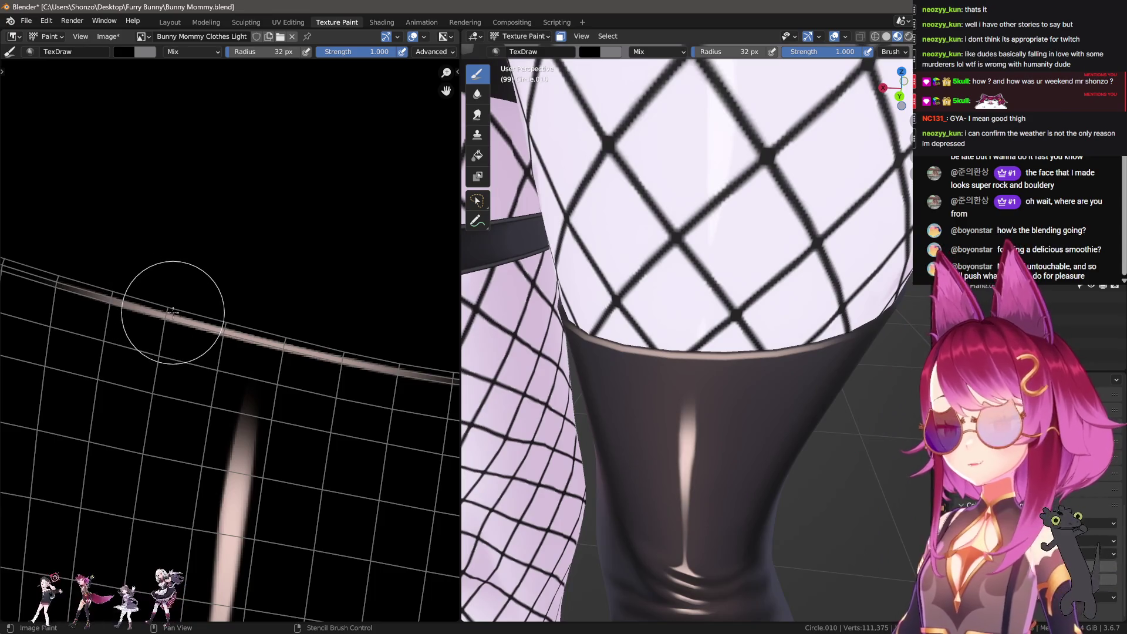
middle_drag(206, 306, 228, 319)
Pick a brush falloff, shrink the brush to 12 then 11 px, paint dark seam strokes, then undo.
key(e)
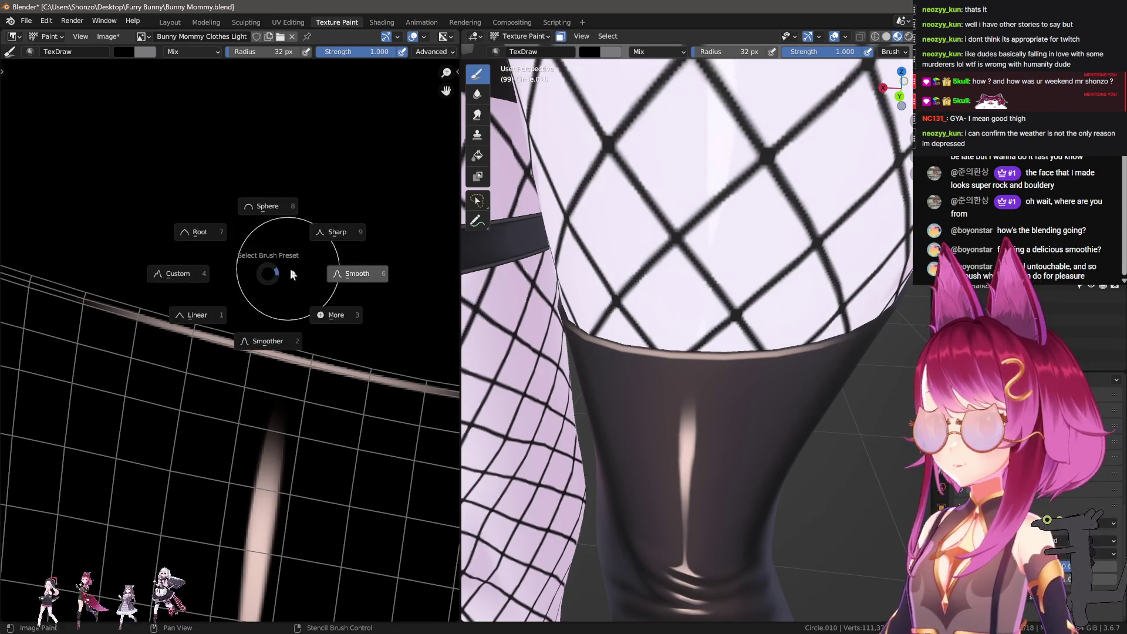
click(335, 311)
ctrl+scroll(189, 273, left, 2)
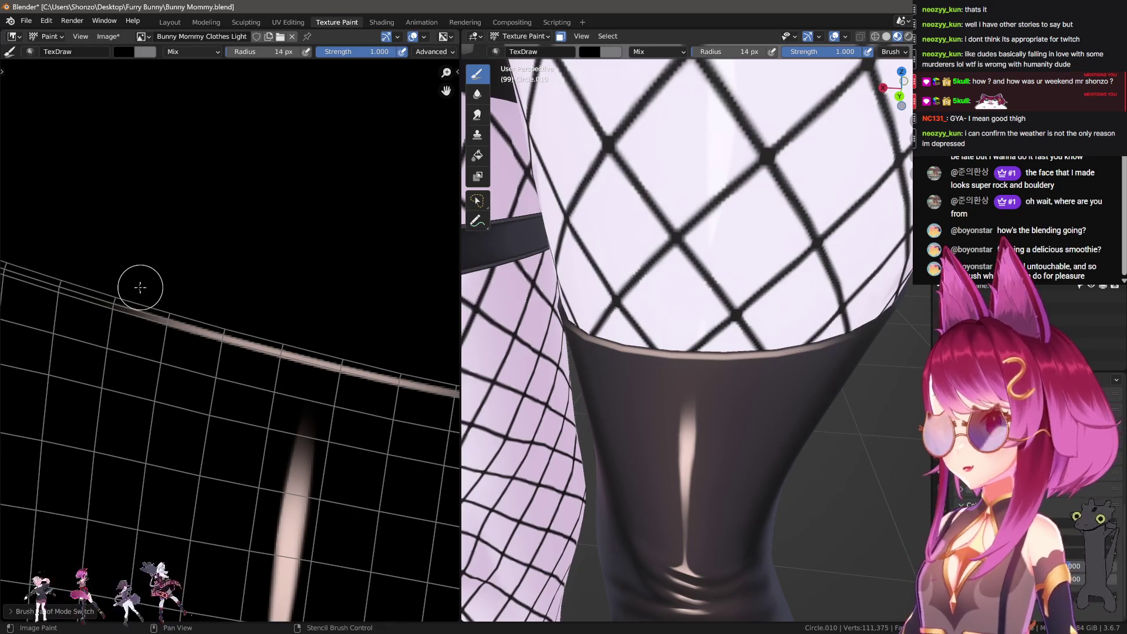
key(bracketleft)
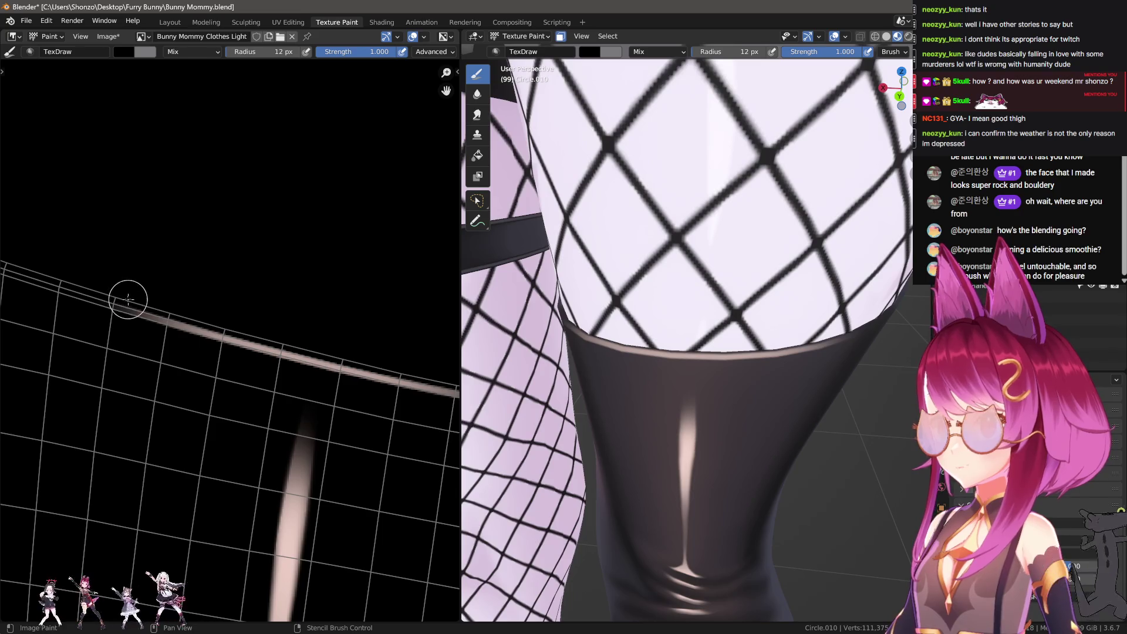
drag(128, 300, 405, 378)
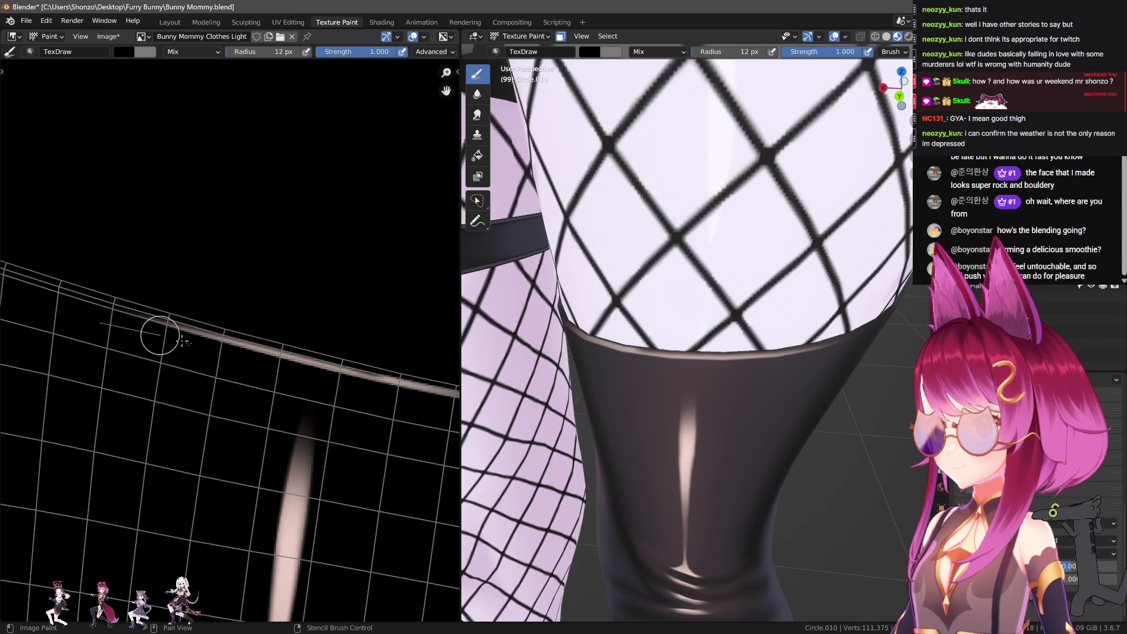
drag(184, 342, 359, 394)
middle_drag(359, 395, 253, 365)
key(bracketleft)
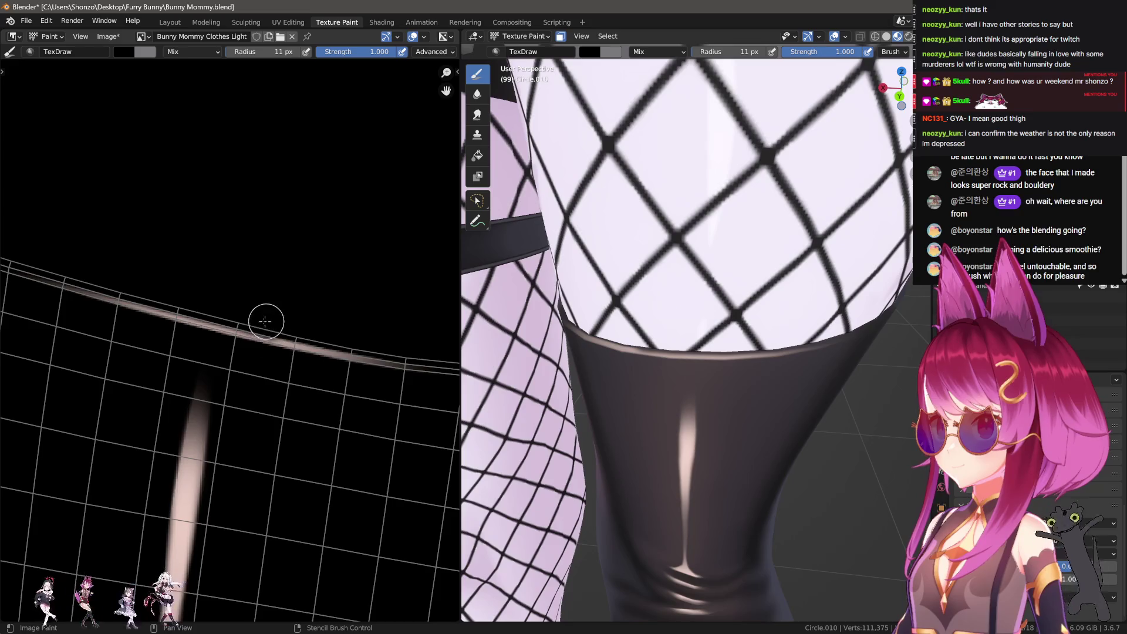
mouse_move(266, 321)
mouse_down()
mouse_move(445, 343)
mouse_move(262, 325)
mouse_move(452, 366)
mouse_move(281, 359)
mouse_up()
key(ctrl+z)
key(ctrl+z)
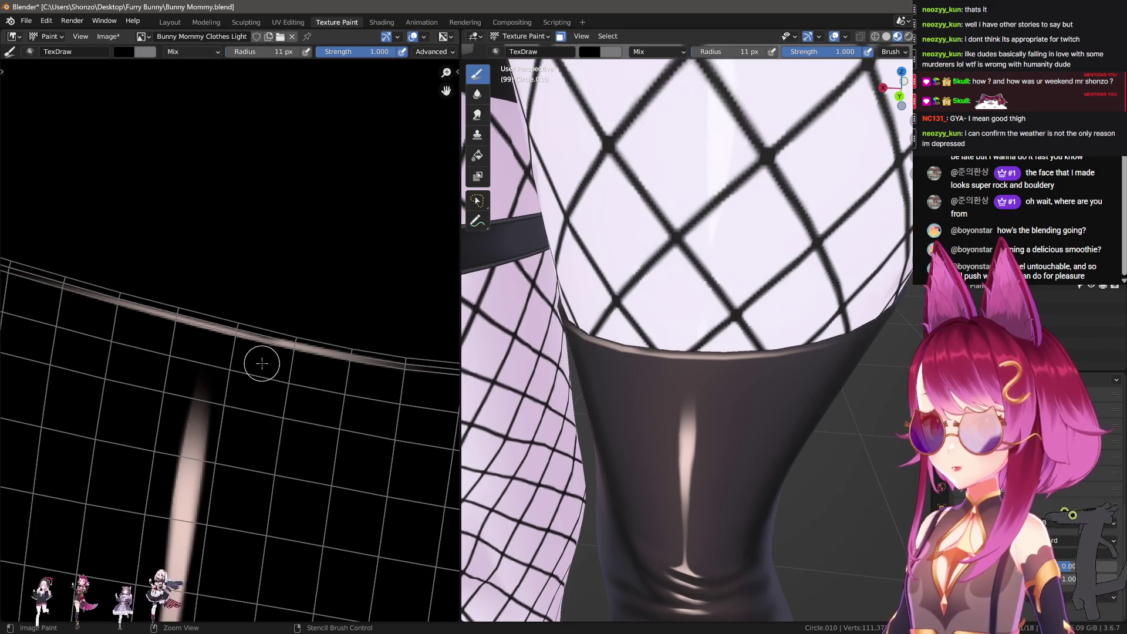
Try a different falloff at 13 px radius along the top seam, undoing the dark stroke.
key(f)
click(260, 367)
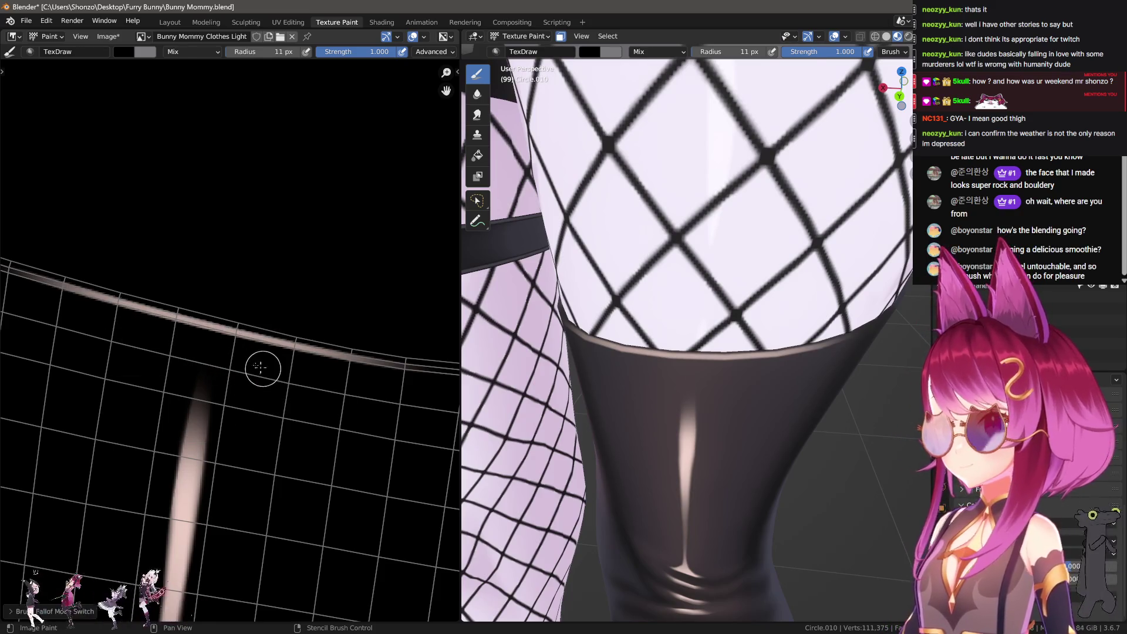
middle_drag(259, 367, 362, 394)
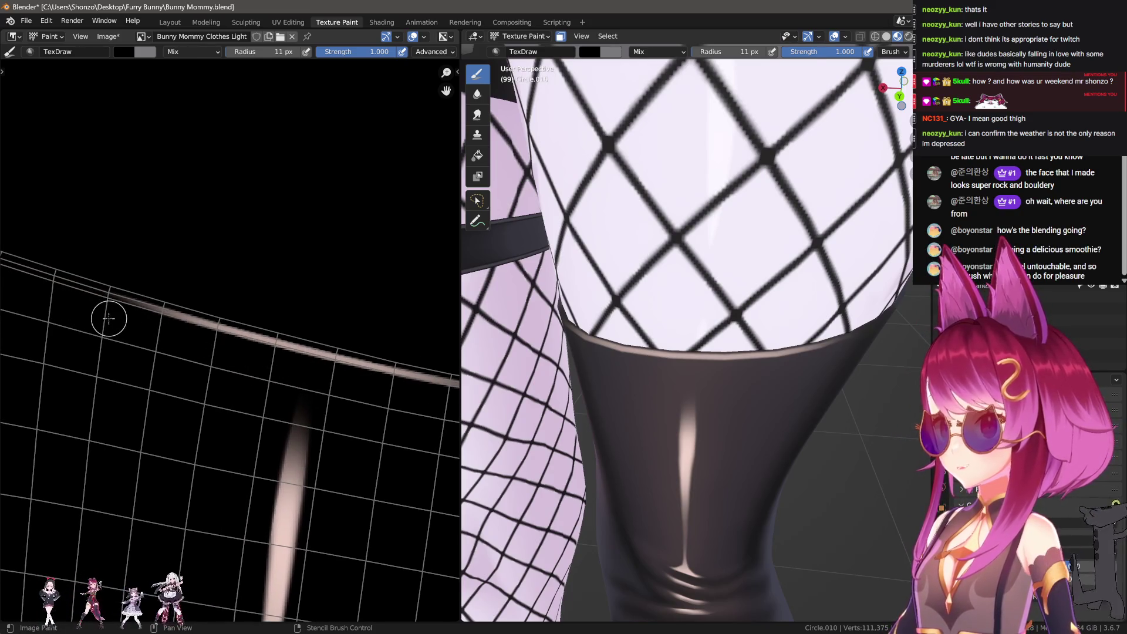
key(f)
click(156, 324)
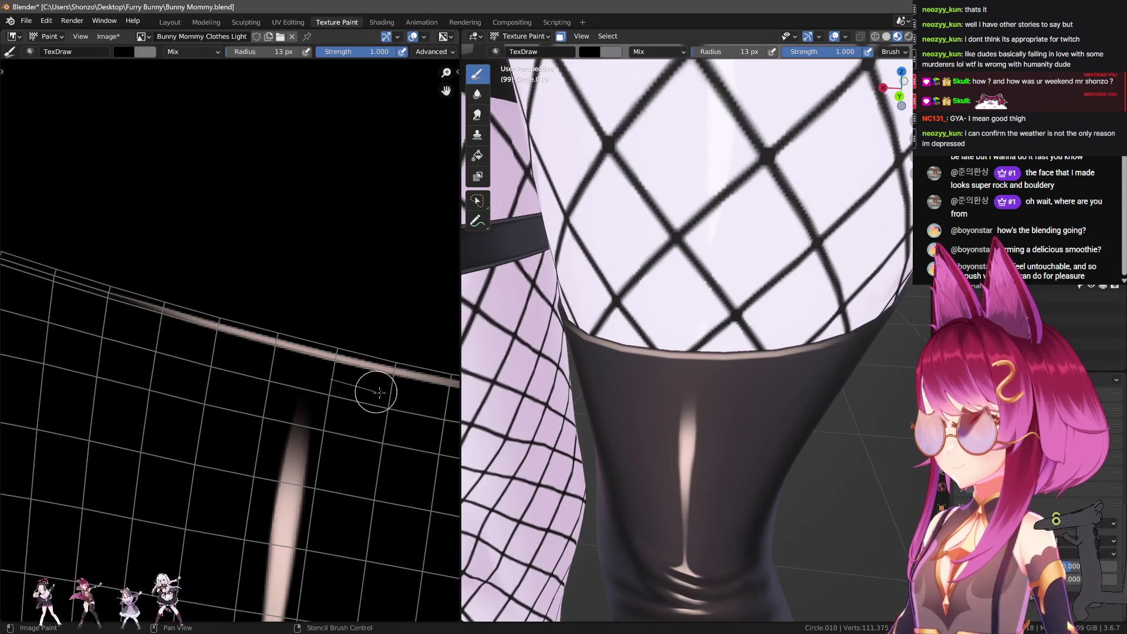
middle_drag(316, 364, 269, 359)
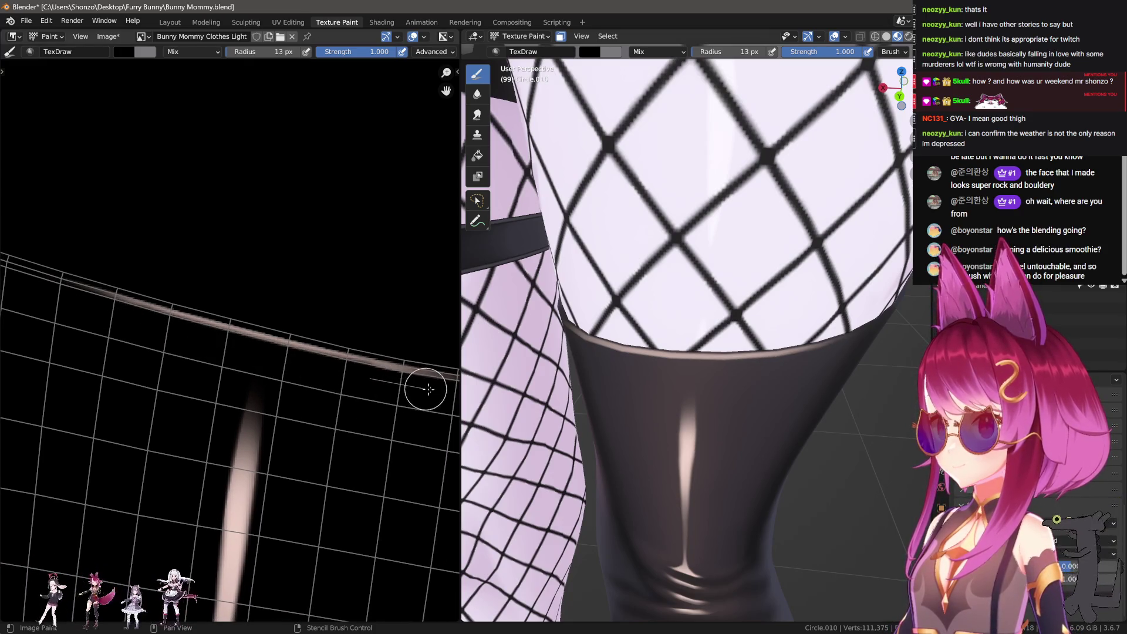
middle_drag(381, 388, 314, 385)
ctrl+scroll(214, 415, left, 3)
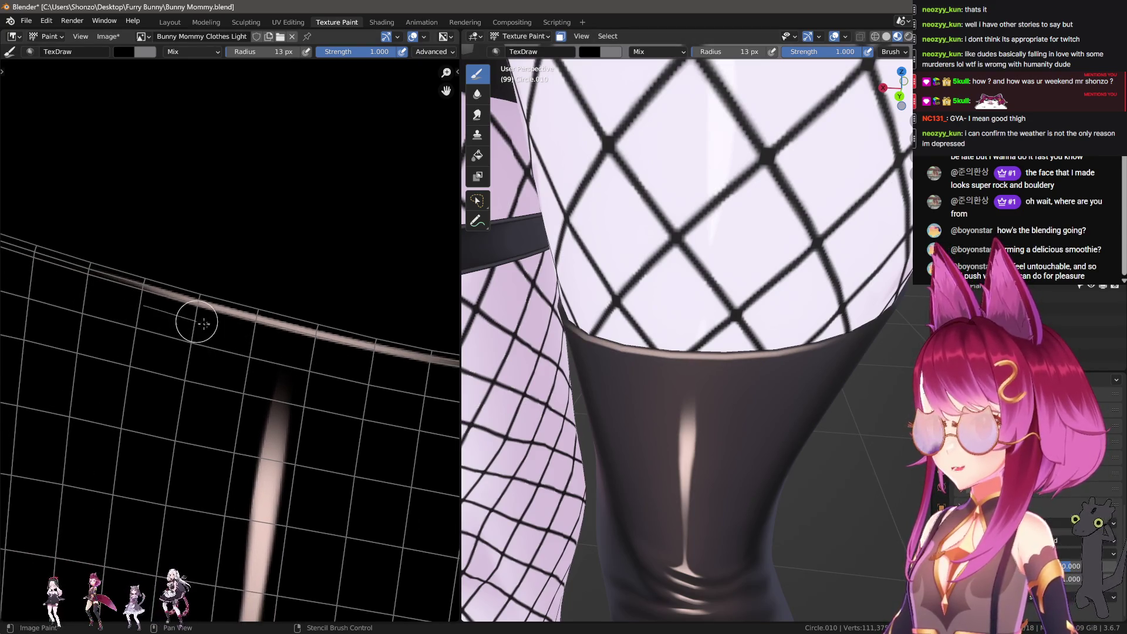
middle_drag(341, 364, 262, 338)
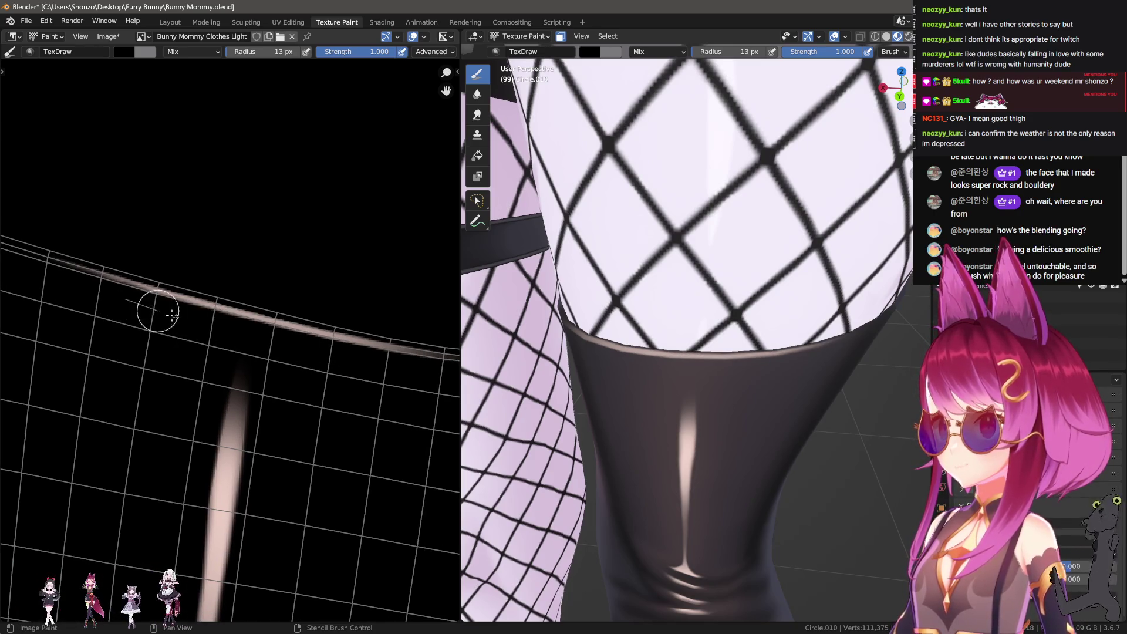
middle_drag(345, 356, 283, 351)
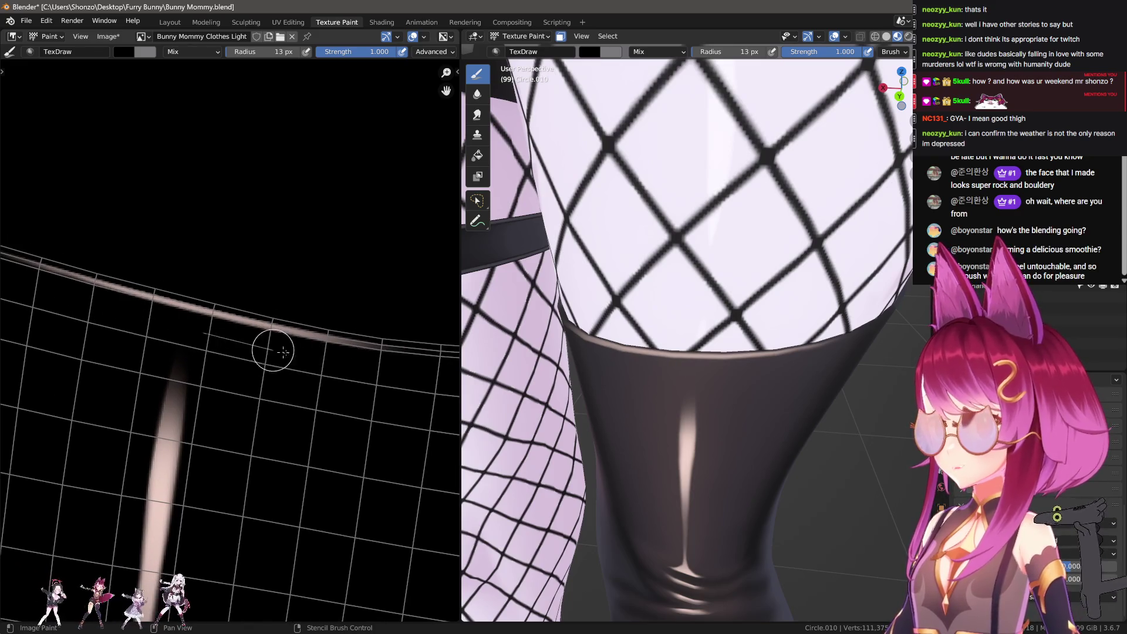
drag(352, 360, 334, 360)
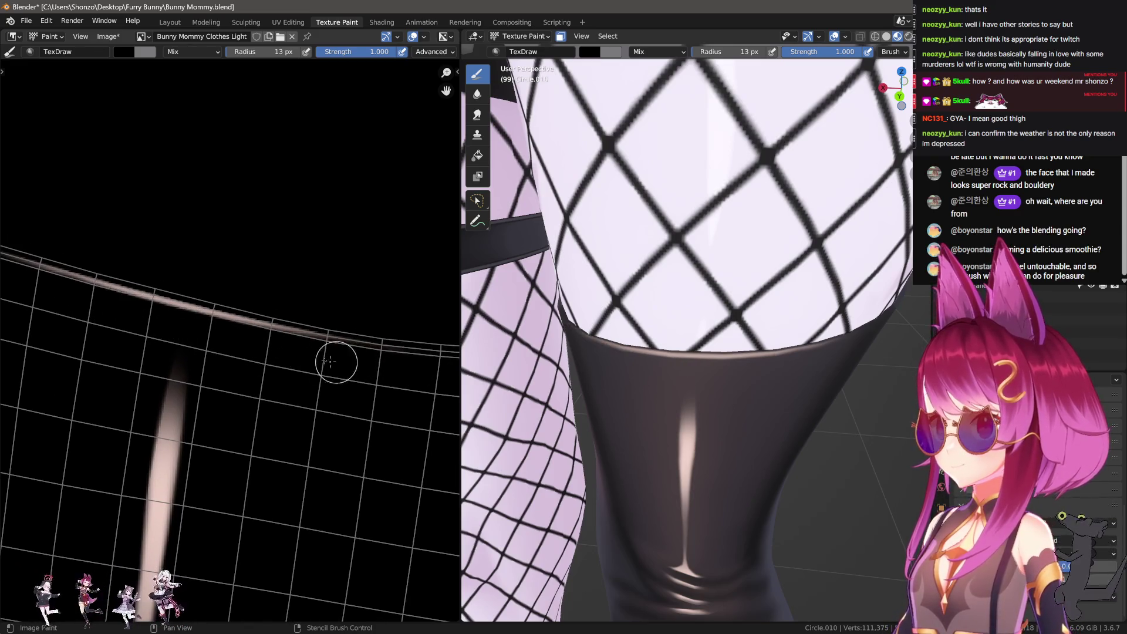
key(ctrl+z)
Repaint the stocking's top seam dark with an 11 px brush, comparing via undo/redo.
middle_drag(241, 349, 152, 346)
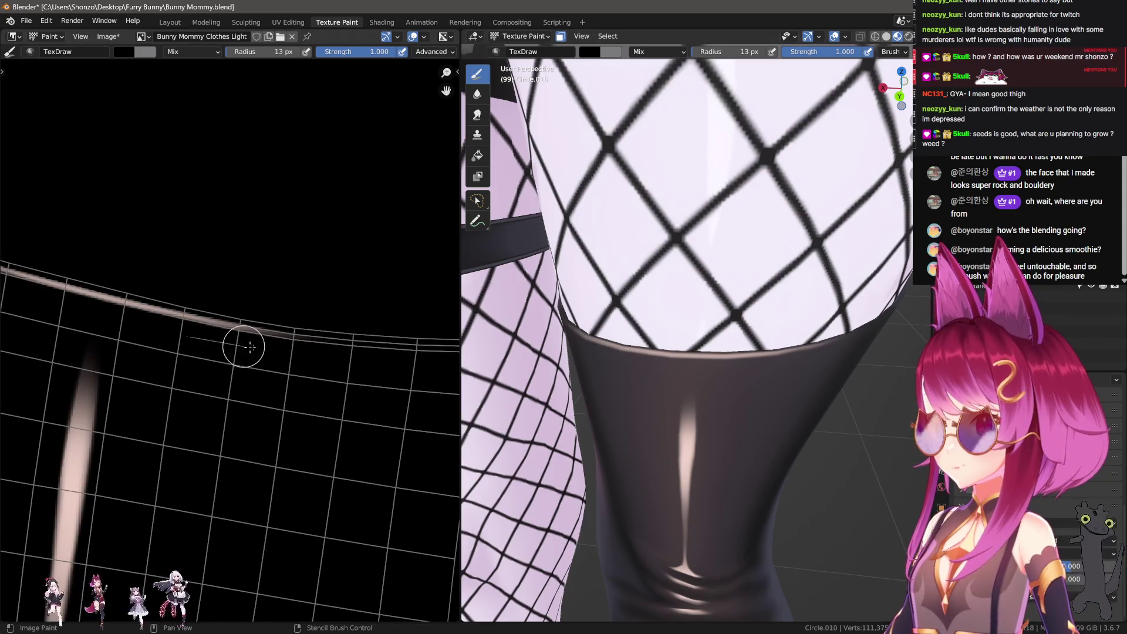
middle_drag(380, 368, 327, 369)
key(bracketleft)
key(bracketleft)
key(bracketleft)
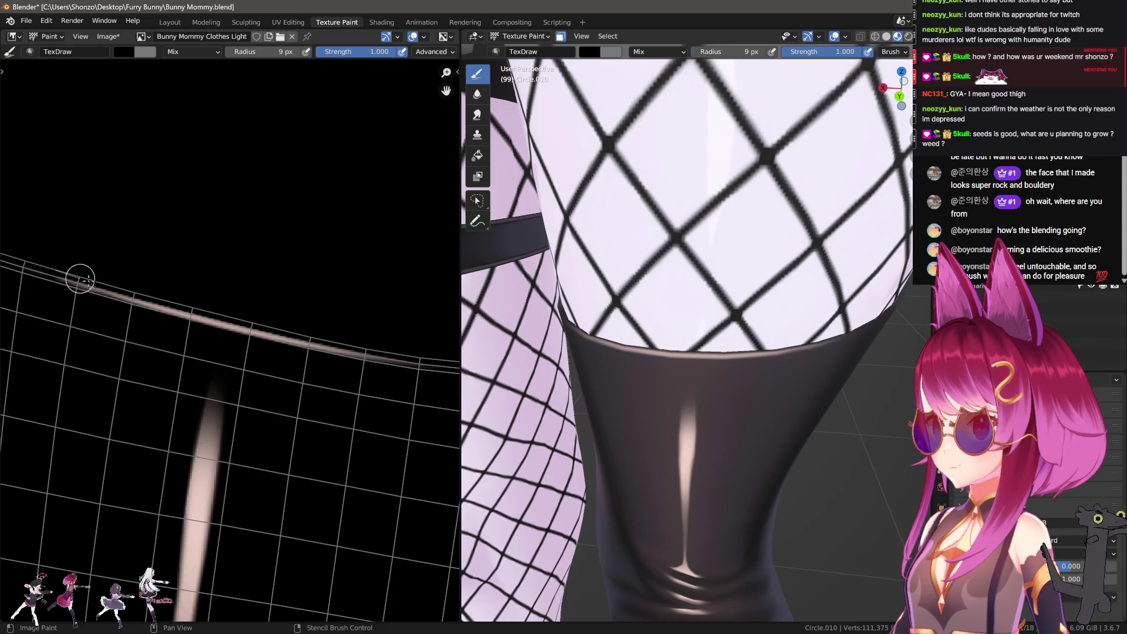
key(bracketright)
key(bracketright)
drag(69, 269, 285, 320)
middle_drag(285, 320, 228, 292)
drag(88, 270, 432, 342)
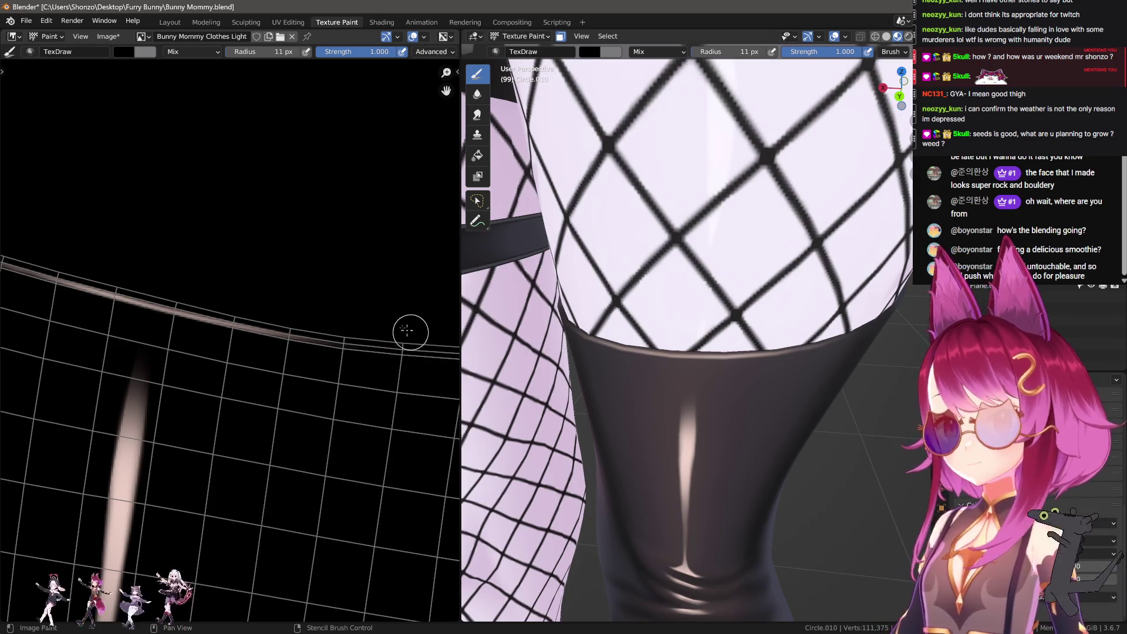
key(ctrl+z)
key(ctrl+shift+z)
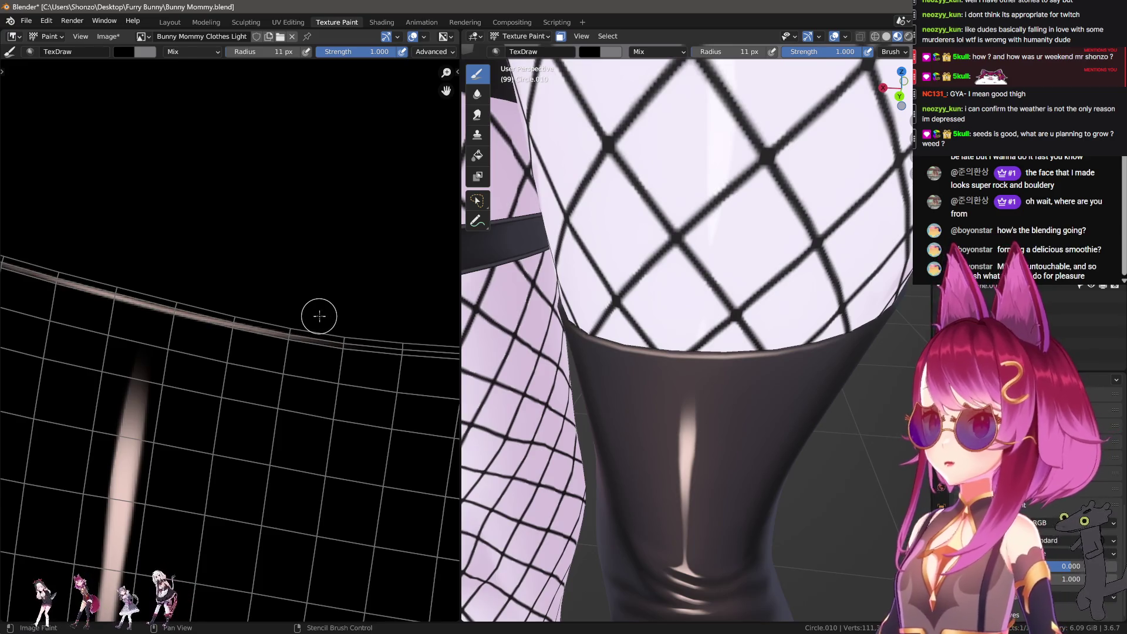
middle_drag(481, 308, 624, 302)
scroll(215, 364, down, 2)
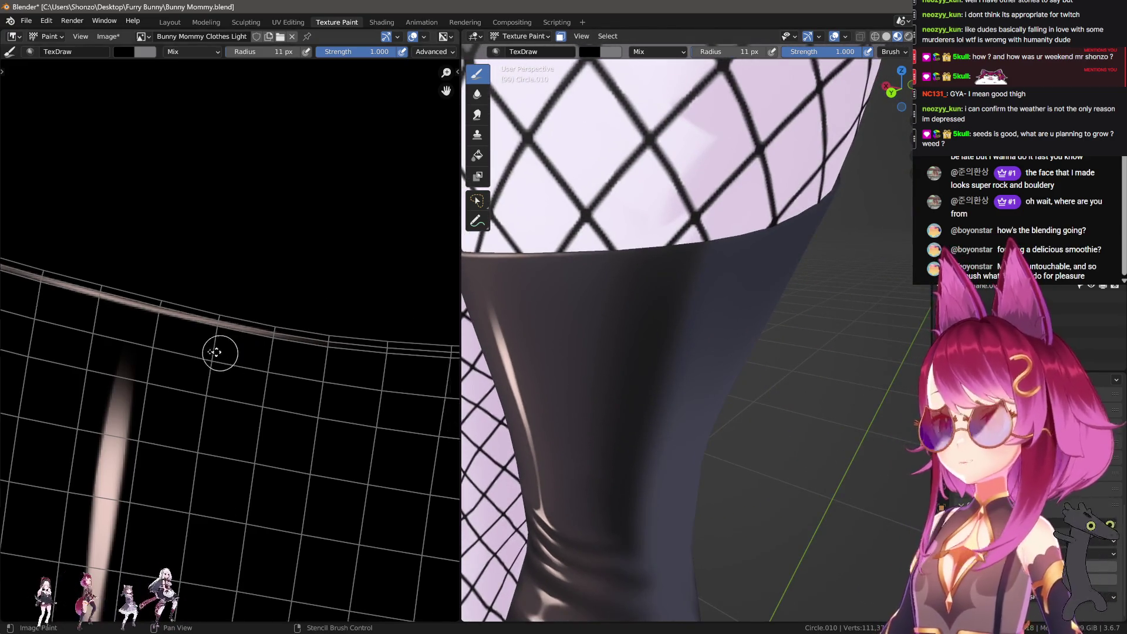
Zoom out the UV editor and save the painted stocking texture from the Image menu.
scroll(215, 377, down, 2)
middle_drag(215, 378, 325, 410)
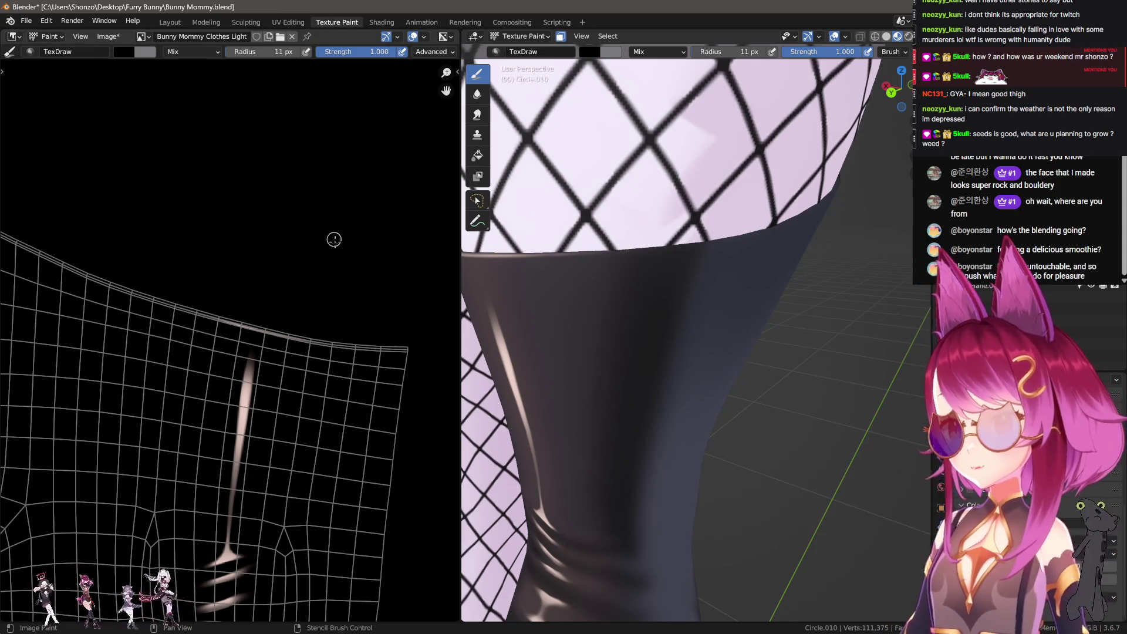
click(111, 35)
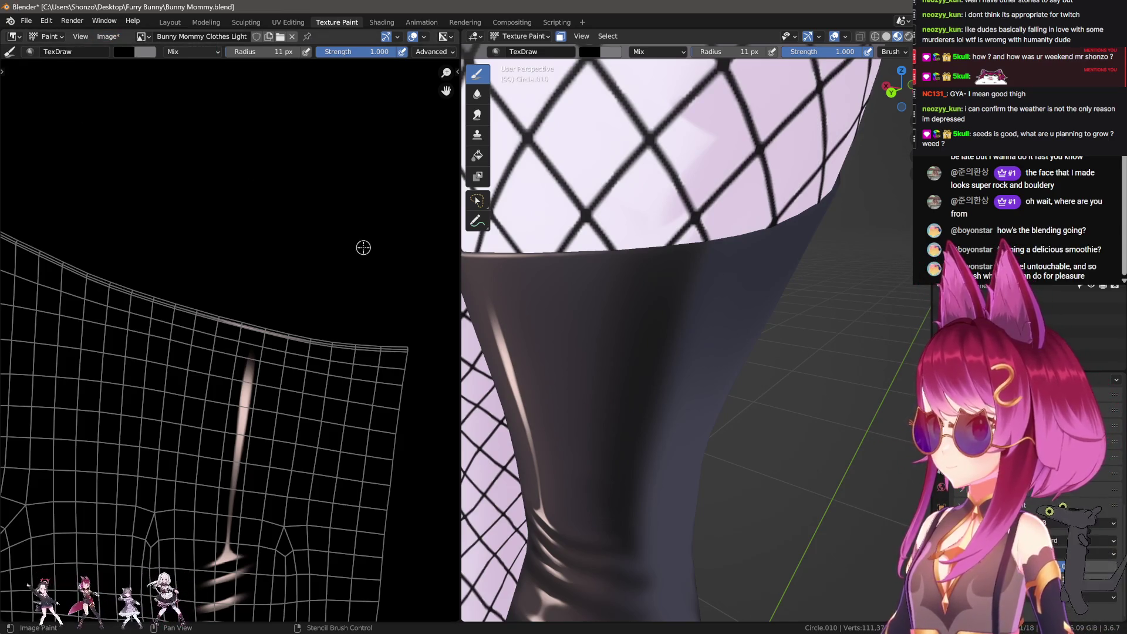
middle_drag(265, 243, 273, 217)
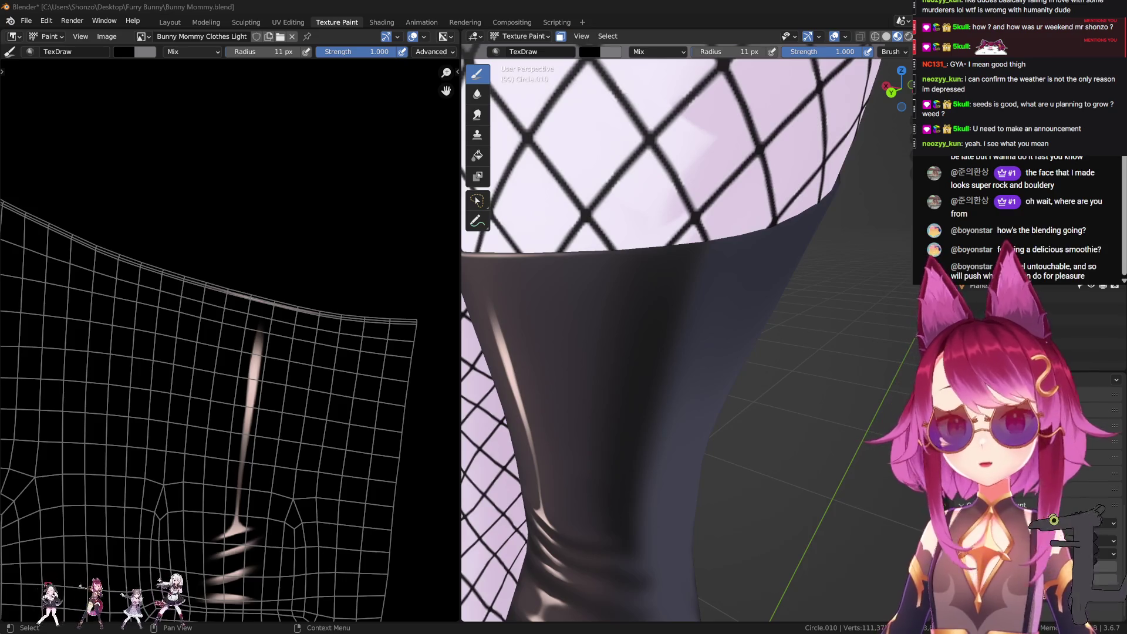
Zoom and orbit the 3D viewport to a front view of the legs and boots.
scroll(712, 279, down, 5)
middle_drag(675, 282, 712, 278)
scroll(713, 279, down, 4)
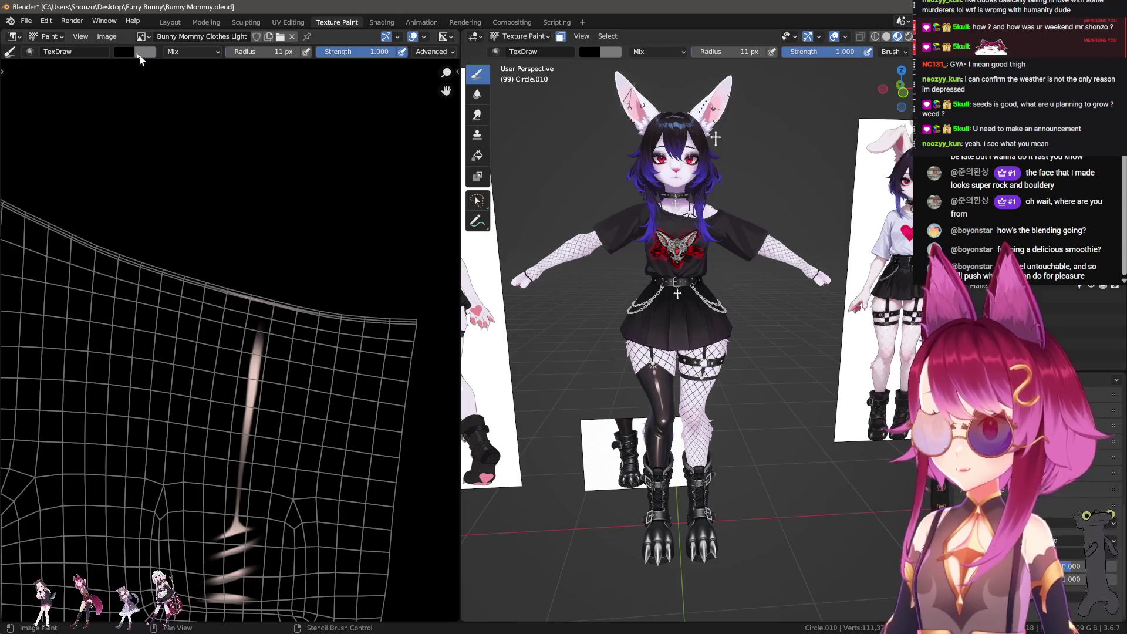
Switch to the Layout workspace, zoom out and deselect the stocking leg.
click(170, 22)
scroll(530, 258, down, 4)
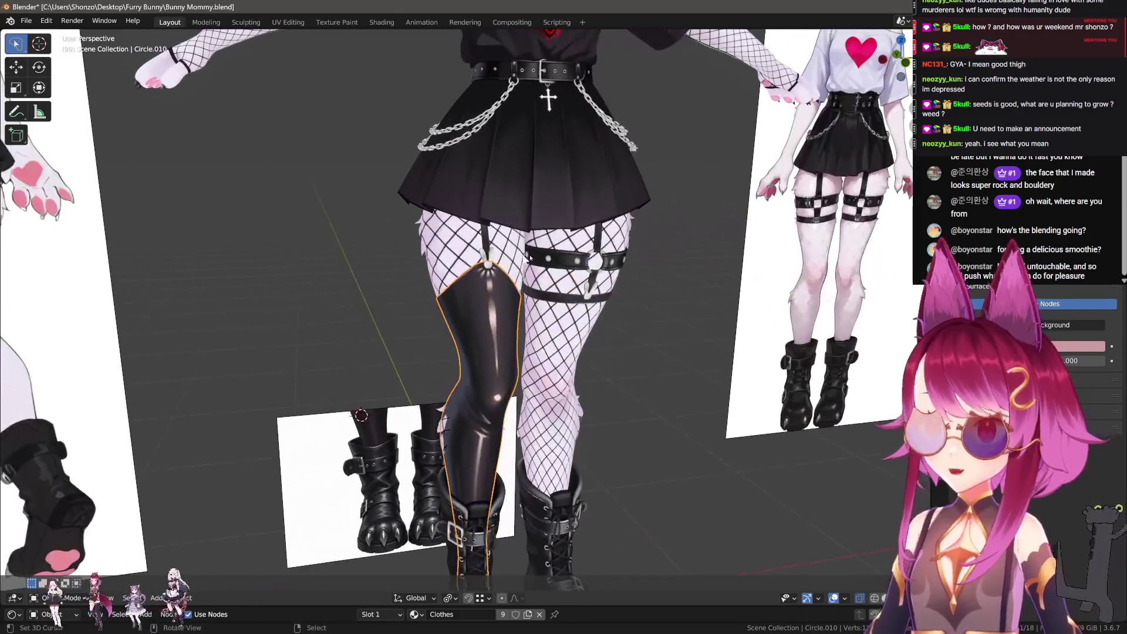
scroll(530, 258, down, 5)
click(533, 417)
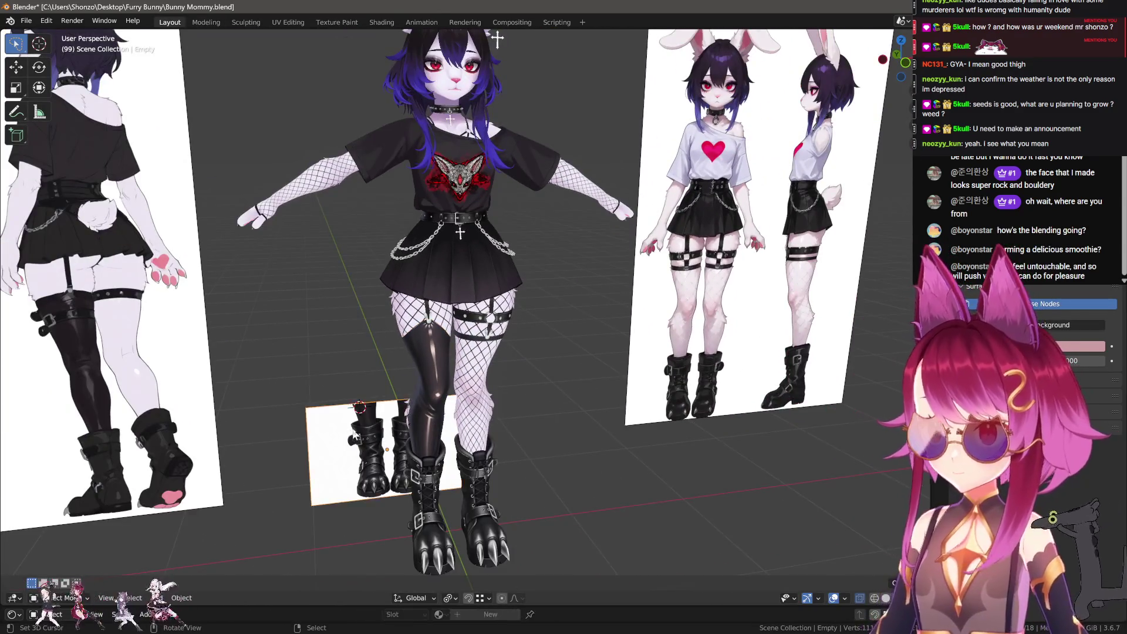
middle_drag(533, 417, 524, 435)
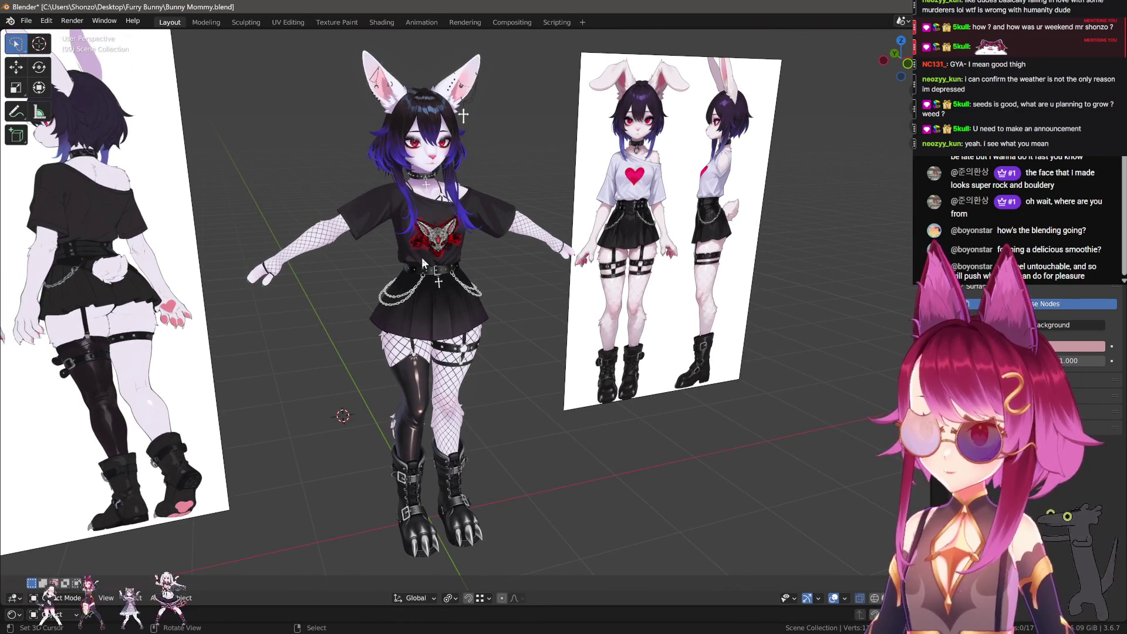
Make Circle.028 active and orbit to a near-front view of the bunny character.
click(423, 258)
scroll(452, 291, up, 3)
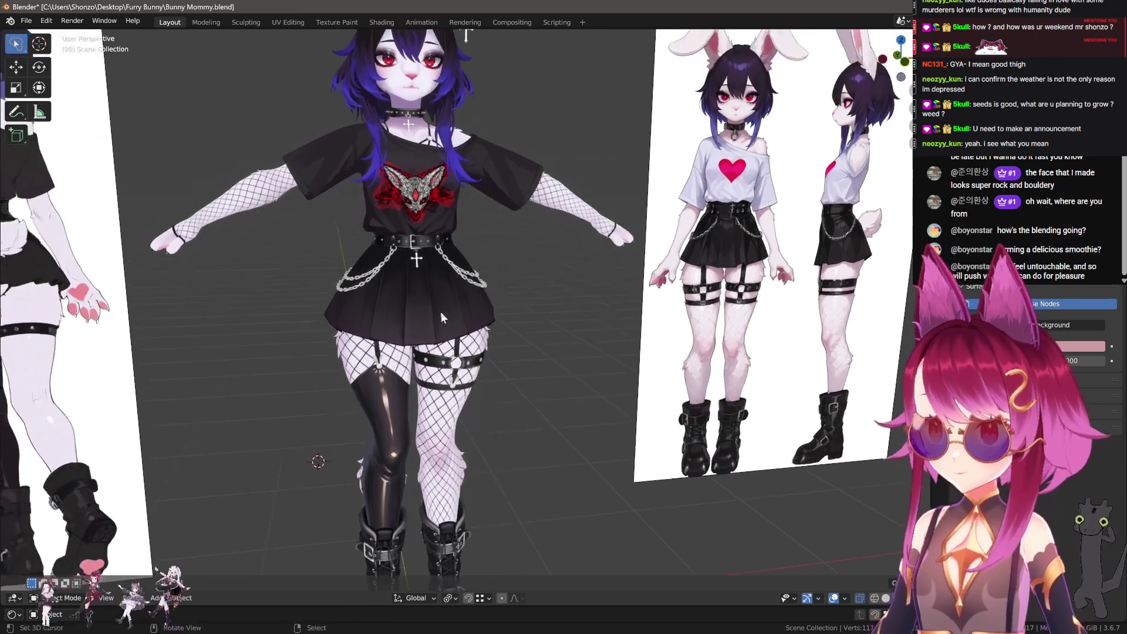
mouse_move(447, 410)
middle_down()
mouse_move(534, 299)
mouse_move(527, 367)
mouse_move(541, 353)
middle_up()
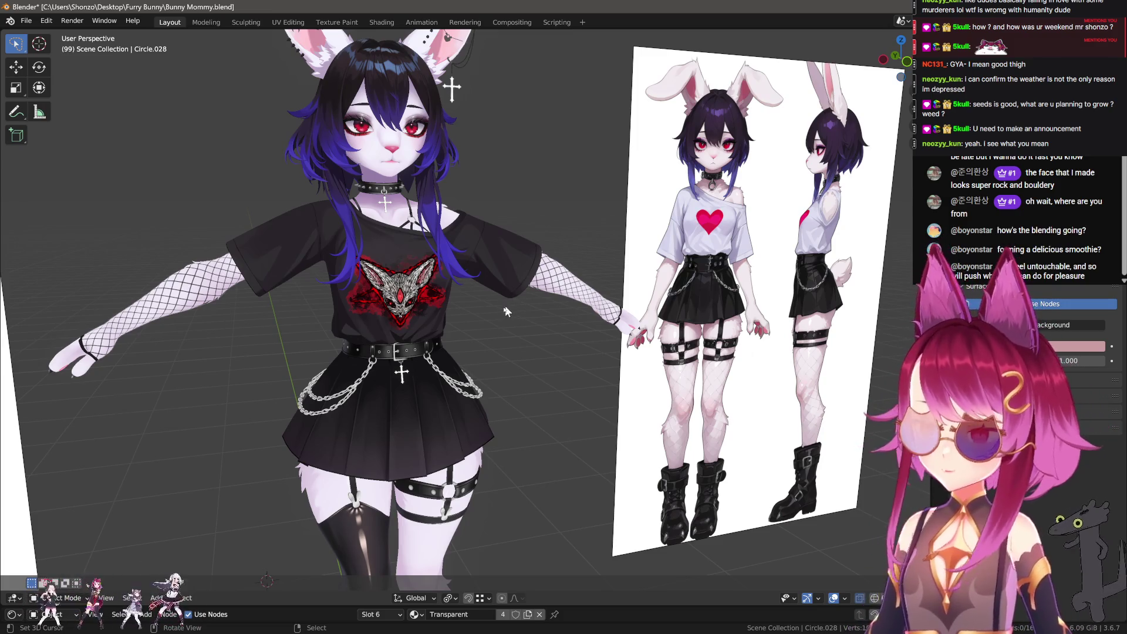
middle_drag(505, 306, 516, 252)
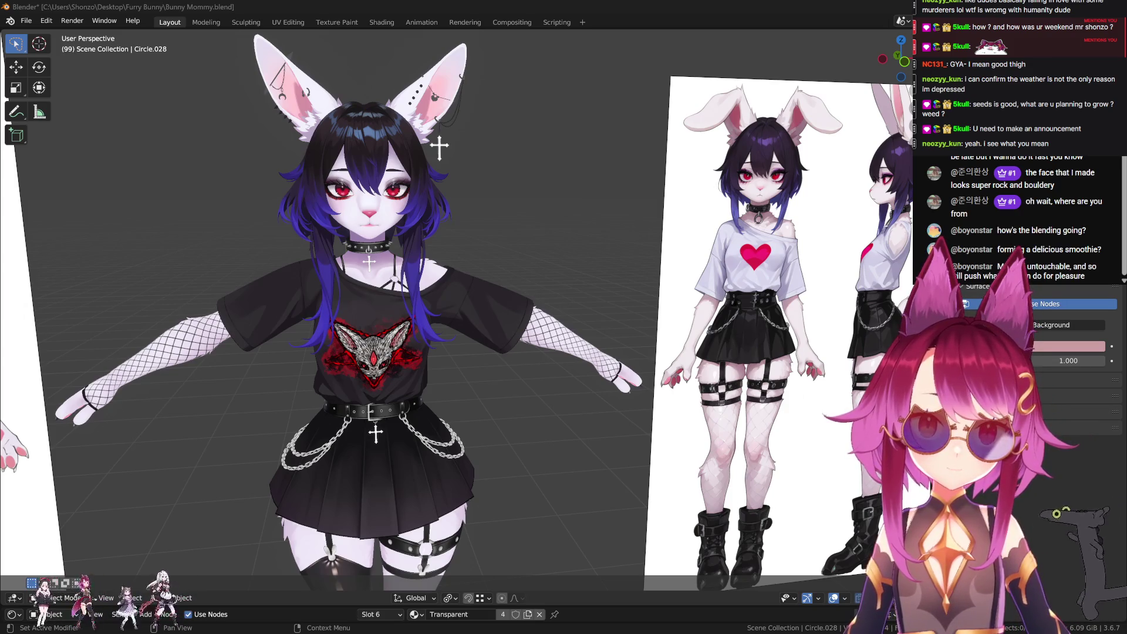
key(alt+Tab)
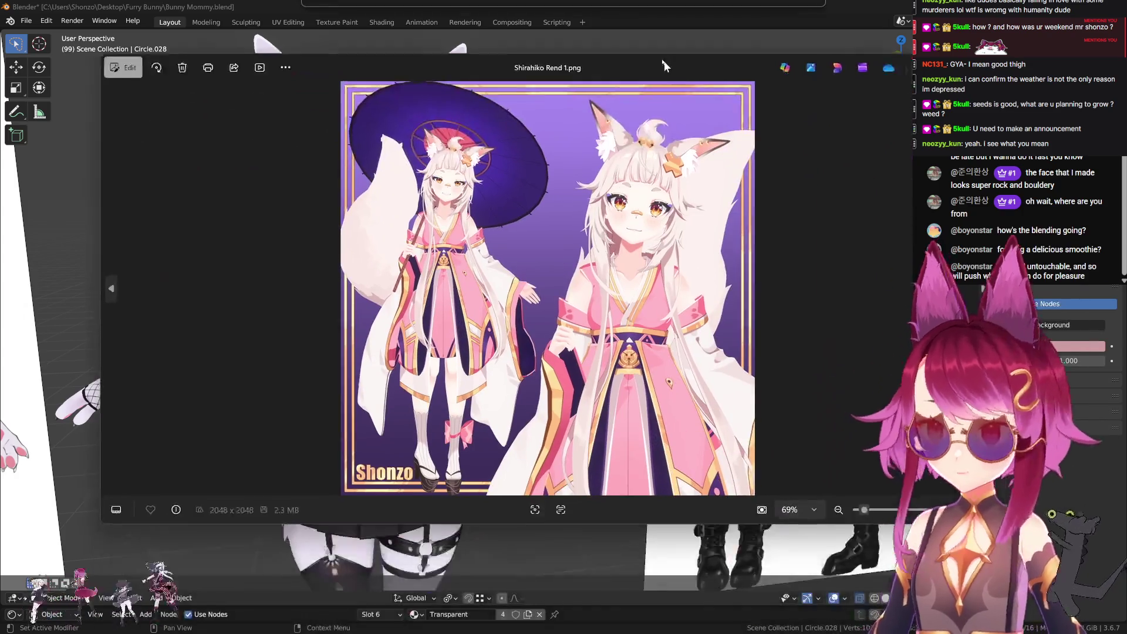
Maximize the Shirahiko Rend 1.png render, zoom and pan down to the legs, then return to Blender.
scroll(565, 351, up, 3)
scroll(564, 351, down, 3)
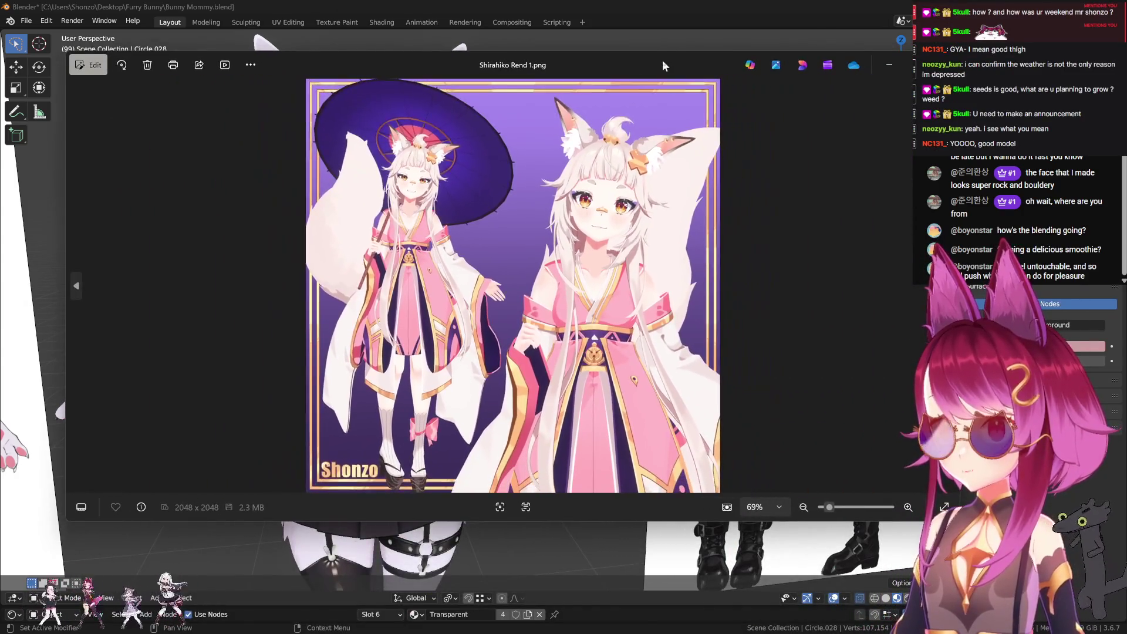
double_click(644, 55)
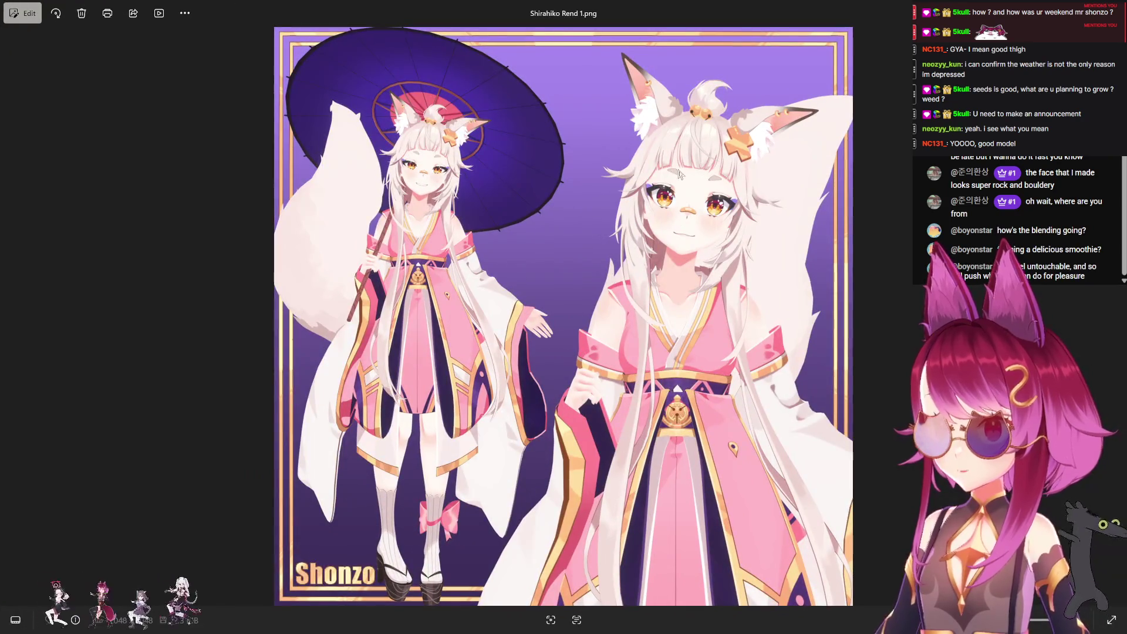
scroll(728, 238, up, 1)
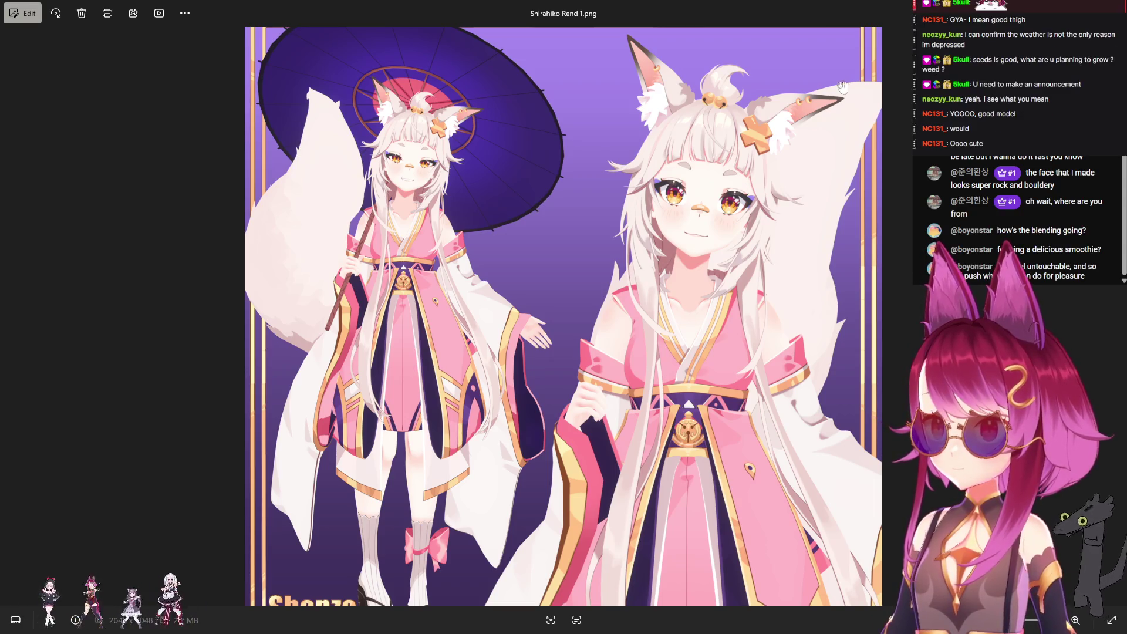
scroll(708, 114, up, 3)
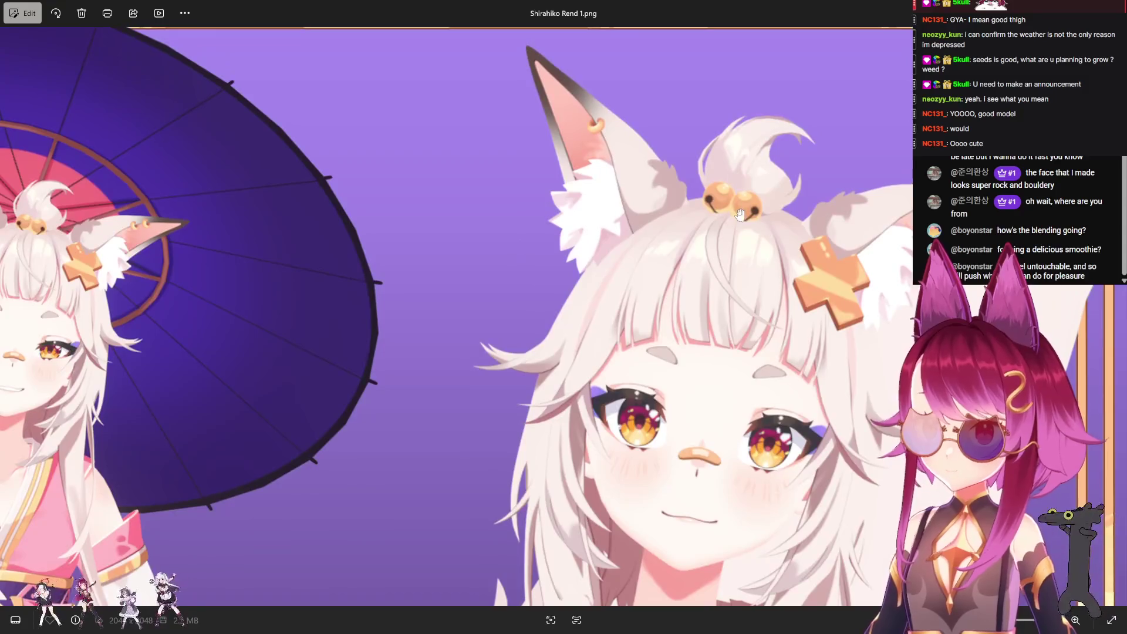
scroll(689, 164, up, 1)
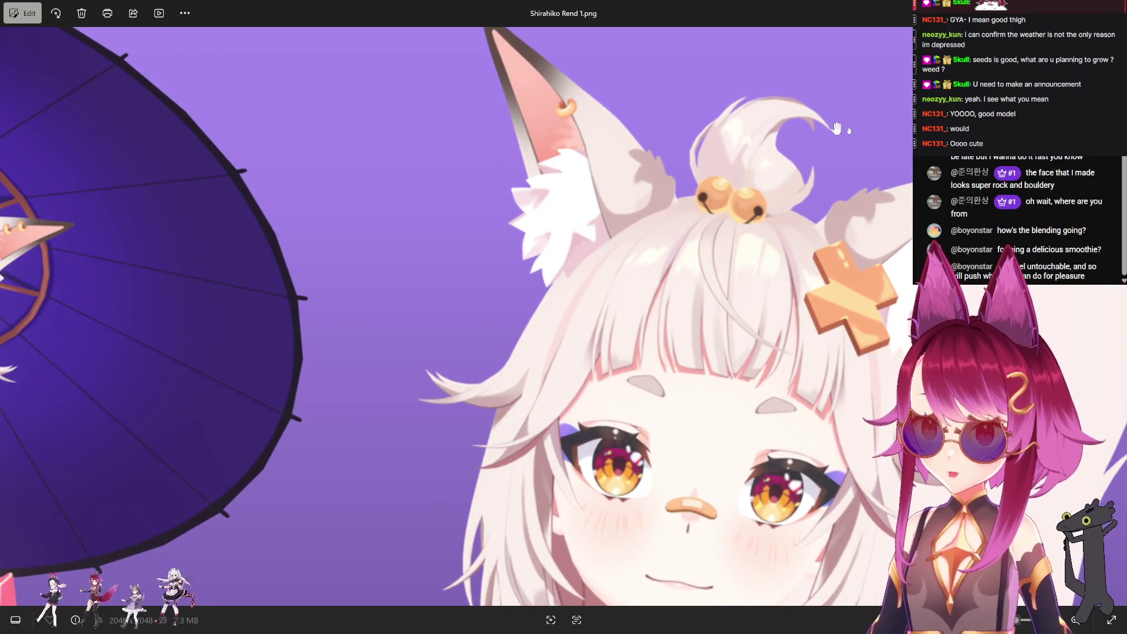
scroll(744, 197, down, 1)
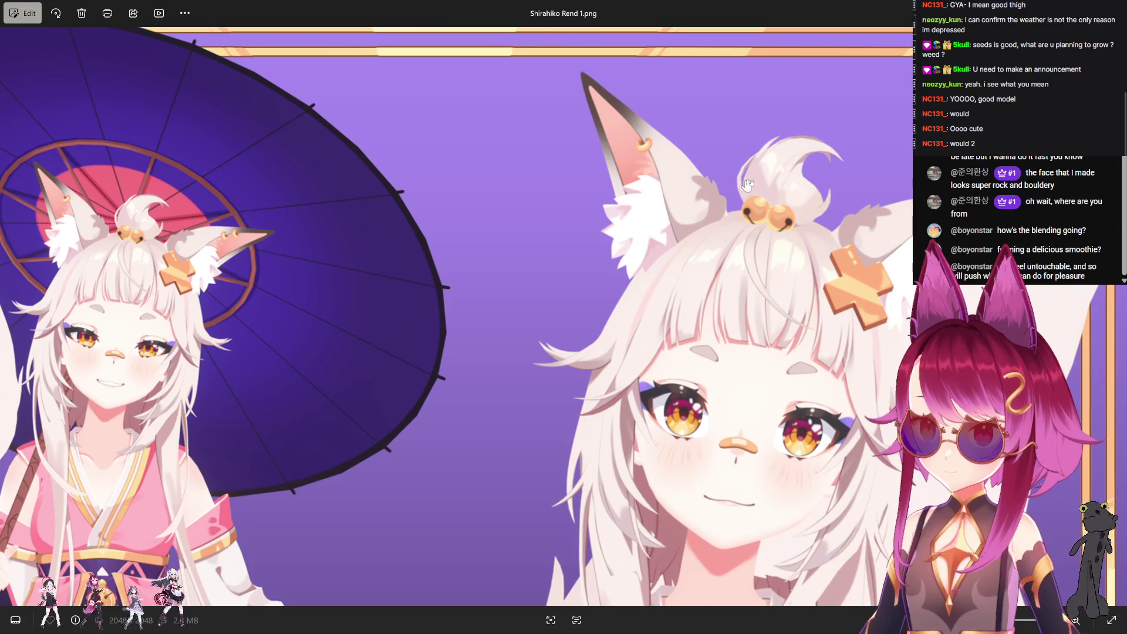
scroll(828, 303, down, 1)
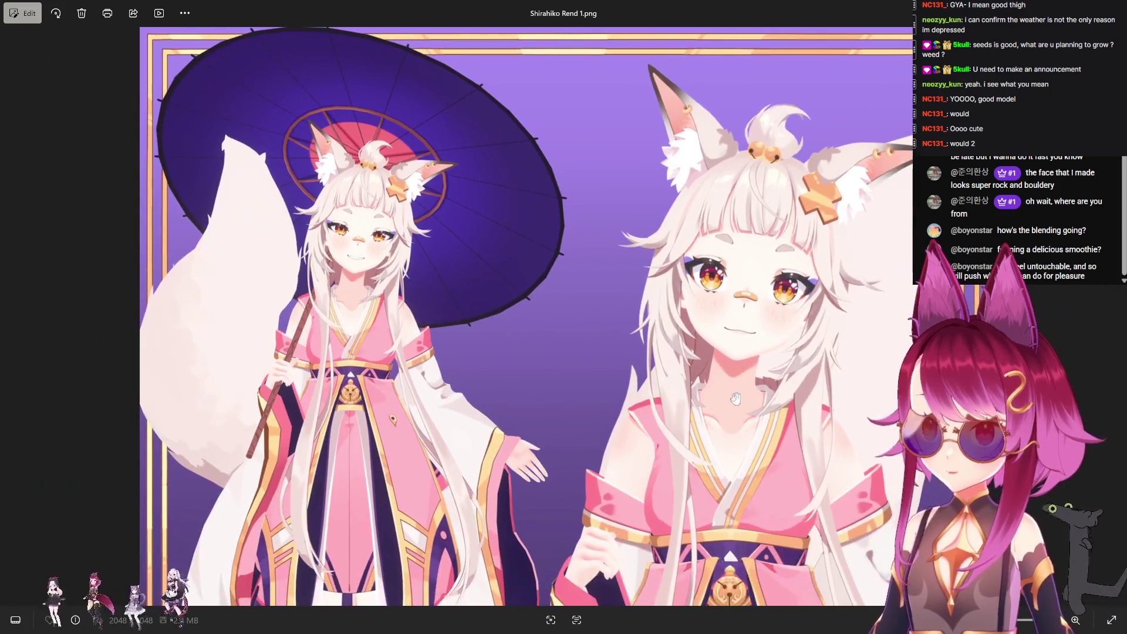
scroll(733, 396, down, 2)
drag(729, 389, 721, 329)
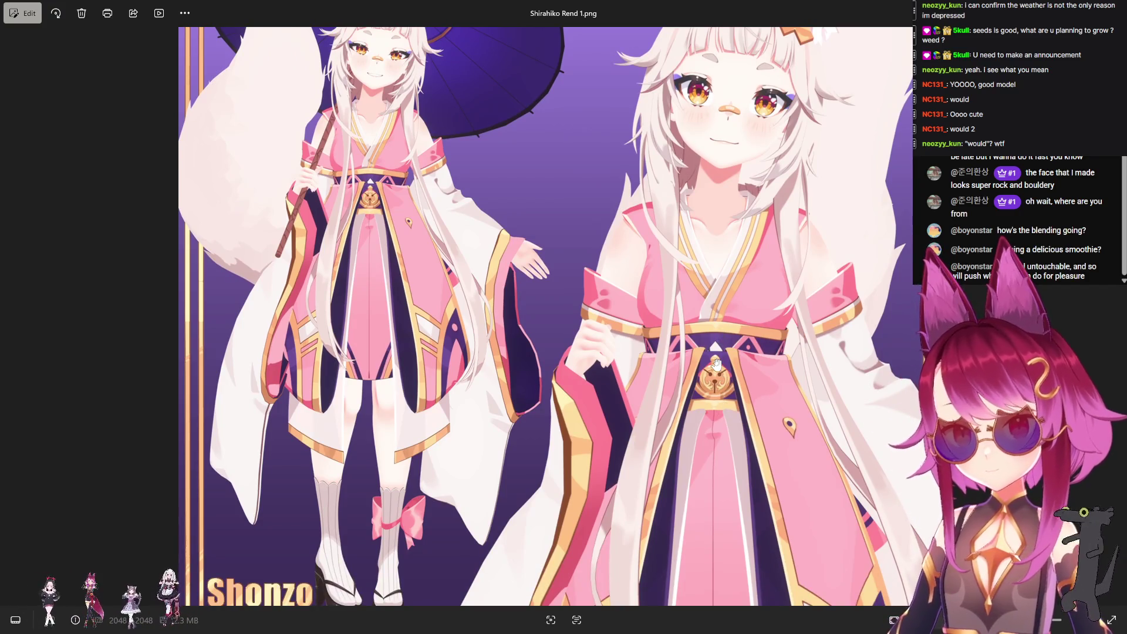
scroll(713, 361, down, 2)
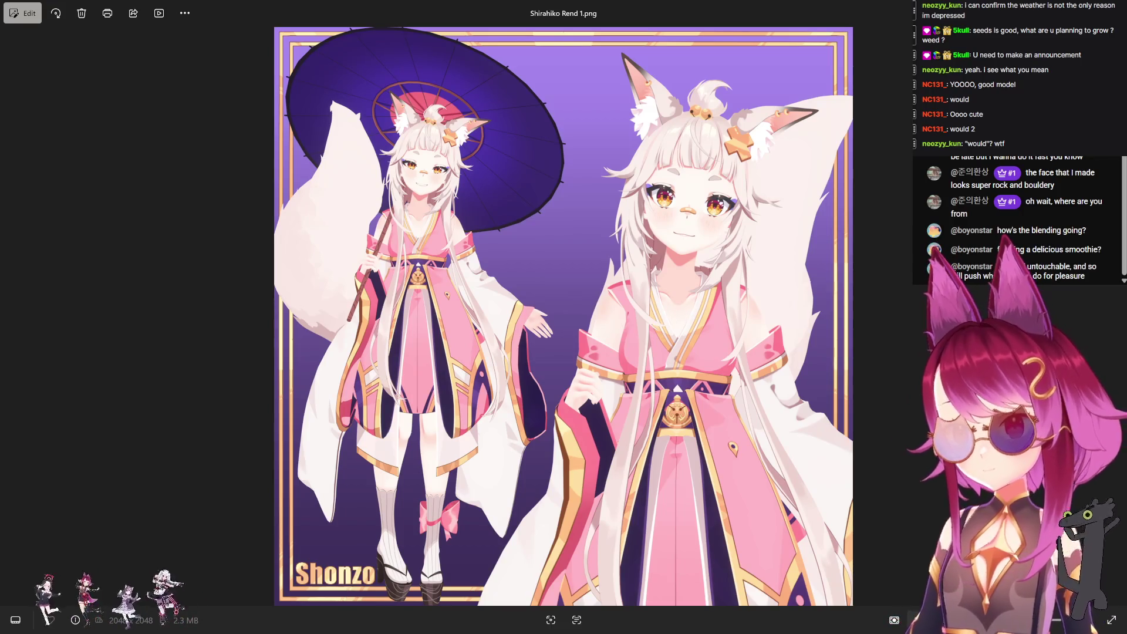
key(alt+Tab)
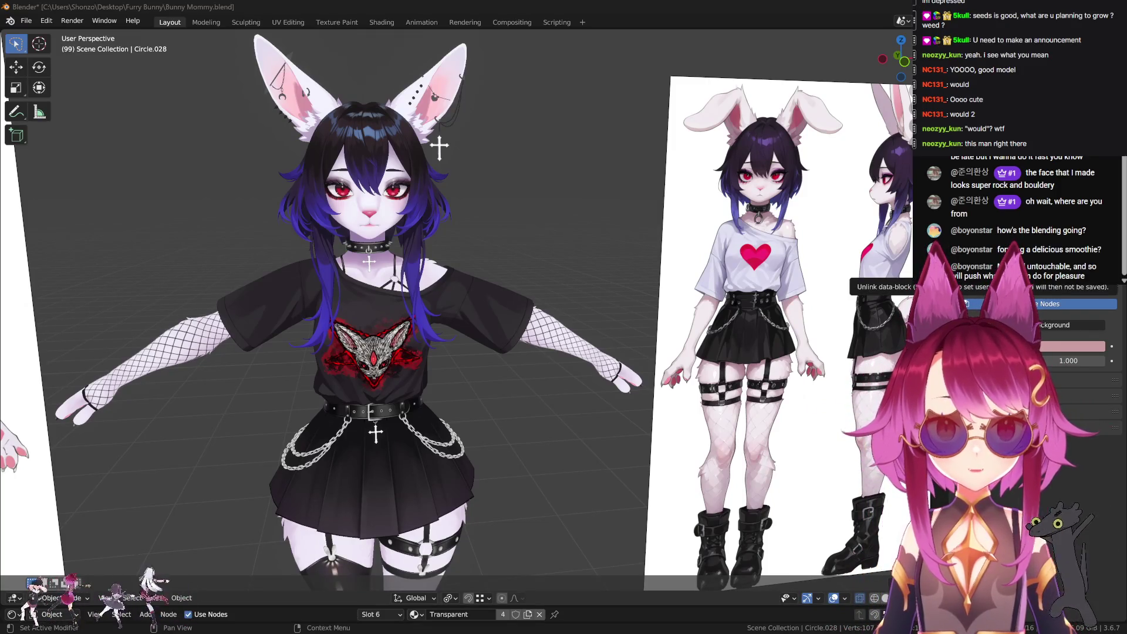
Switch to the media player playing Shwaa_mov.mp4.
key(alt+Tab)
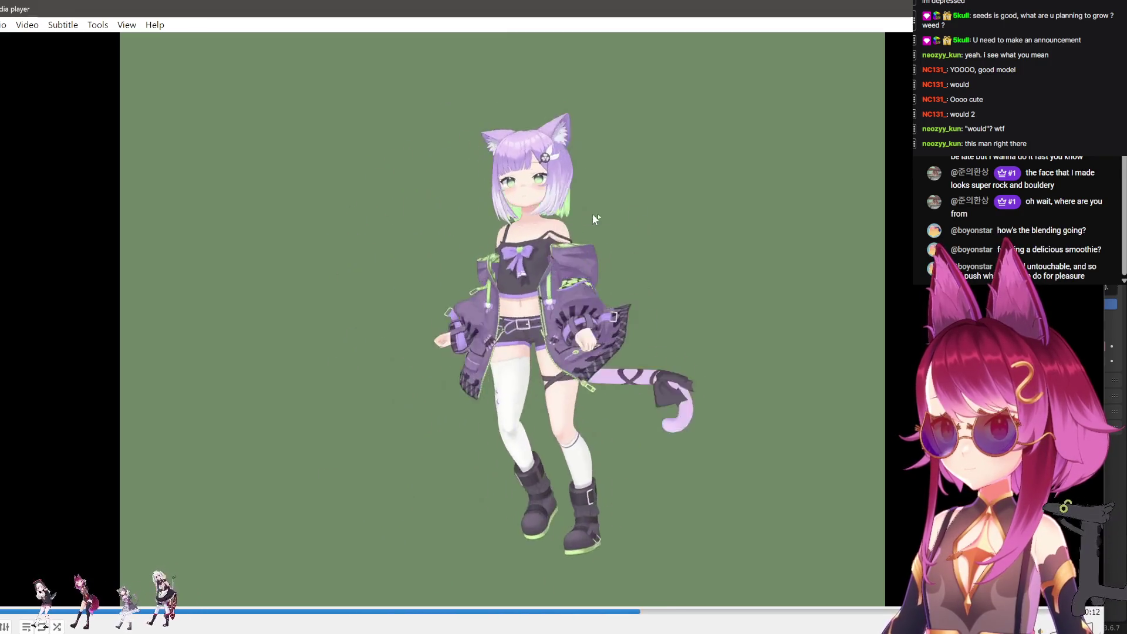
Switch from the Shwaa_mov.mp4 player back to the Blender window.
key(alt+Tab)
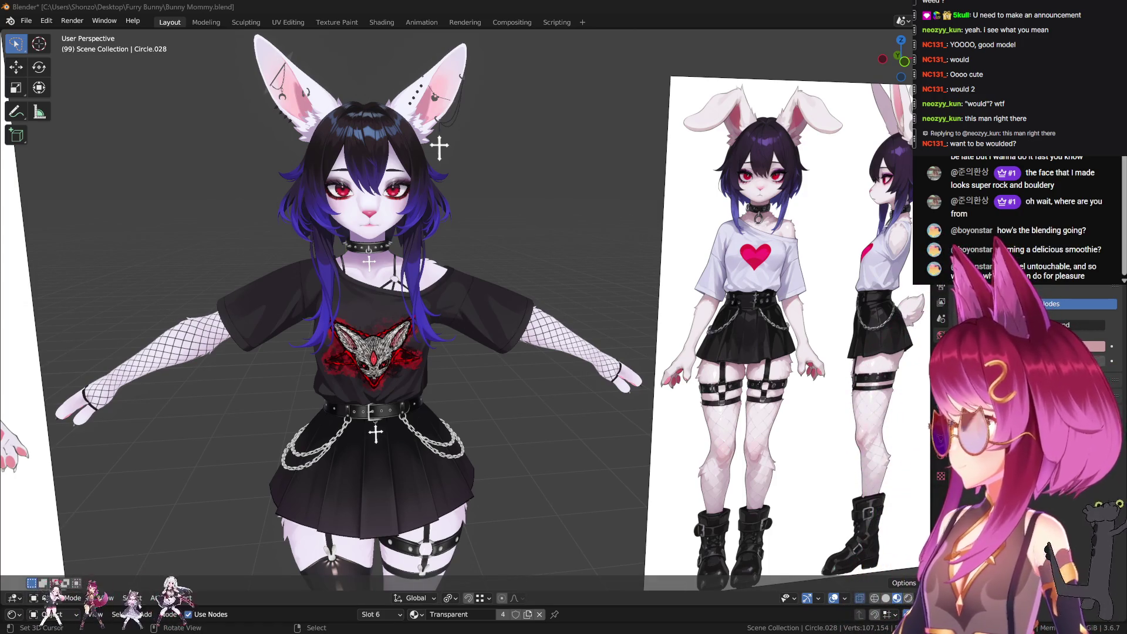
Orbit around the bunny model and save Bunny Mommy.blend with Ctrl+S.
mouse_move(386, 246)
middle_down()
mouse_move(467, 249)
mouse_move(512, 225)
mouse_move(443, 241)
mouse_move(573, 316)
middle_up()
scroll(642, 244, down, 5)
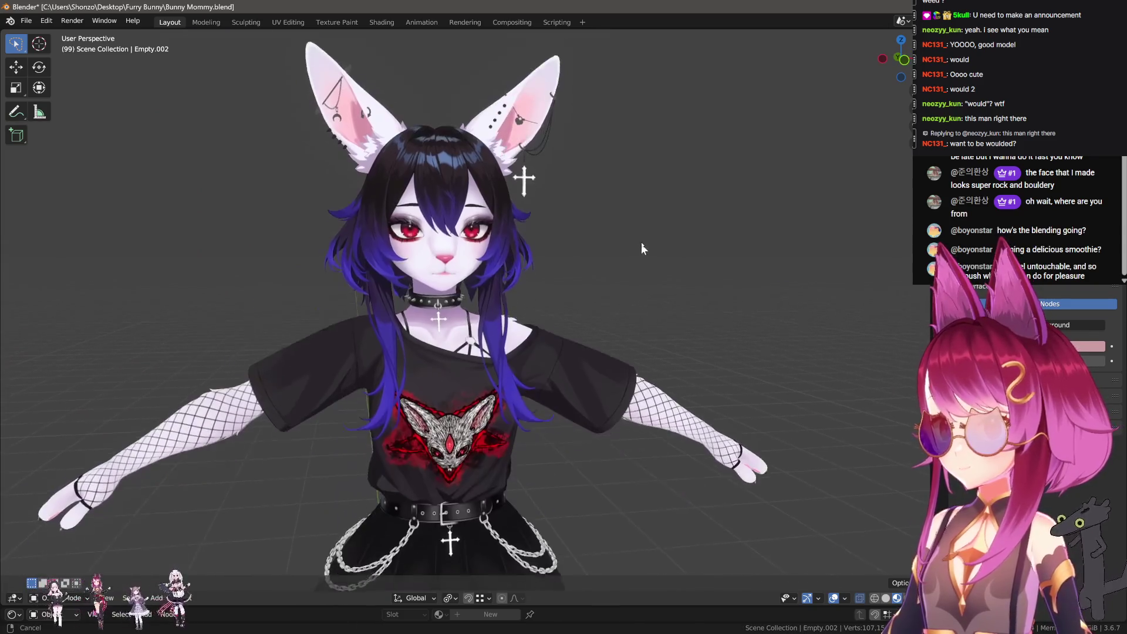
key(ctrl+s)
shift+scroll(539, 297, down, 10)
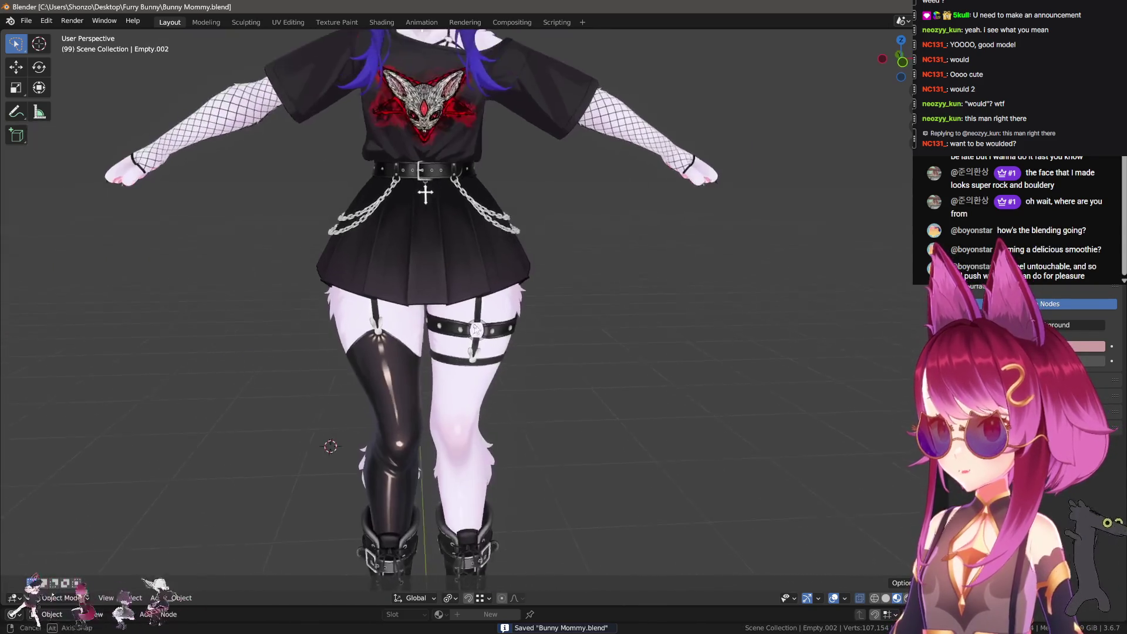